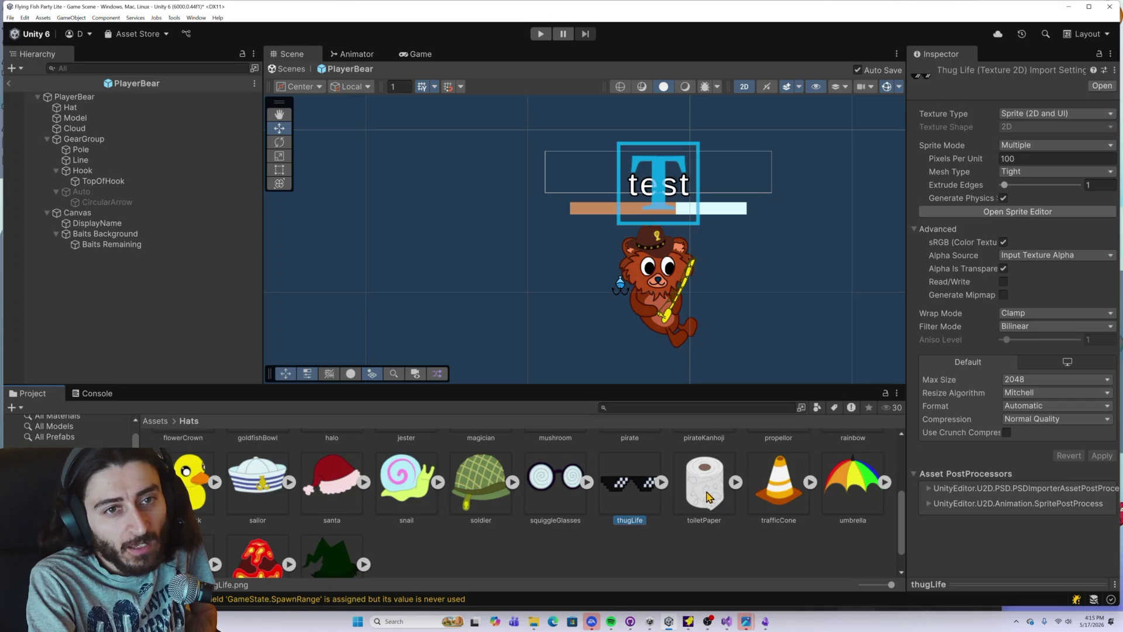
Step: On the Hat object, fill Hat Sprites Elements 26 onward with toiletPaper_0, trafficCone_0 and the remaining sprites
click(117, 108)
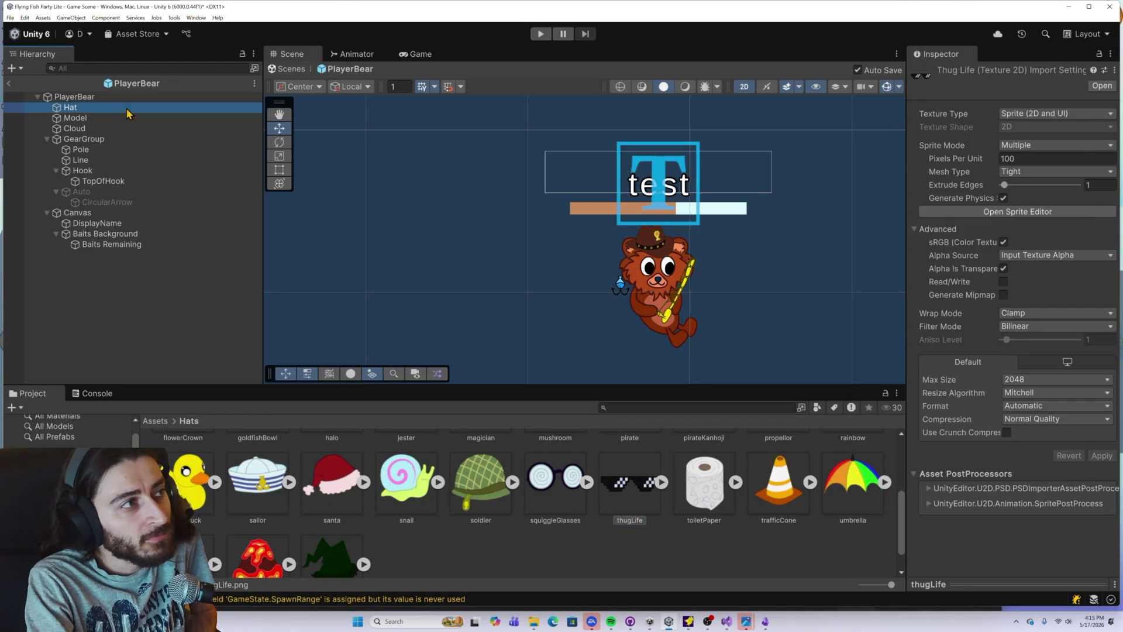
scroll(978, 457, down, 15)
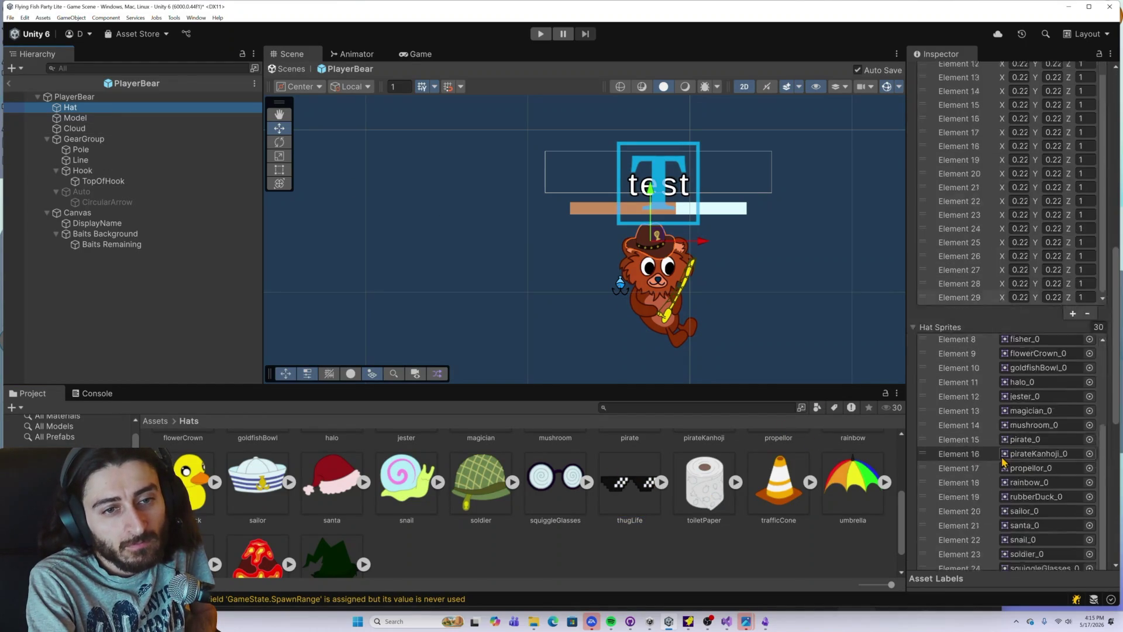
drag(724, 476, 1041, 384)
drag(802, 504, 1029, 398)
mouse_move(854, 488)
mouse_down()
mouse_move(848, 500)
mouse_move(1018, 412)
mouse_up()
scroll(1003, 396, down, 3)
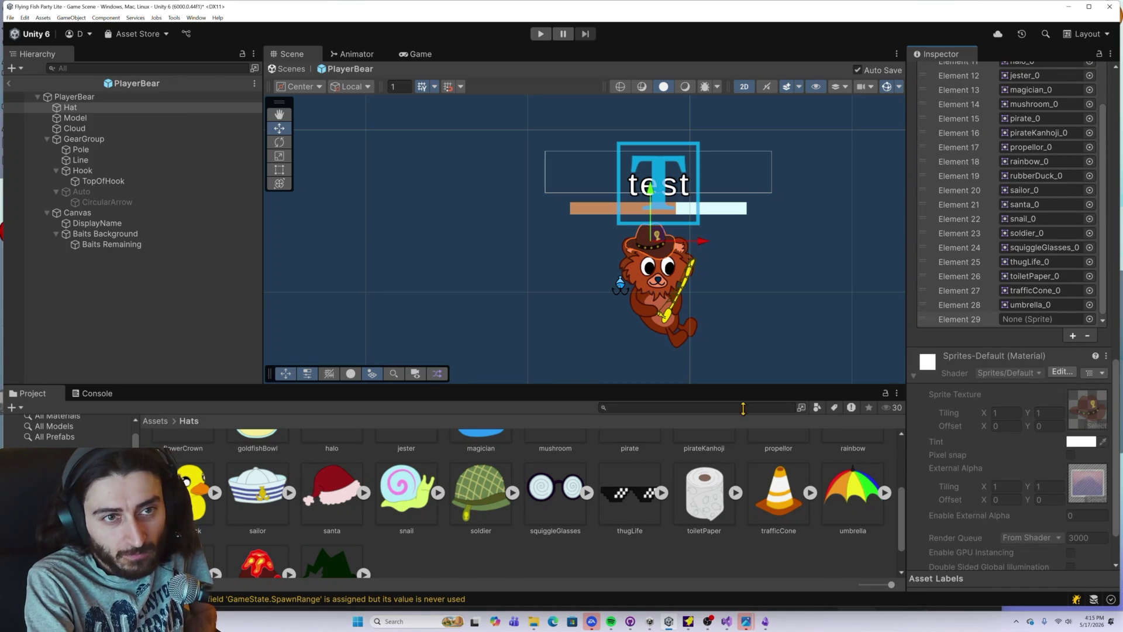
scroll(183, 543, down, 1)
drag(183, 535, 1006, 321)
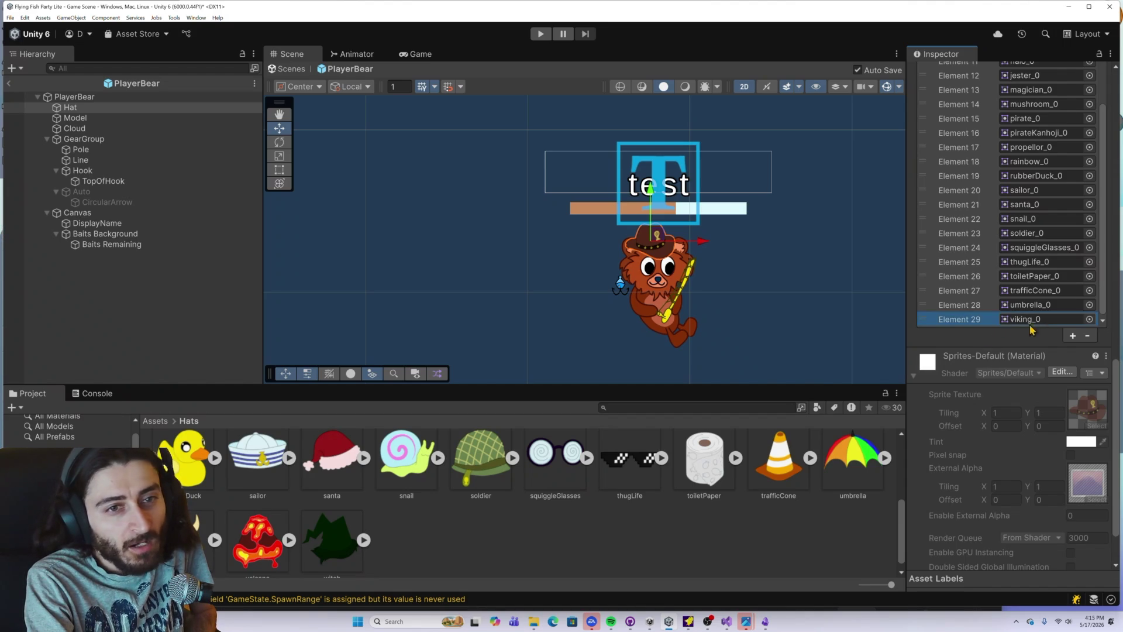
Step: Add two Hat Sprites slots and fill Elements 30 and 31 with volcano_0 and witch_0
click(1069, 336)
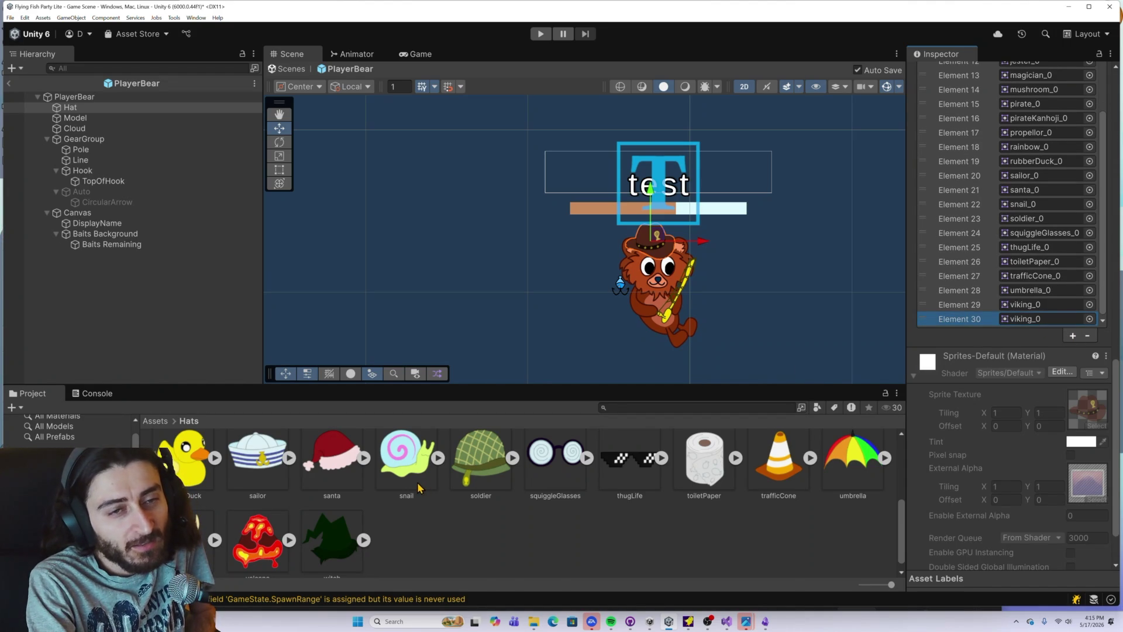
drag(263, 539, 1029, 319)
scroll(1038, 298, up, 3)
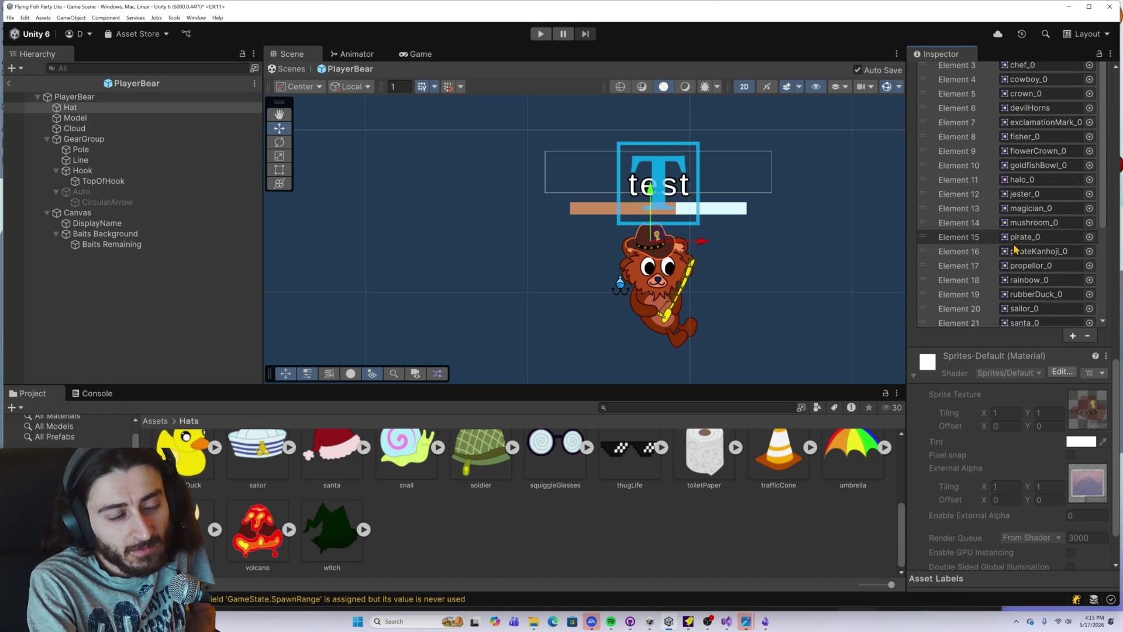
scroll(1018, 248, down, 3)
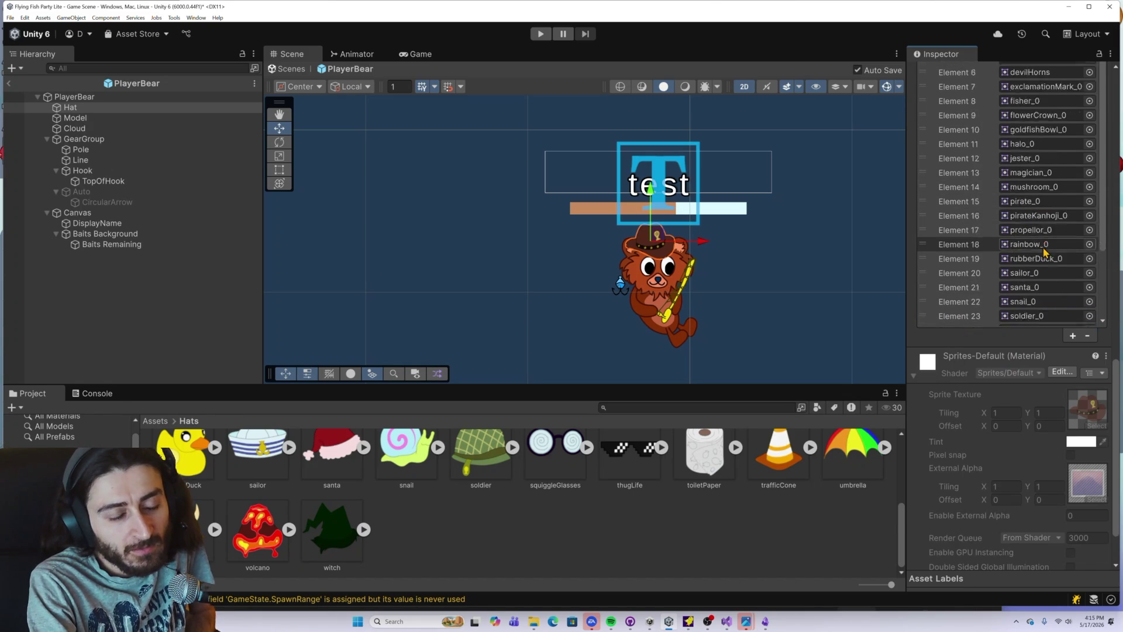
click(1071, 336)
scroll(1063, 340, down, 2)
scroll(901, 337, down, 1)
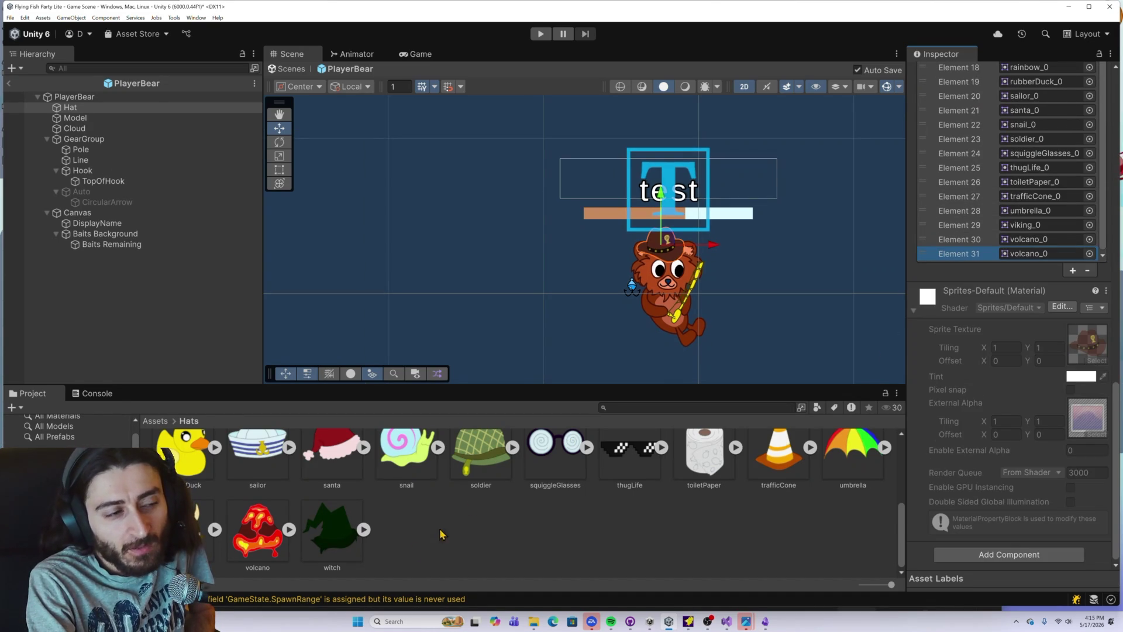
drag(863, 363, 1035, 253)
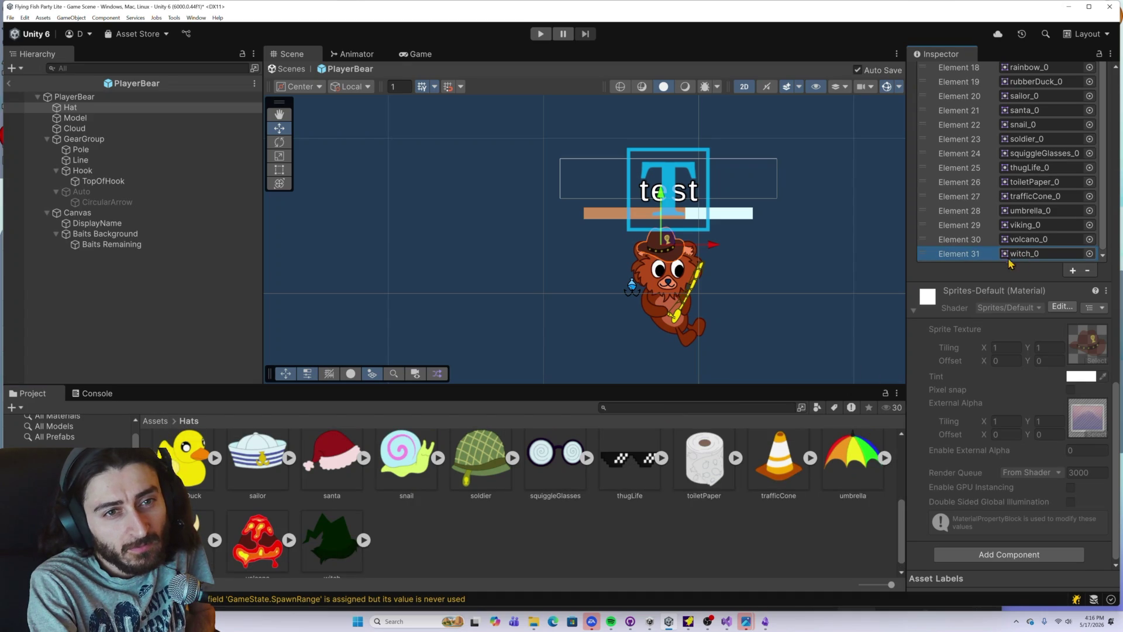
scroll(971, 243, up, 4)
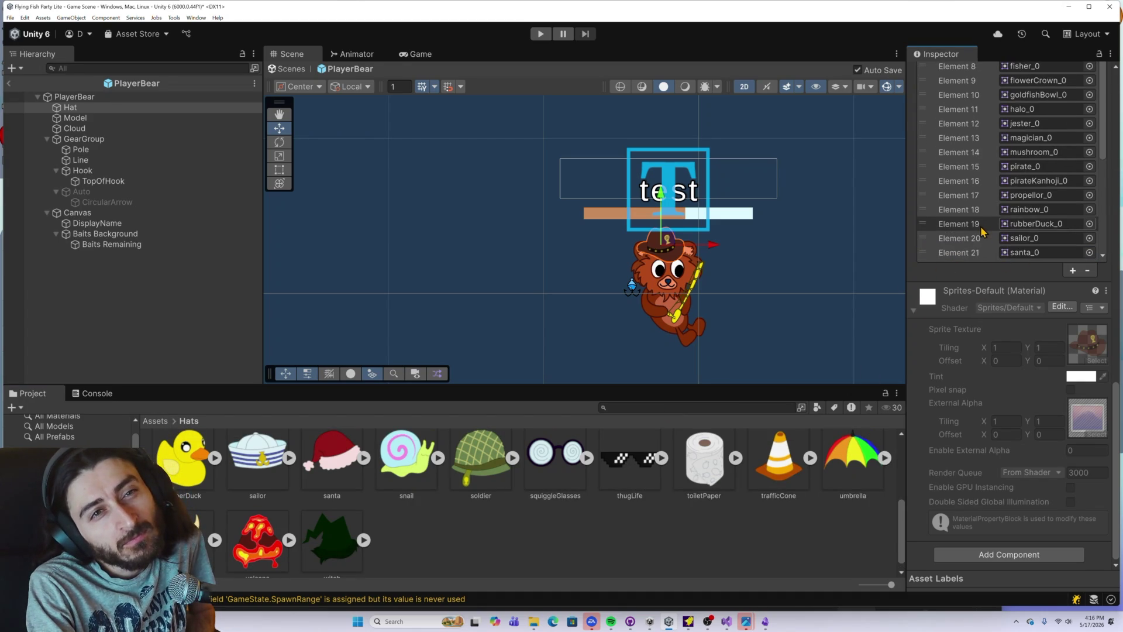
scroll(981, 233, up, 5)
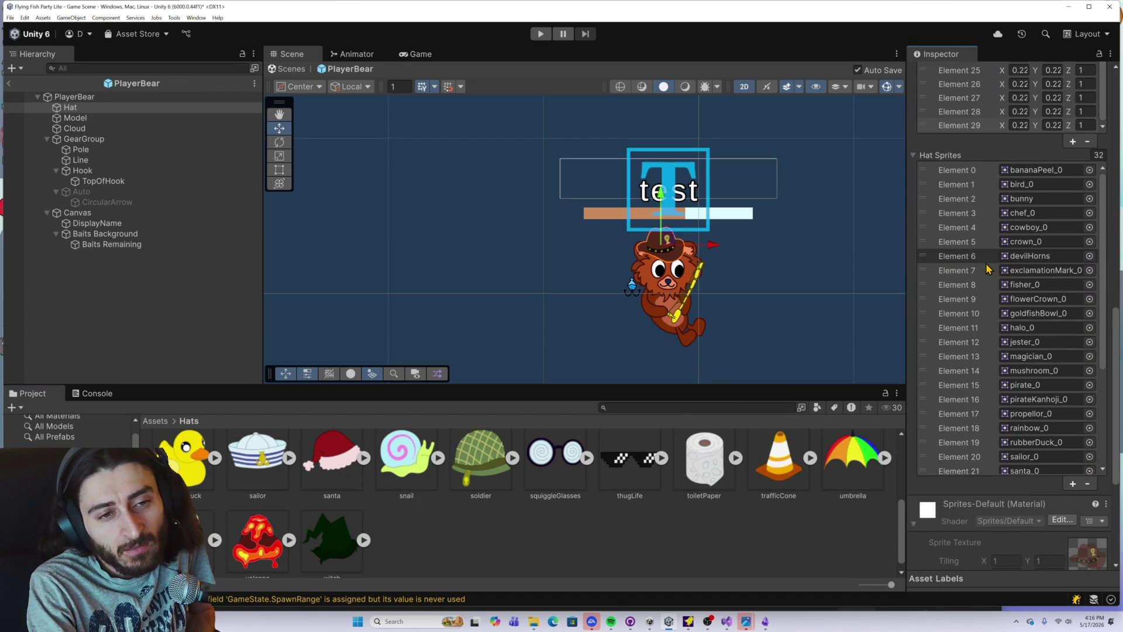
scroll(986, 268, down, 3)
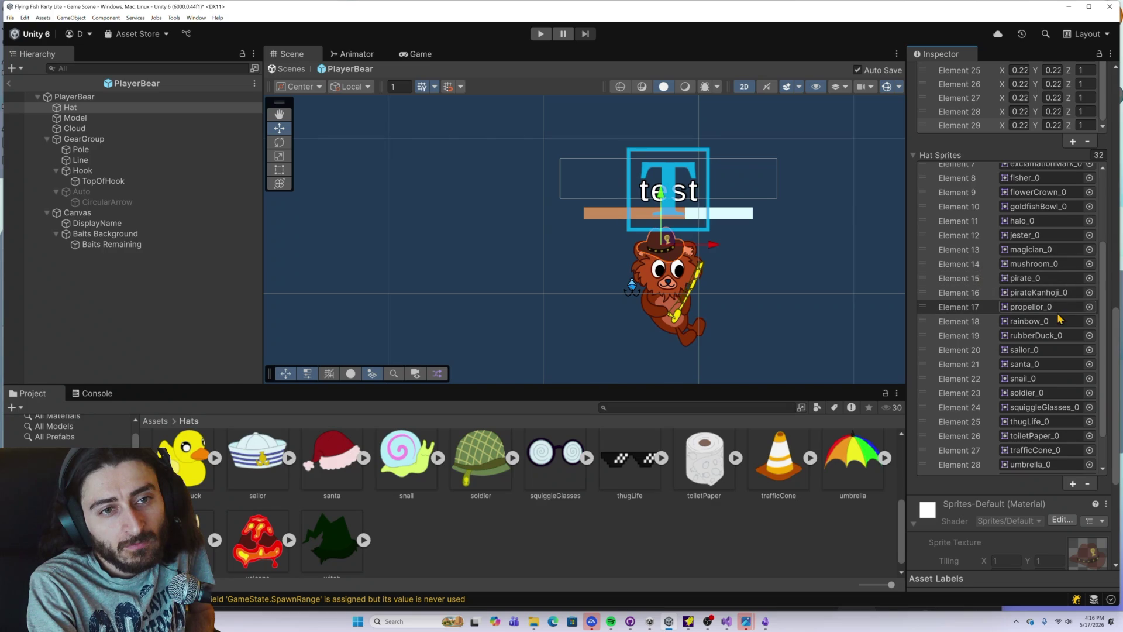
Step: Delete Element 16 (pirateKanhoji_0) from Hat Sprites, leaving 31 entries, and return to the Inspector top
right_click(952, 299)
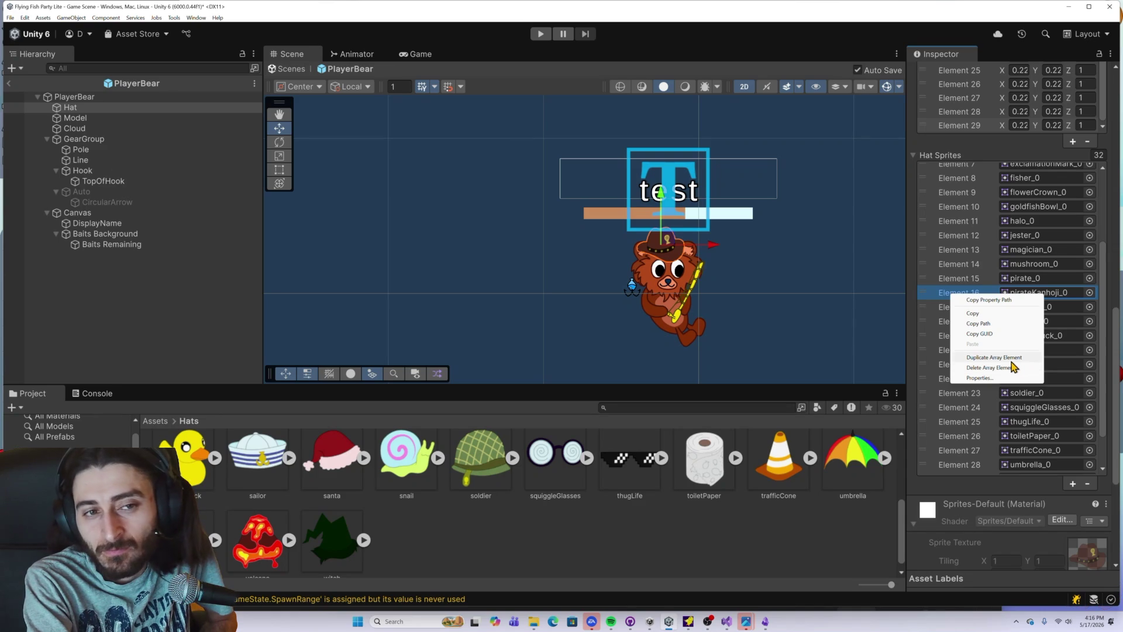
click(1013, 368)
scroll(985, 363, down, 5)
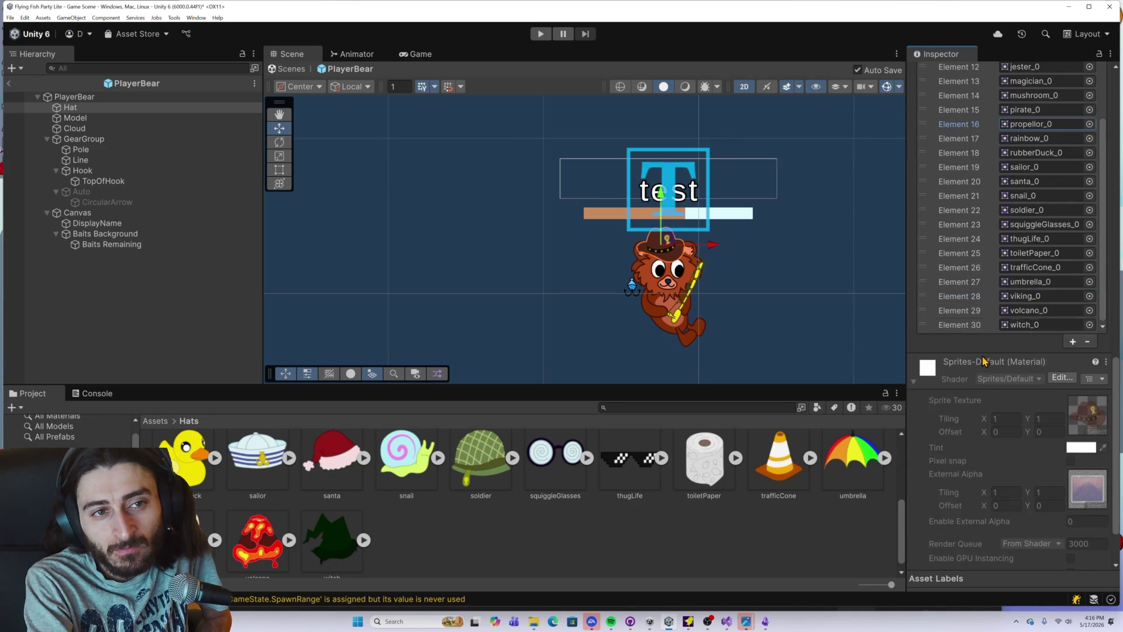
scroll(1011, 285, up, 10)
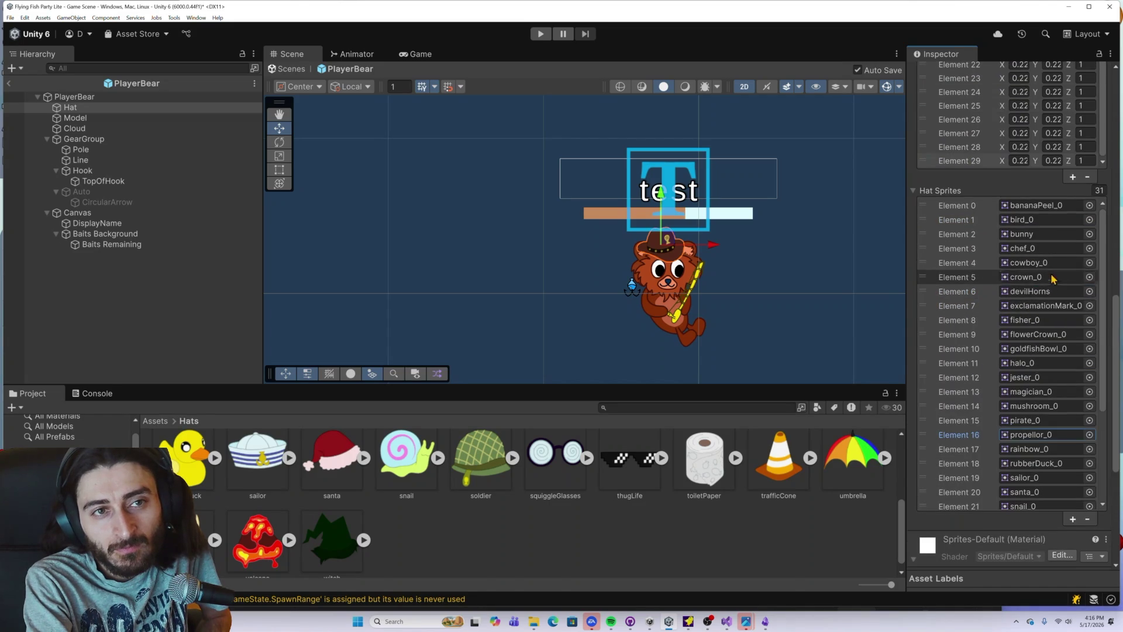
scroll(1093, 351, down, 5)
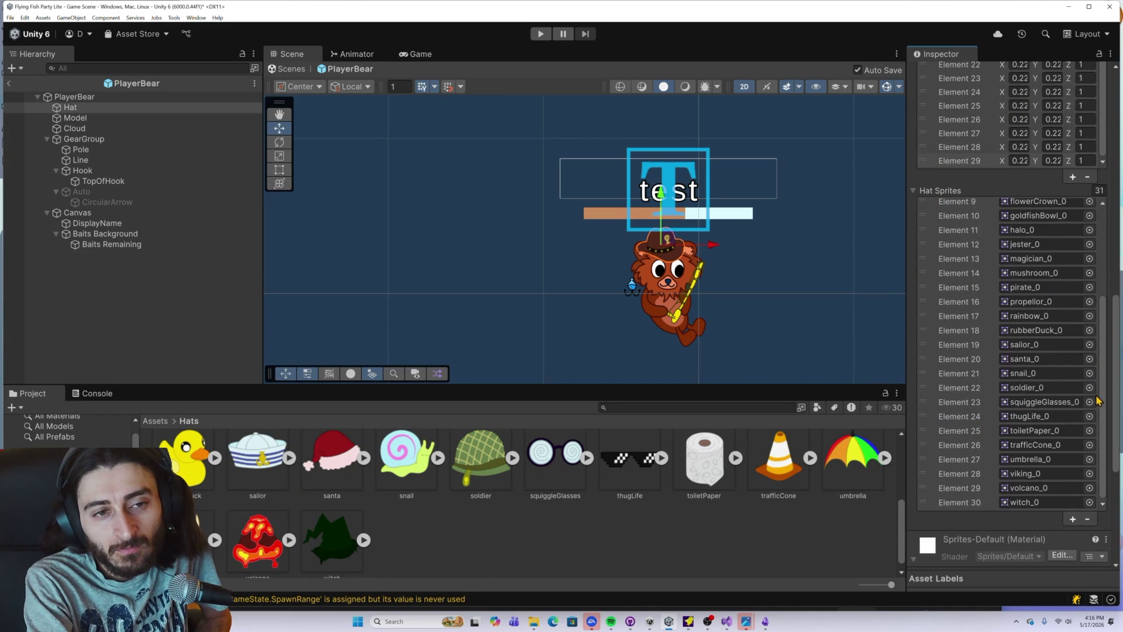
scroll(1111, 389, up, 3)
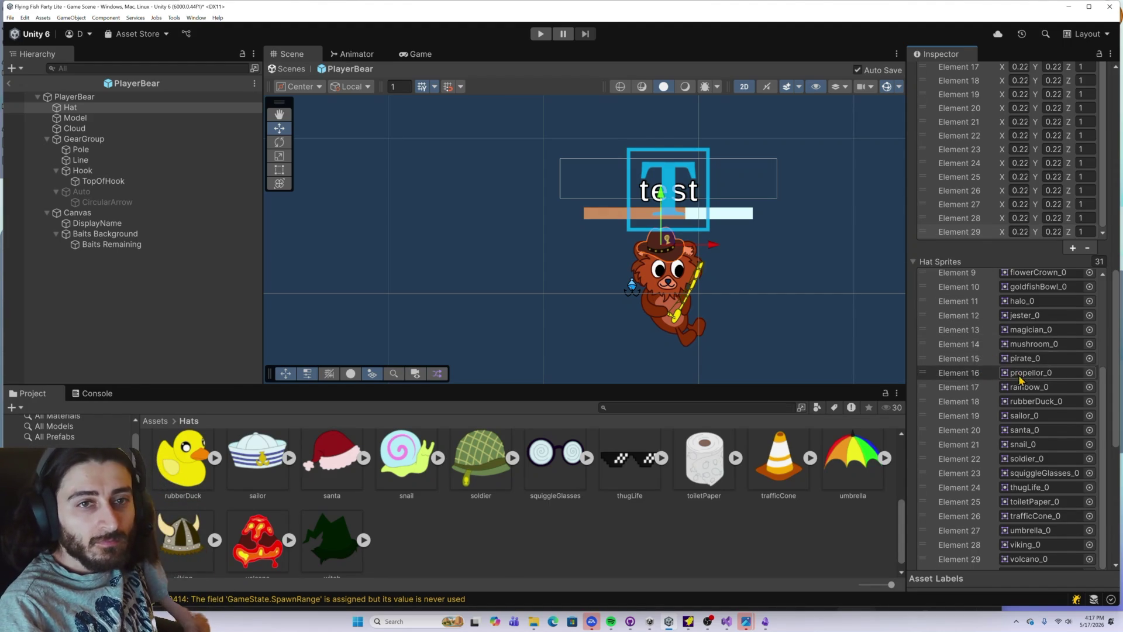
scroll(1008, 409, up, 3)
scroll(1029, 351, up, 10)
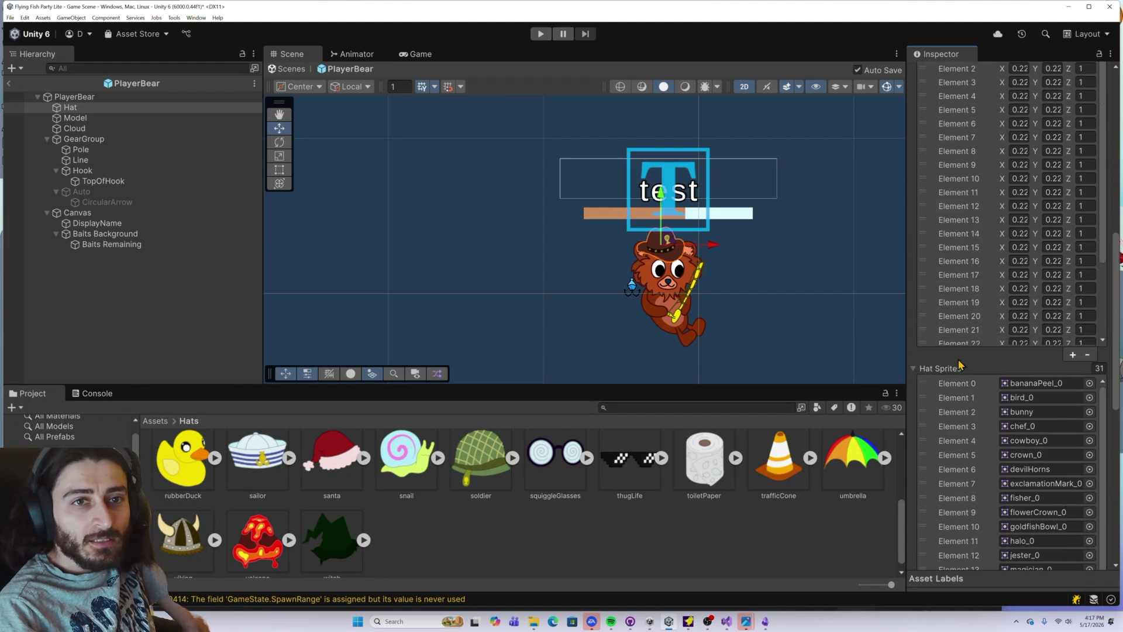
scroll(1023, 297, up, 3)
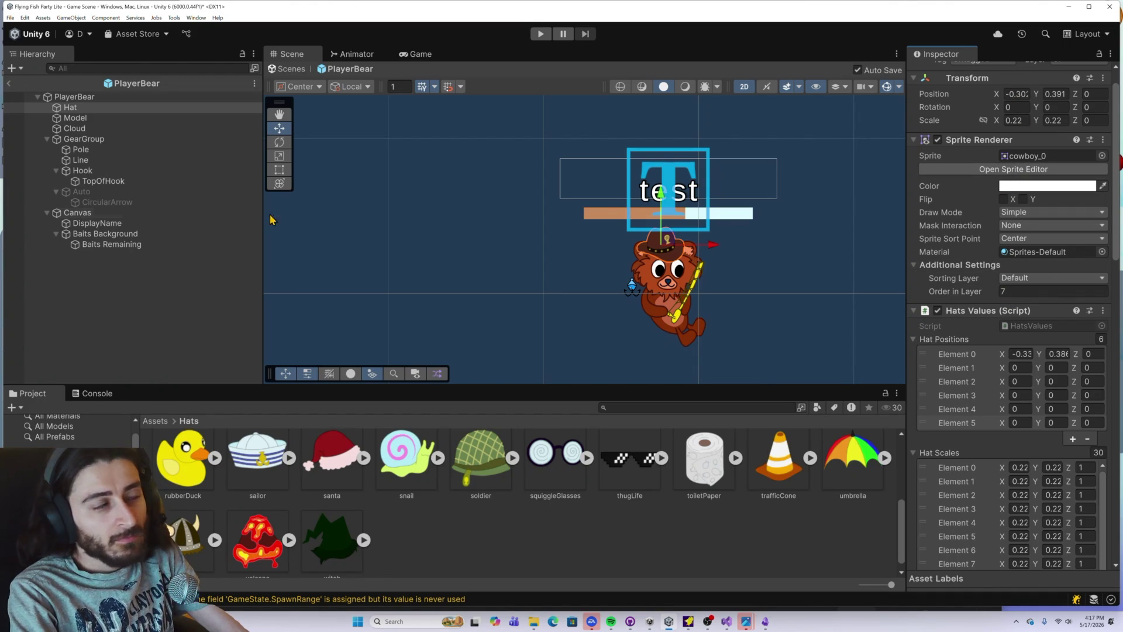
Step: Replace the Hat's cowboy_0 sprite with bananaPeel_0 in the Sprite Renderer
scroll(315, 462, up, 3)
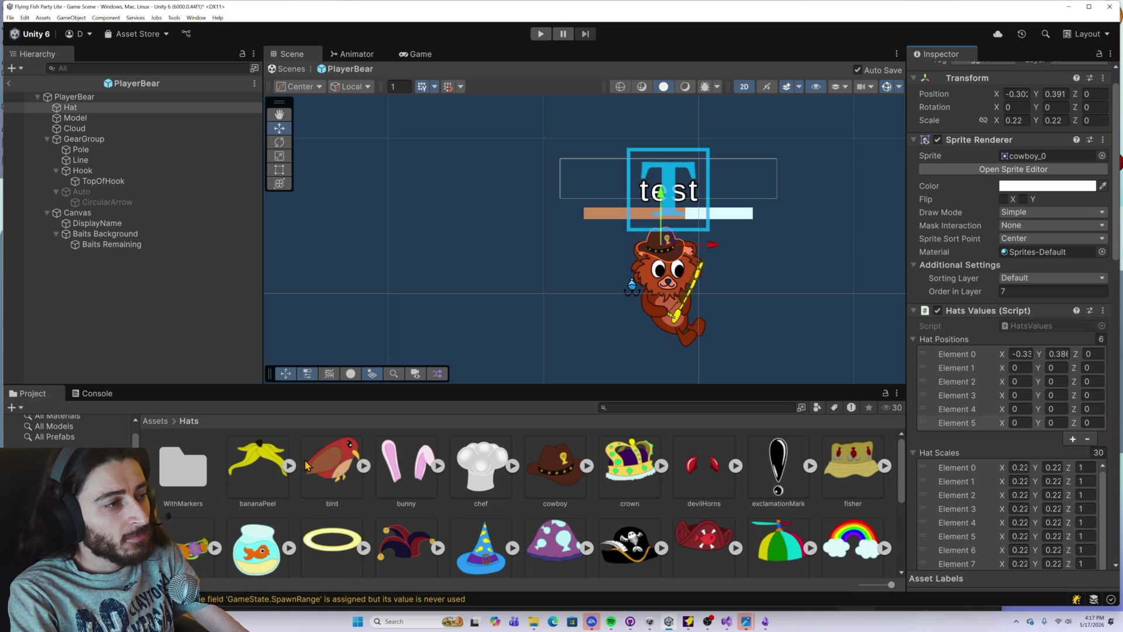
mouse_move(252, 466)
mouse_down()
mouse_move(672, 281)
mouse_move(1053, 156)
mouse_up()
scroll(663, 274, up, 10)
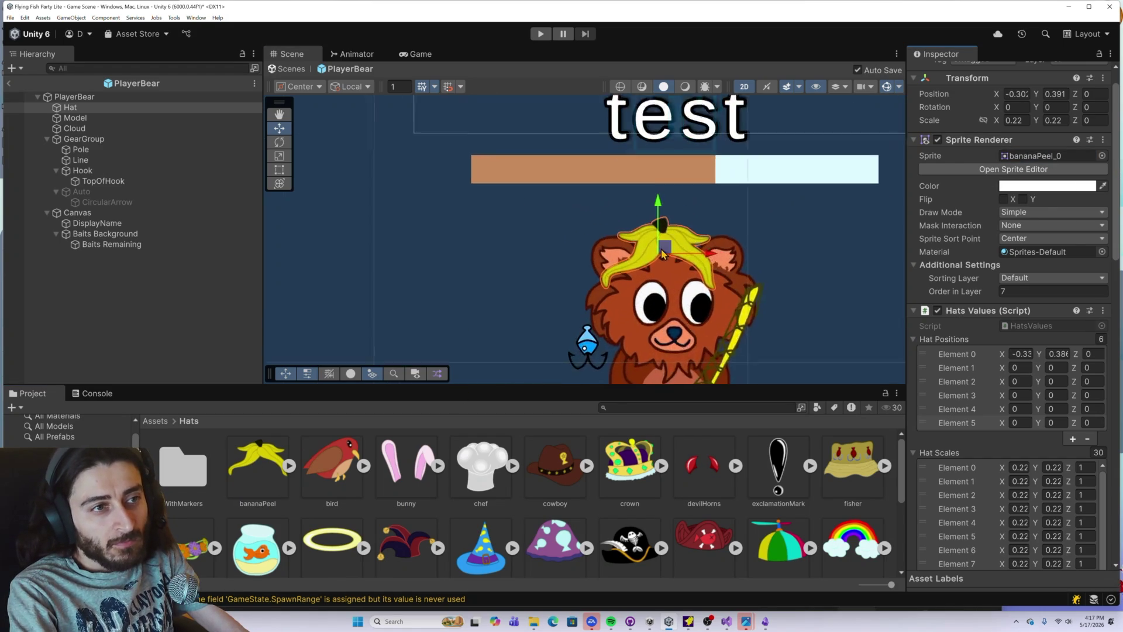
scroll(663, 274, up, 10)
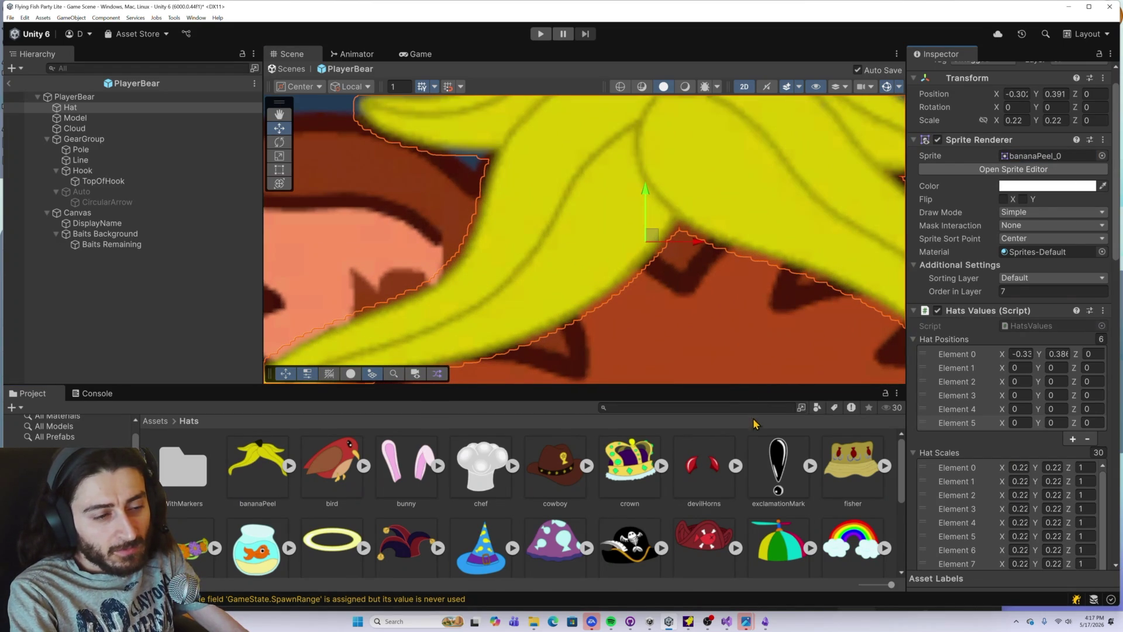
Step: Zoom in on the head marker in the bear.png reference image in Photos
mouse_move(531, 623)
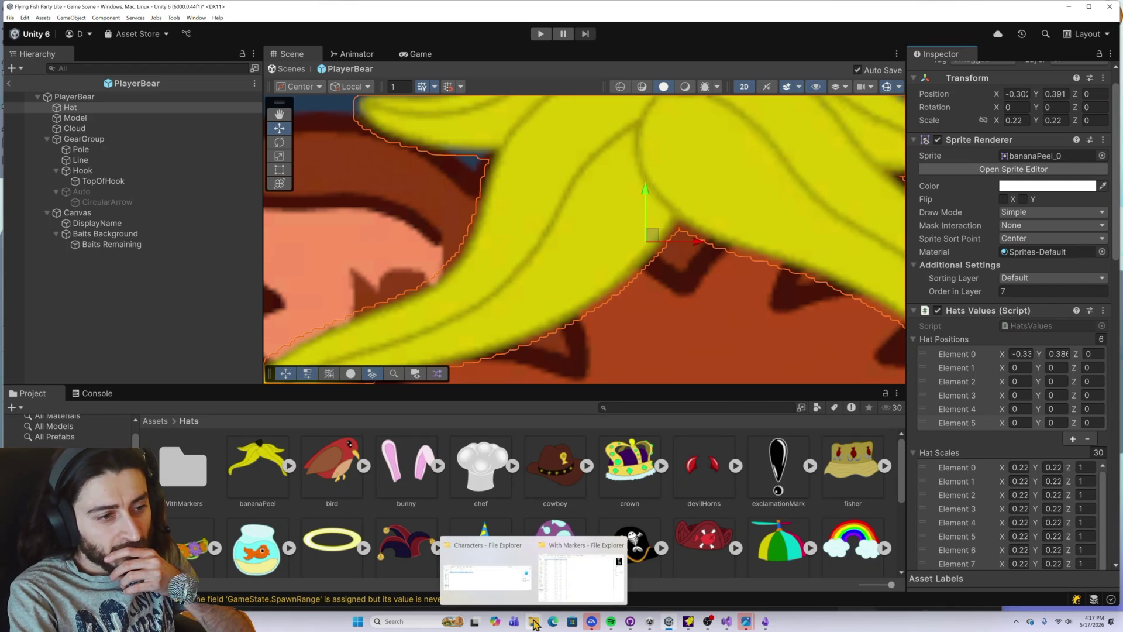
mouse_move(746, 622)
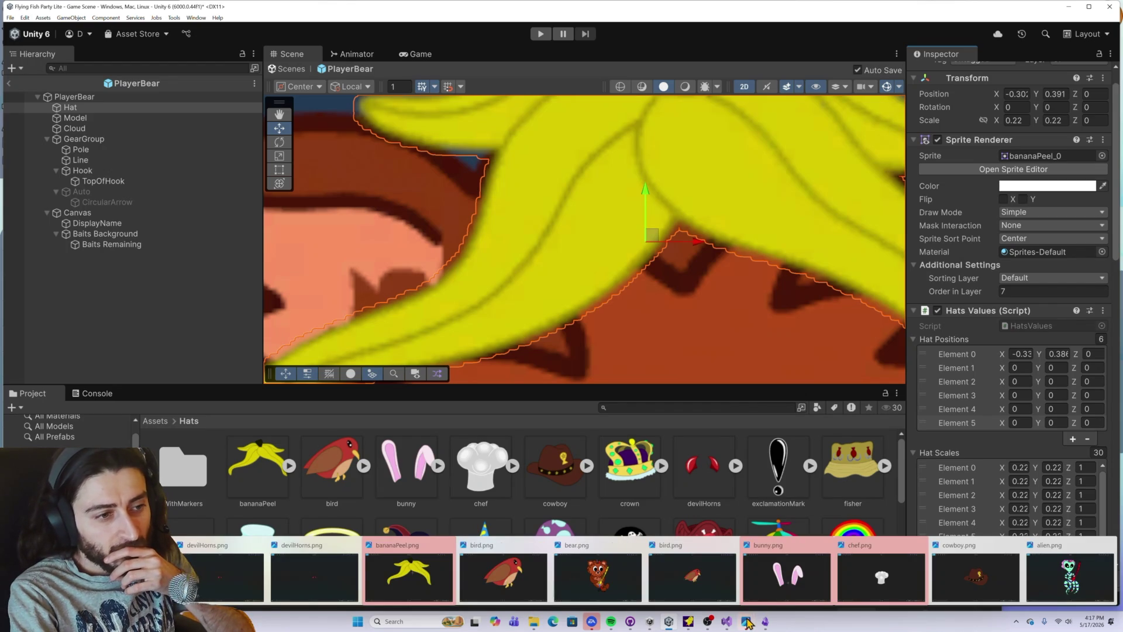
mouse_move(624, 586)
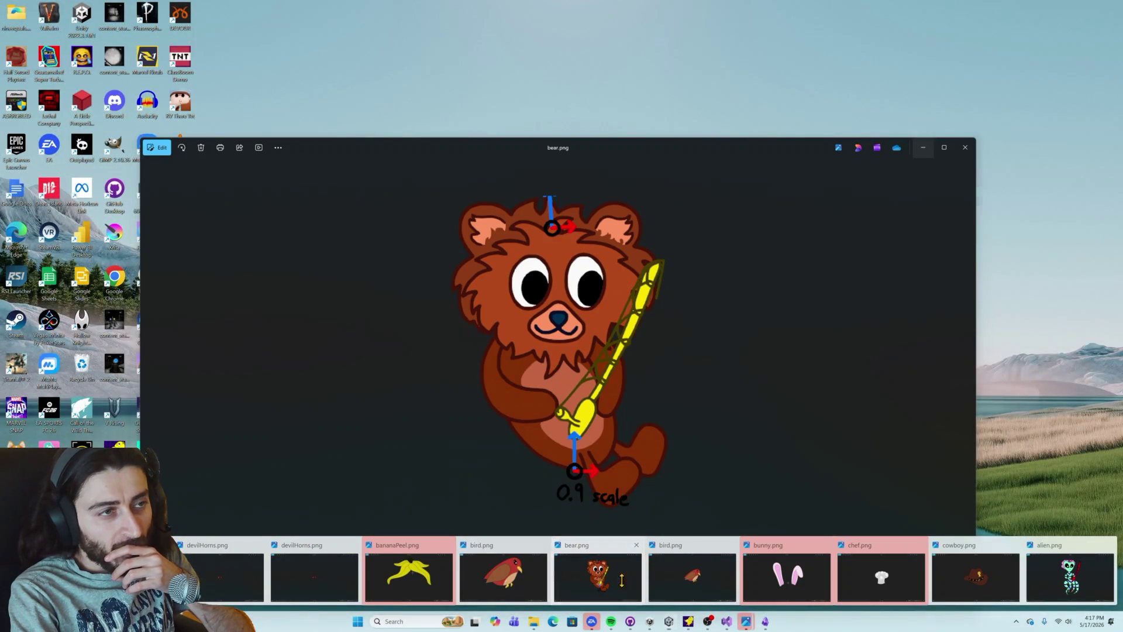
click(624, 586)
scroll(538, 187, up, 5)
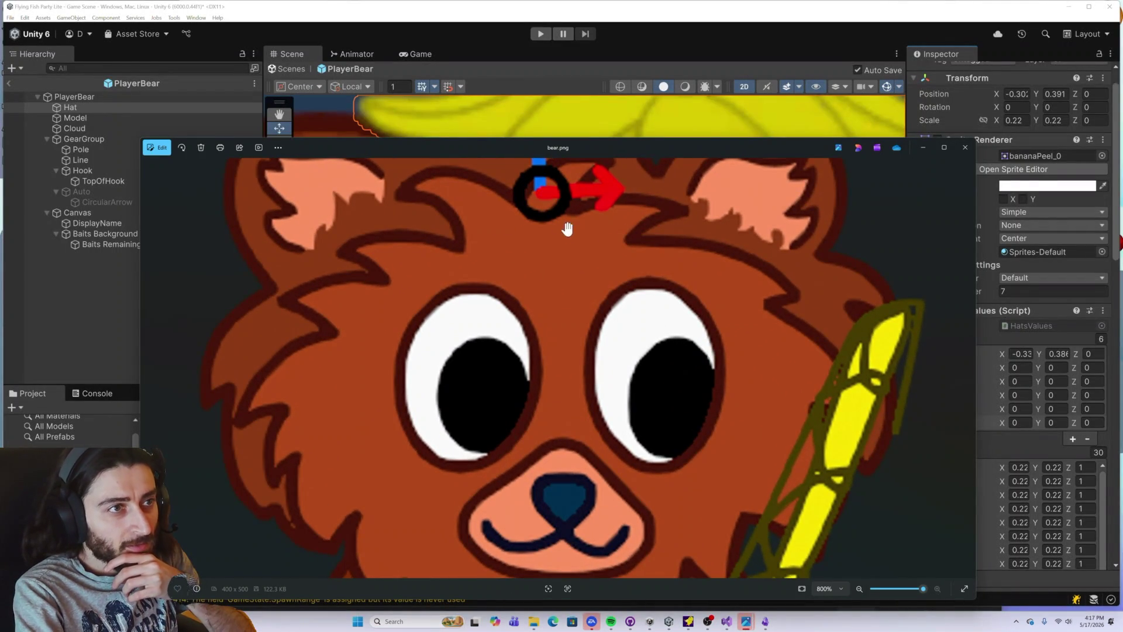
drag(566, 220, 606, 292)
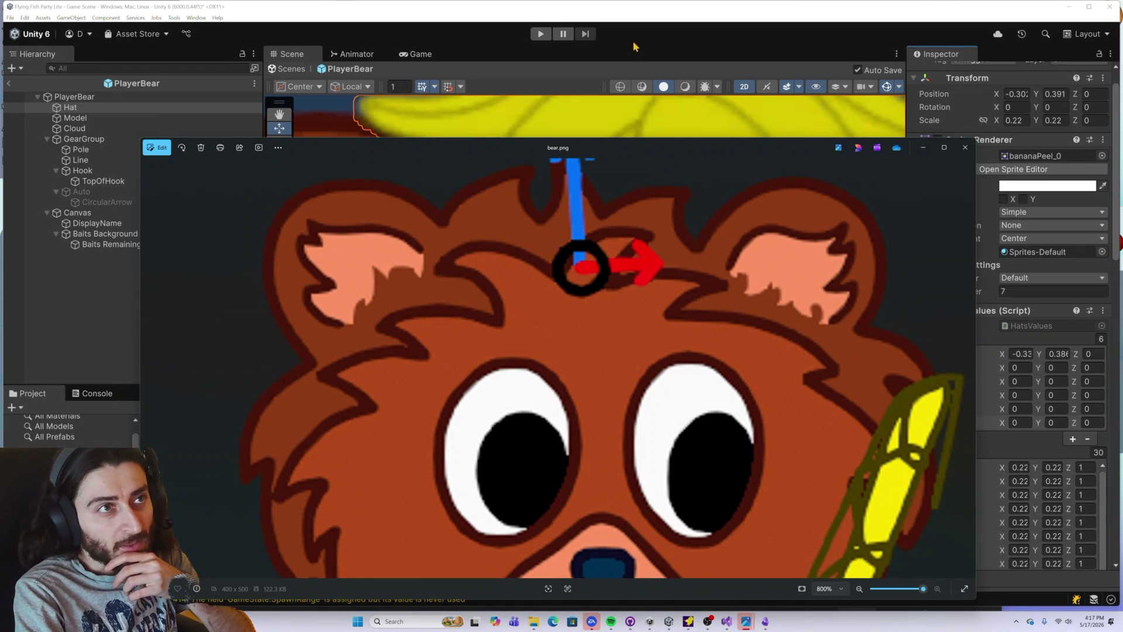
click(630, 14)
scroll(687, 242, down, 5)
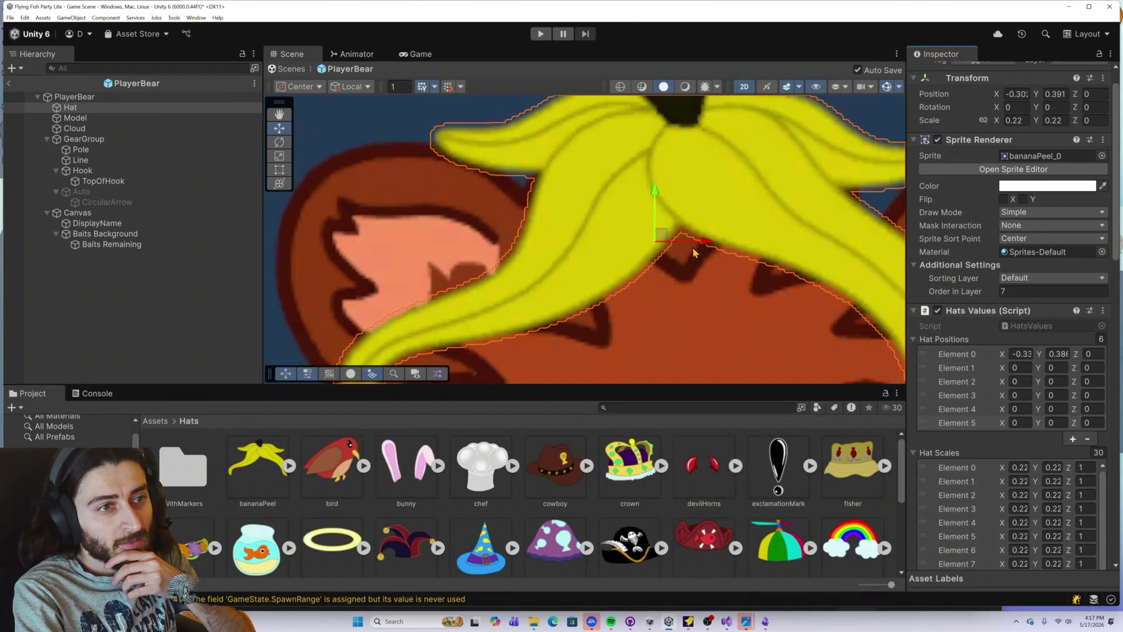
Step: Reposition the banana peel hat on the bear's head to about X -0.267, Y 0.379
mouse_move(577, 221)
mouse_down()
mouse_move(656, 221)
mouse_move(655, 256)
mouse_up()
scroll(729, 328, down, 3)
scroll(758, 350, down, 8)
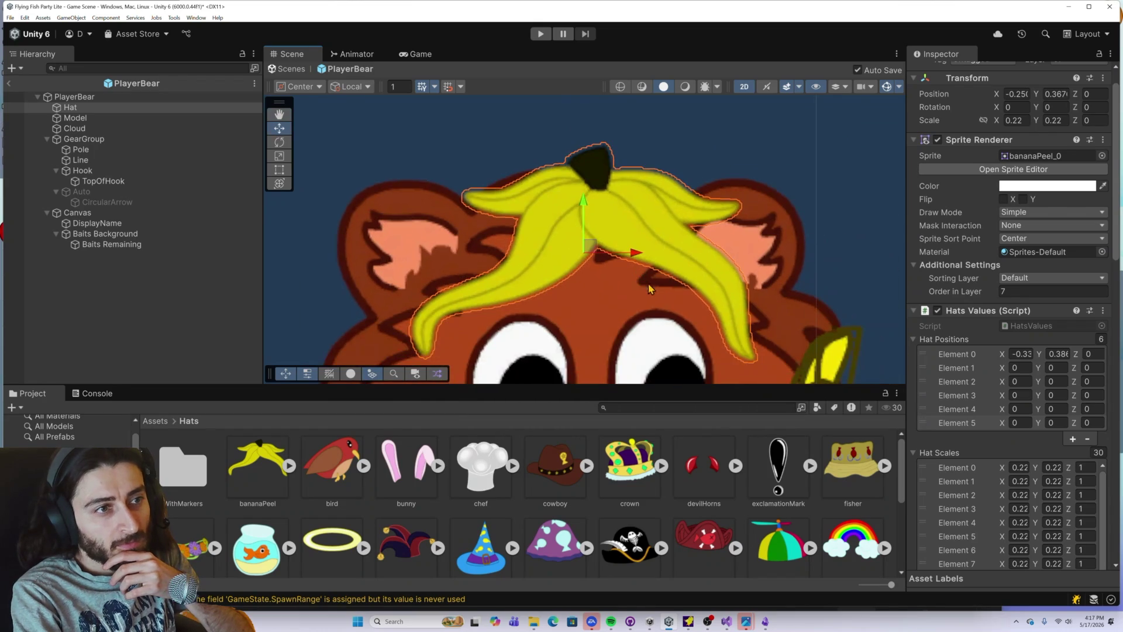
drag(711, 333, 603, 311)
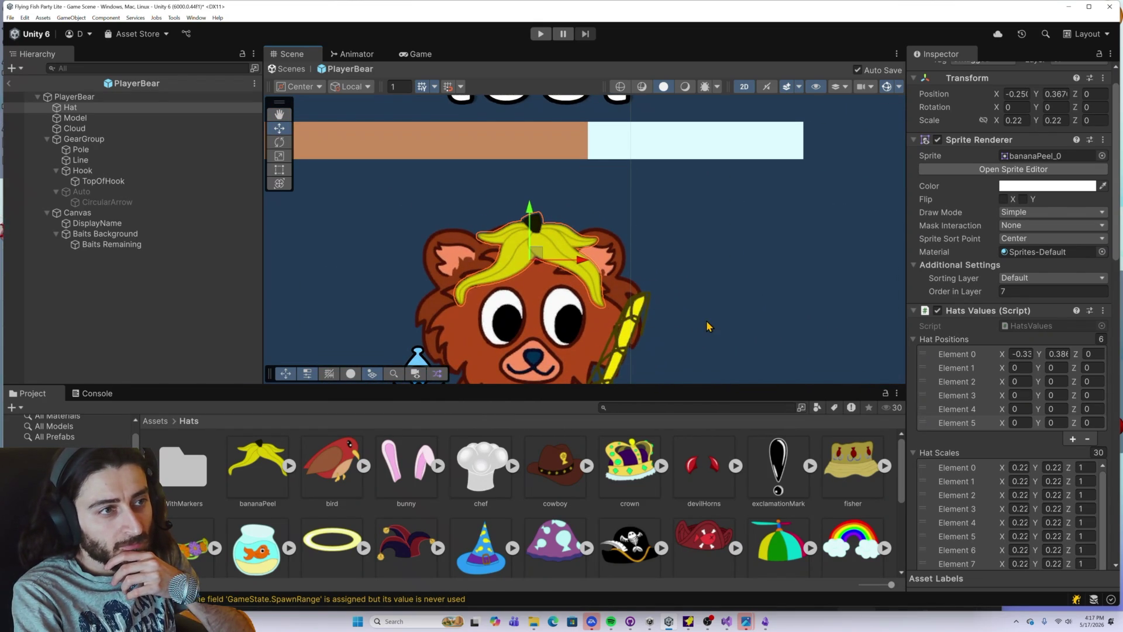
drag(529, 204, 525, 217)
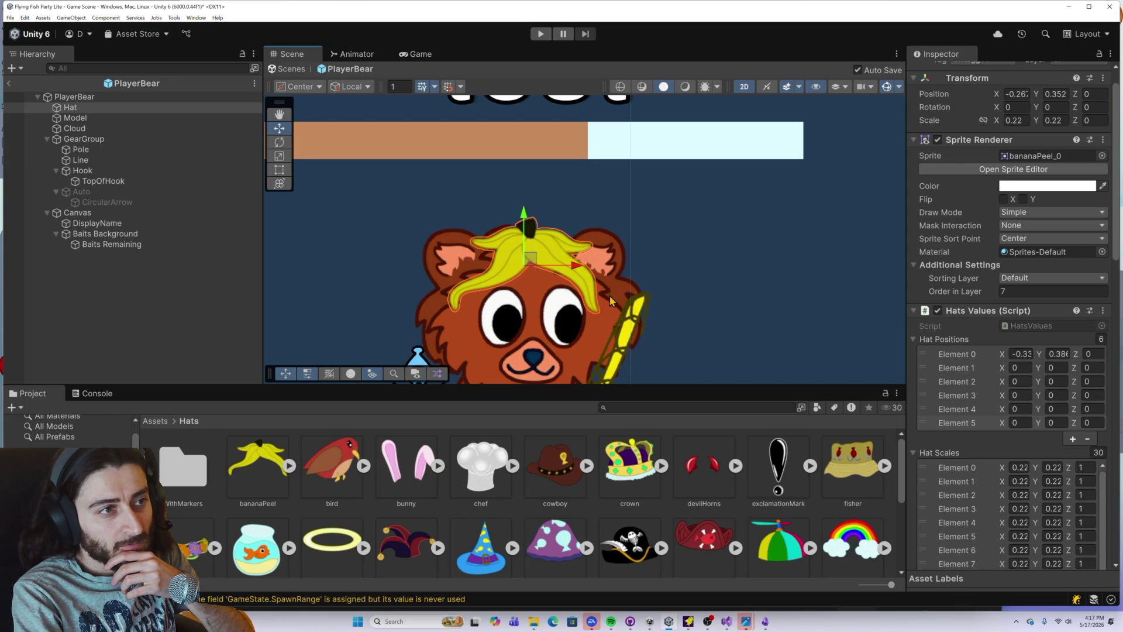
drag(524, 221, 524, 211)
scroll(506, 257, up, 5)
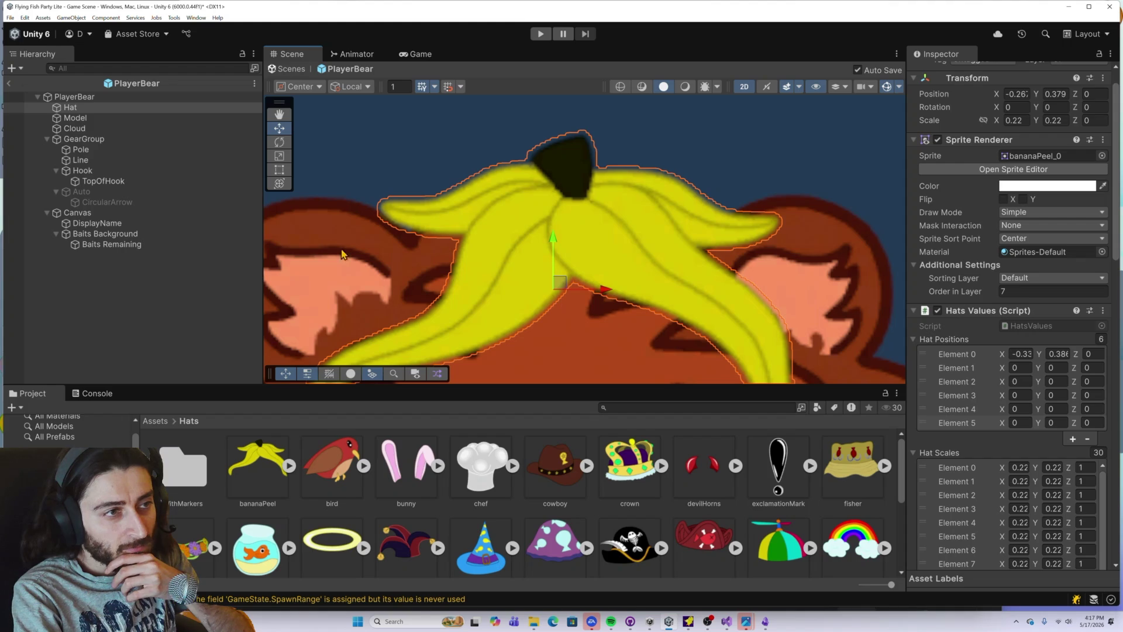
Step: Swap the Hat sprite to the bird, then to the bunny ears
mouse_move(331, 475)
mouse_down()
mouse_move(749, 350)
mouse_move(1047, 156)
mouse_up()
scroll(621, 265, down, 5)
drag(399, 473, 1029, 156)
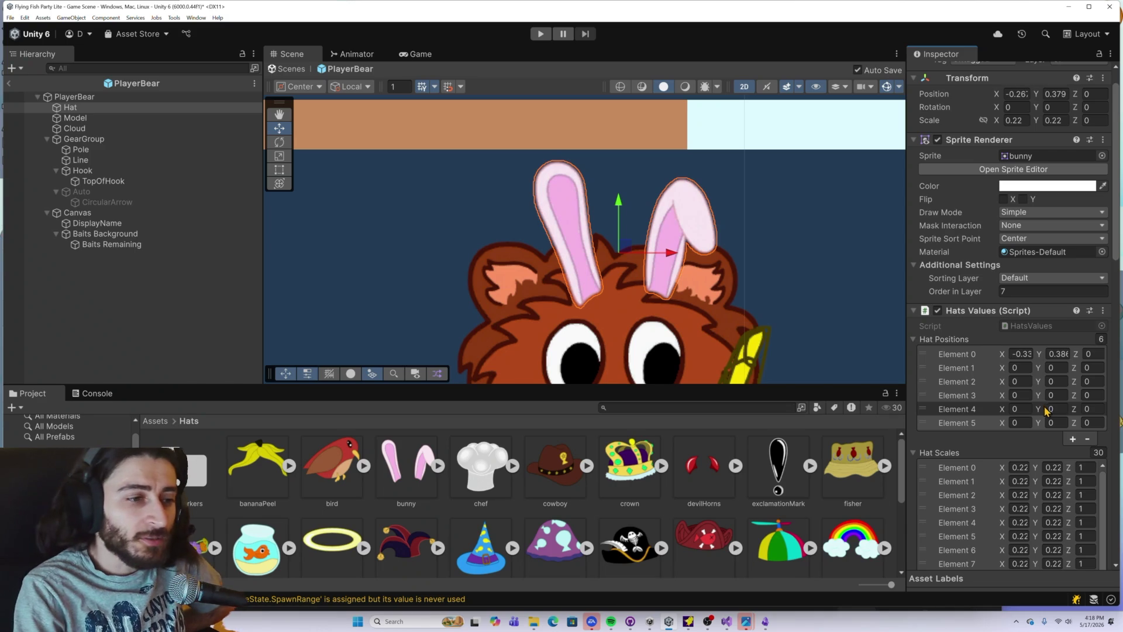
mouse_move(534, 624)
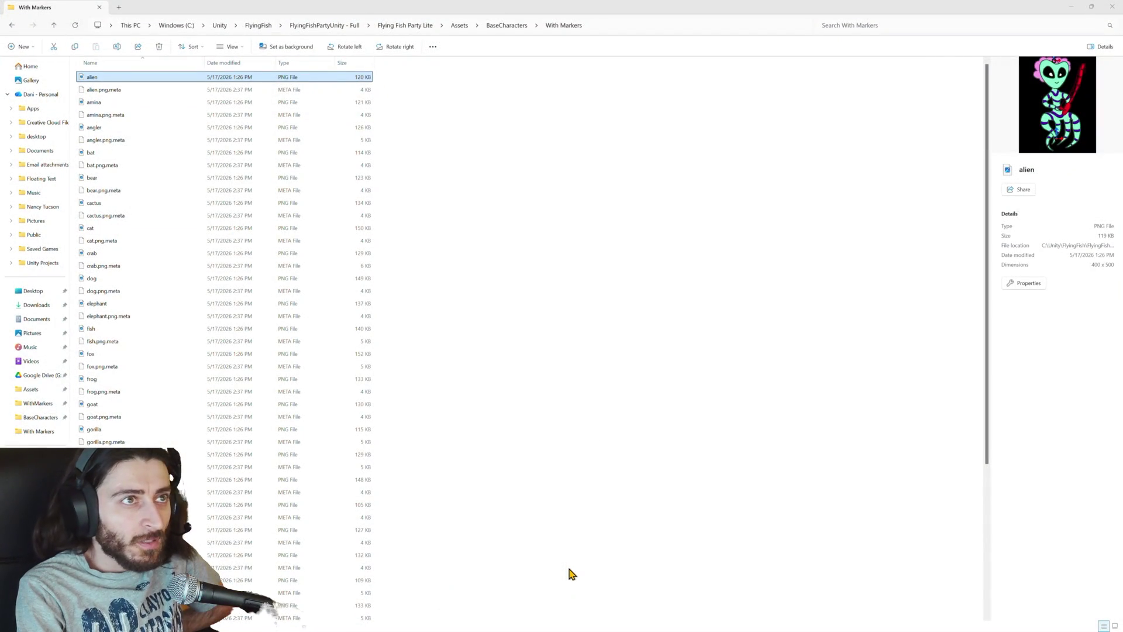
Step: Show the With Markers character images as Large icons in File Explorer
click(568, 568)
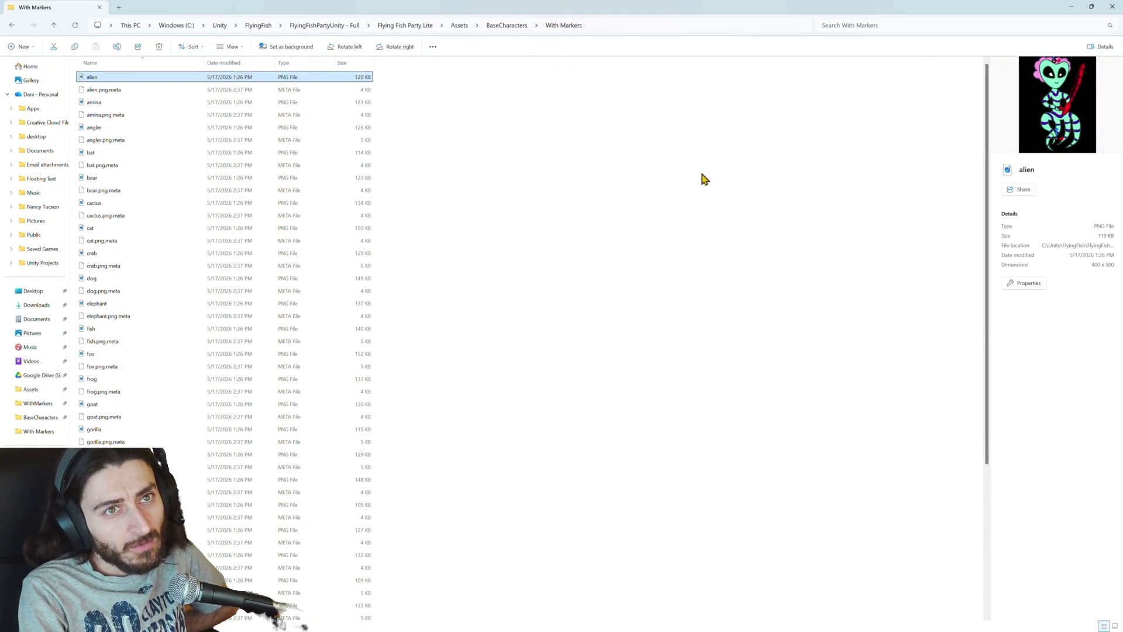
click(432, 48)
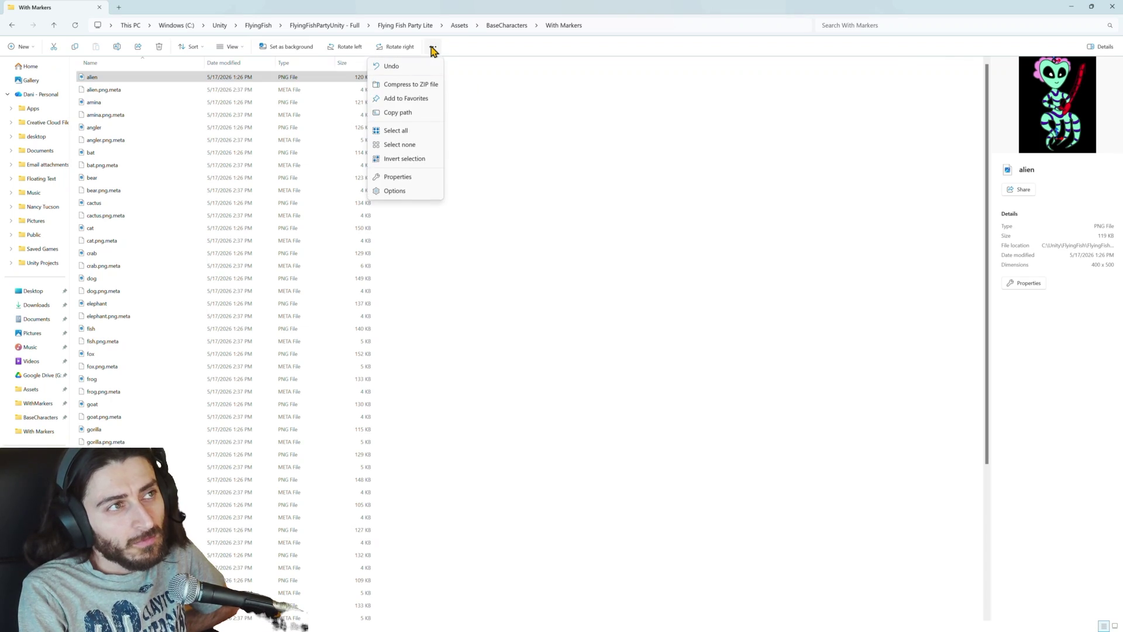
click(547, 82)
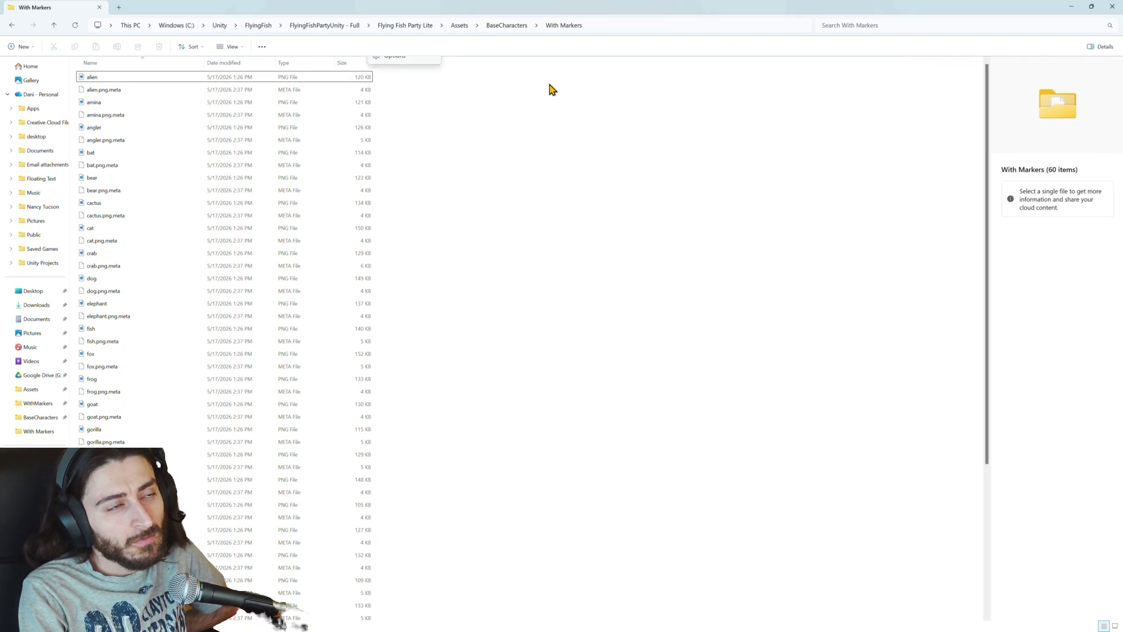
click(239, 49)
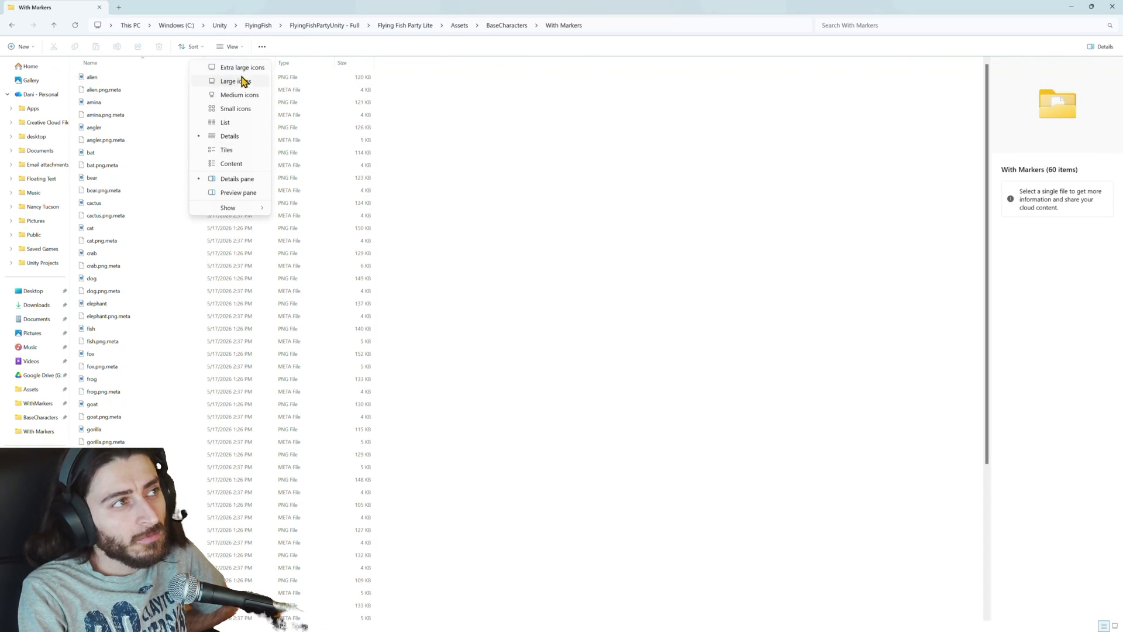
click(242, 81)
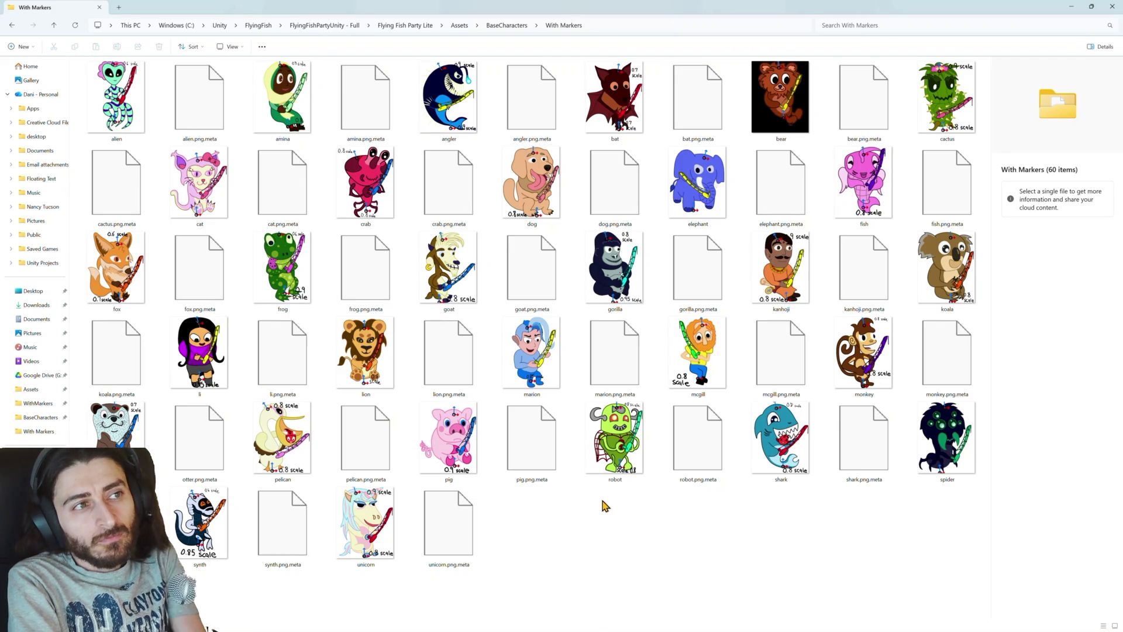
mouse_move(757, 102)
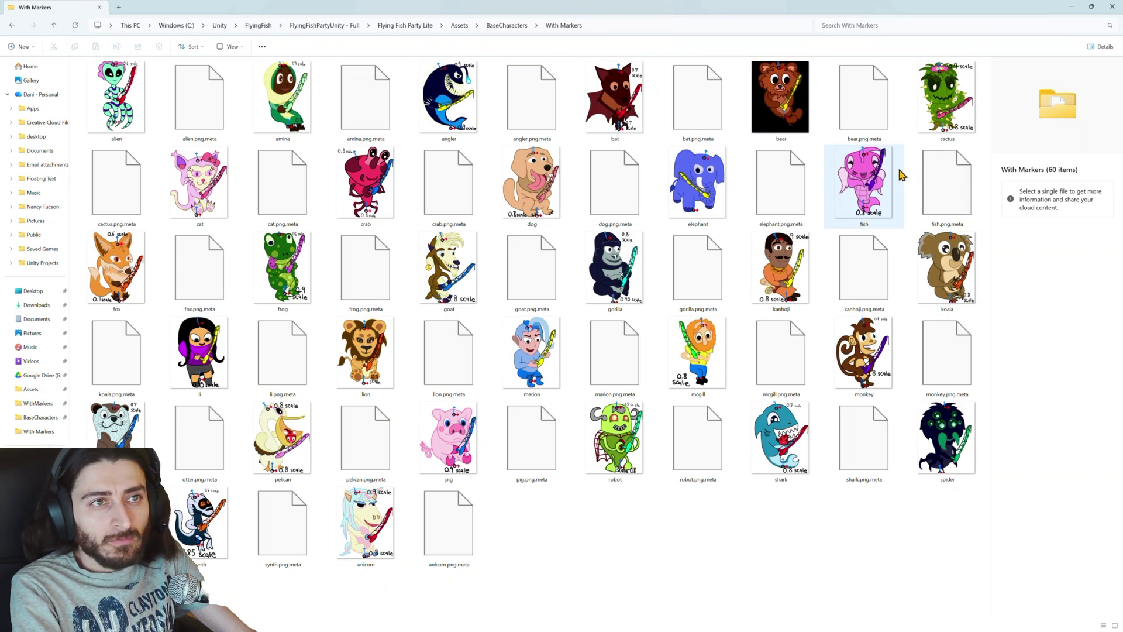
mouse_move(901, 175)
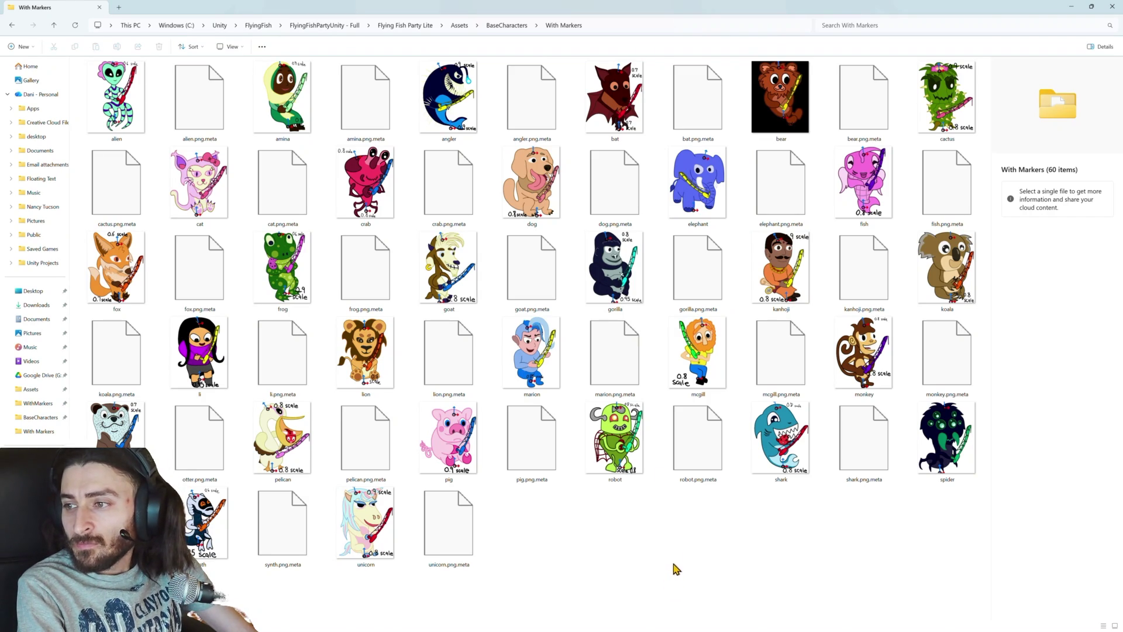
Step: Open Assets > Hats > WithMarkers as Large icons, then return to Unity
click(503, 26)
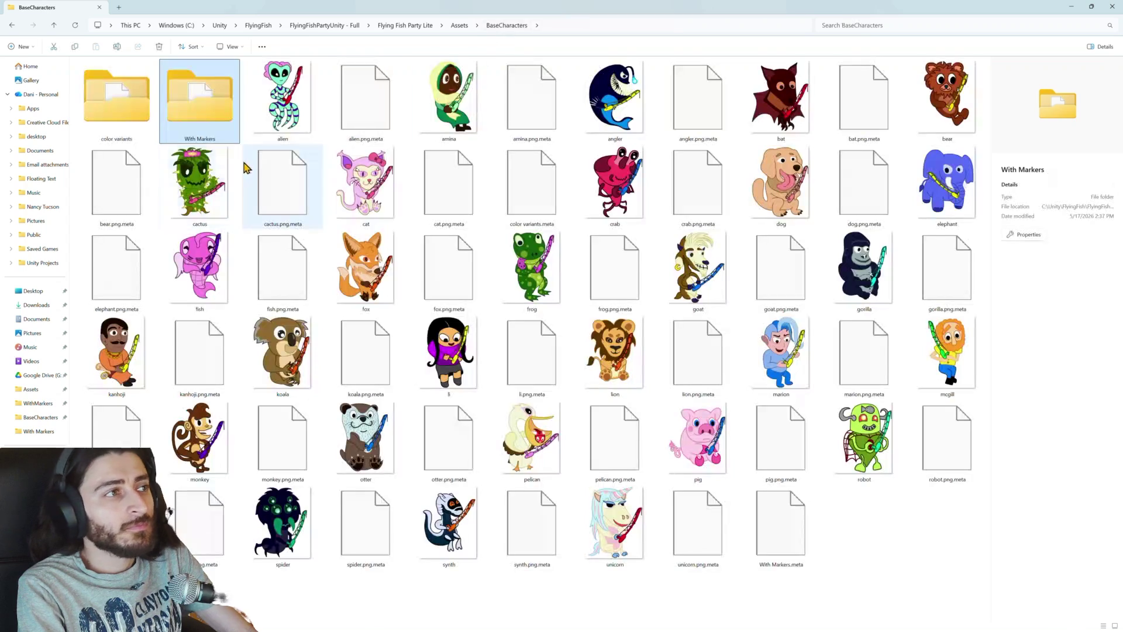
click(459, 26)
scroll(242, 305, down, 1)
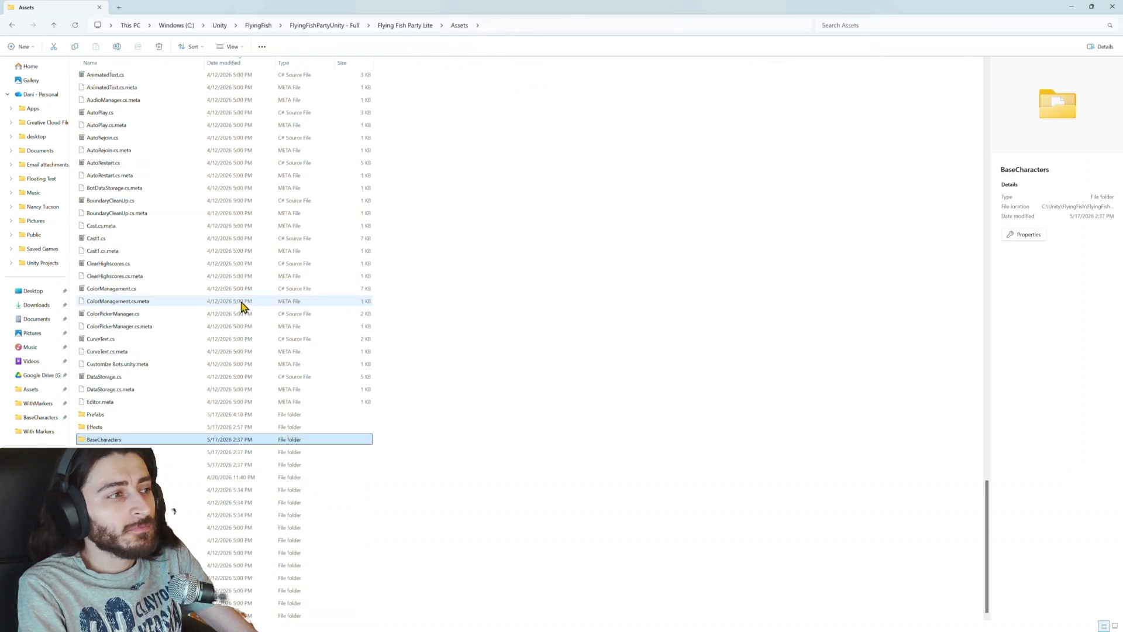
key(Down)
key(Down)
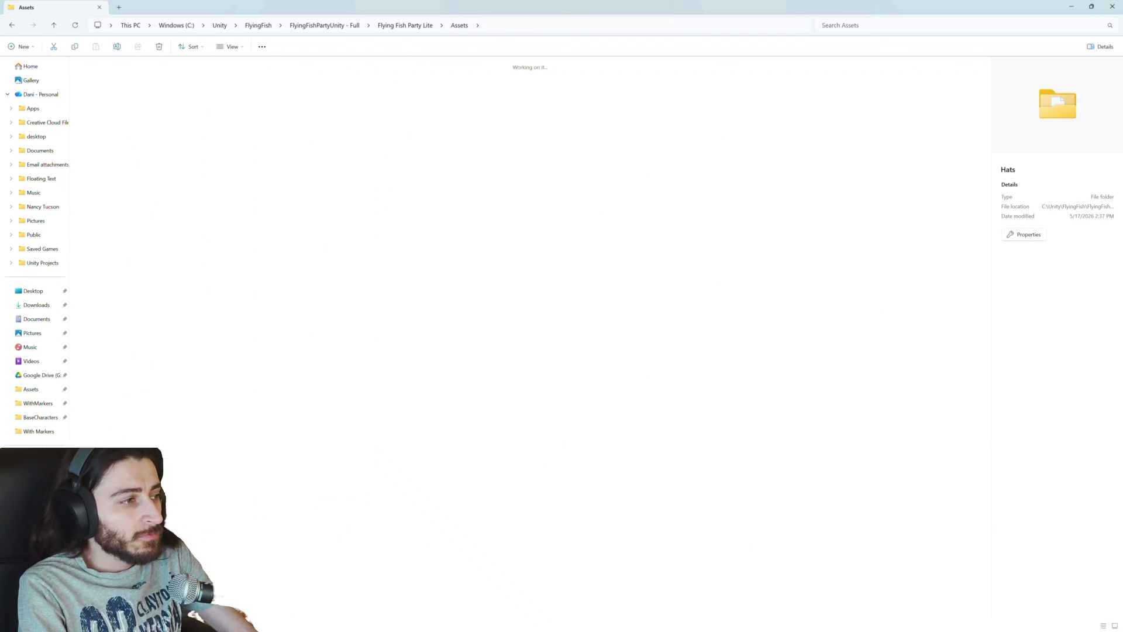
key(Return)
double_click(116, 97)
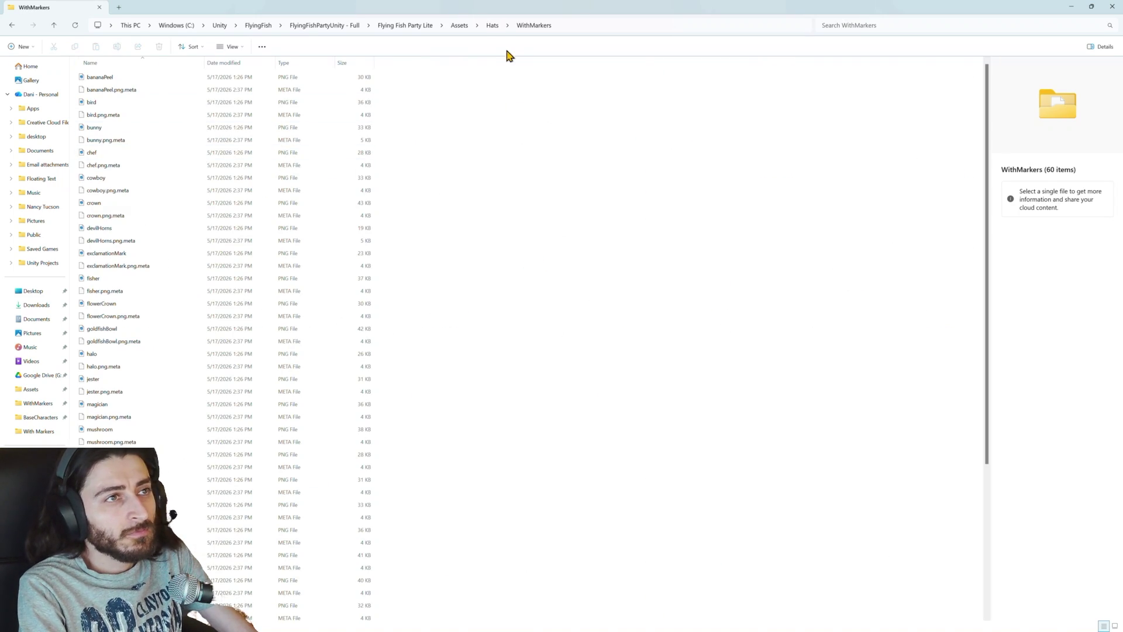
click(234, 46)
click(257, 83)
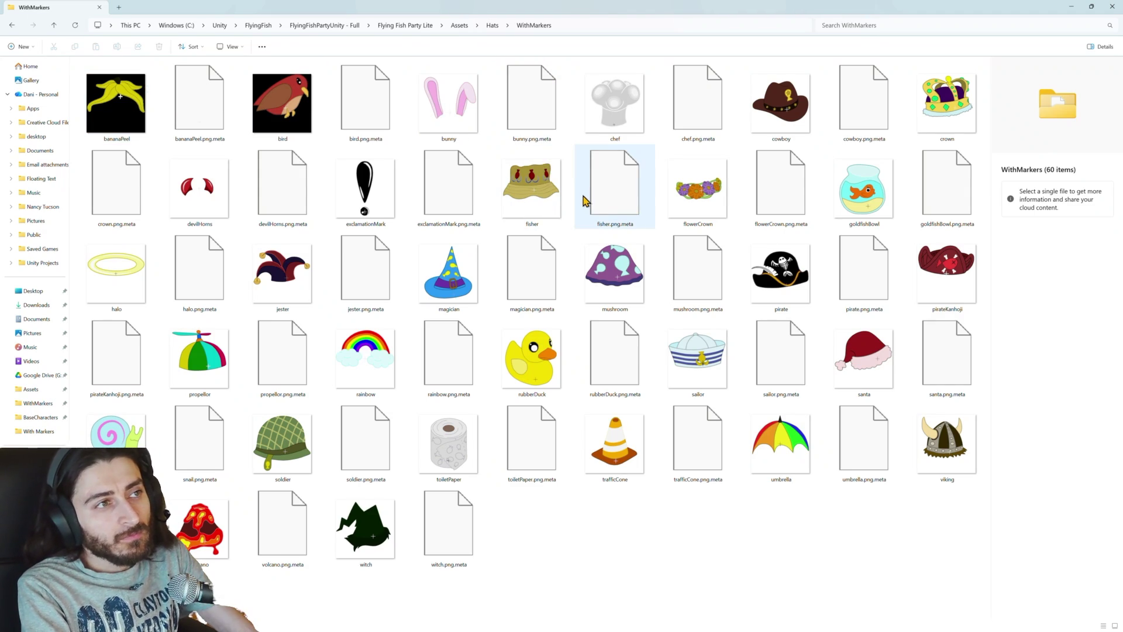
key(alt+Tab)
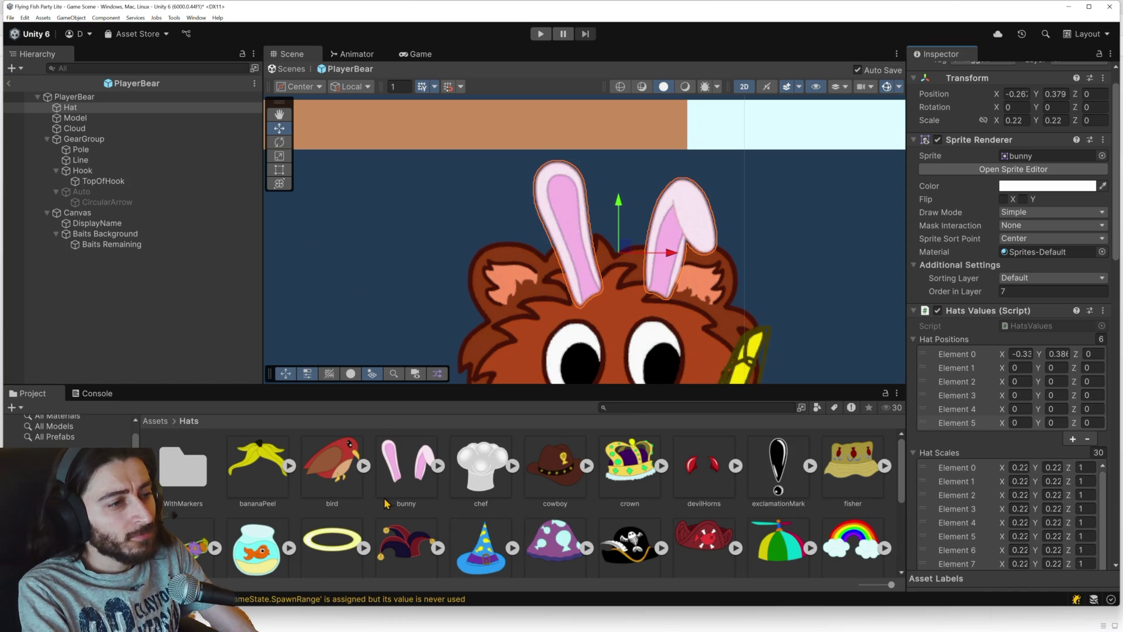
Step: Match the bunny pivot to its marked PNG and apply custom pivot X 0.5390927, Y 0.3441802
click(413, 485)
click(1021, 254)
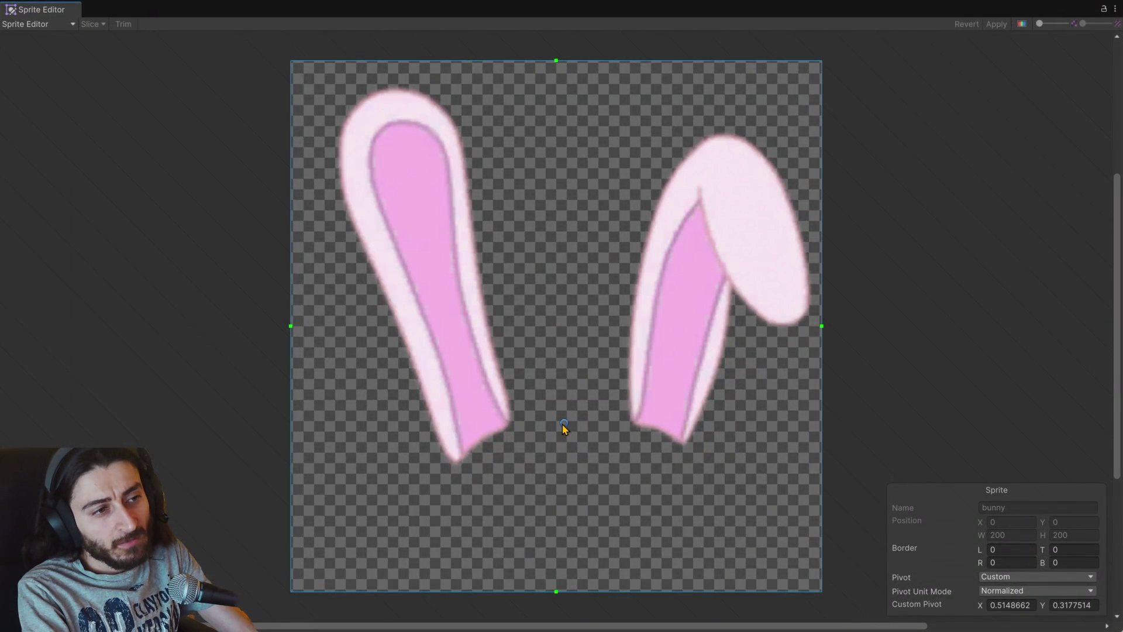
key(alt+Tab)
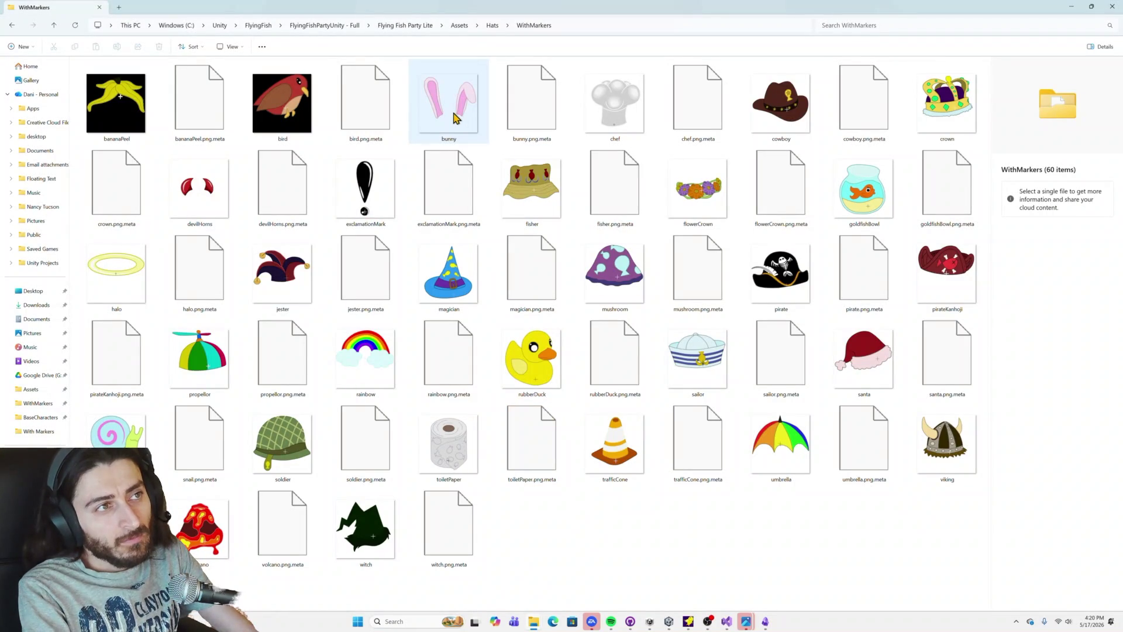
double_click(459, 118)
scroll(609, 270, up, 8)
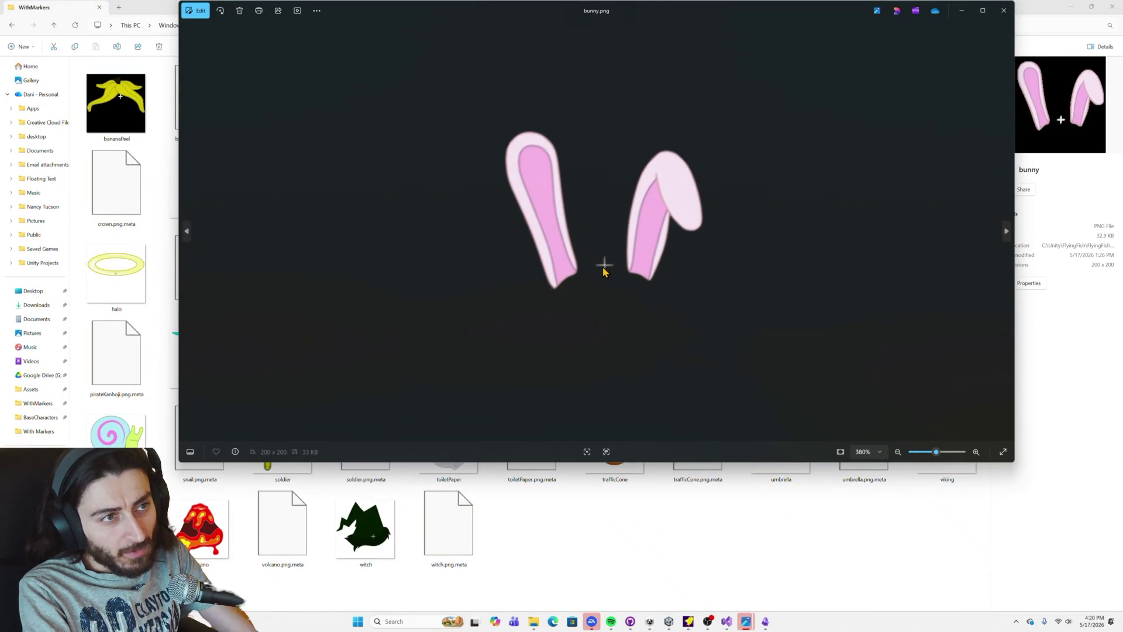
key(alt+Tab)
key(alt+Tab)
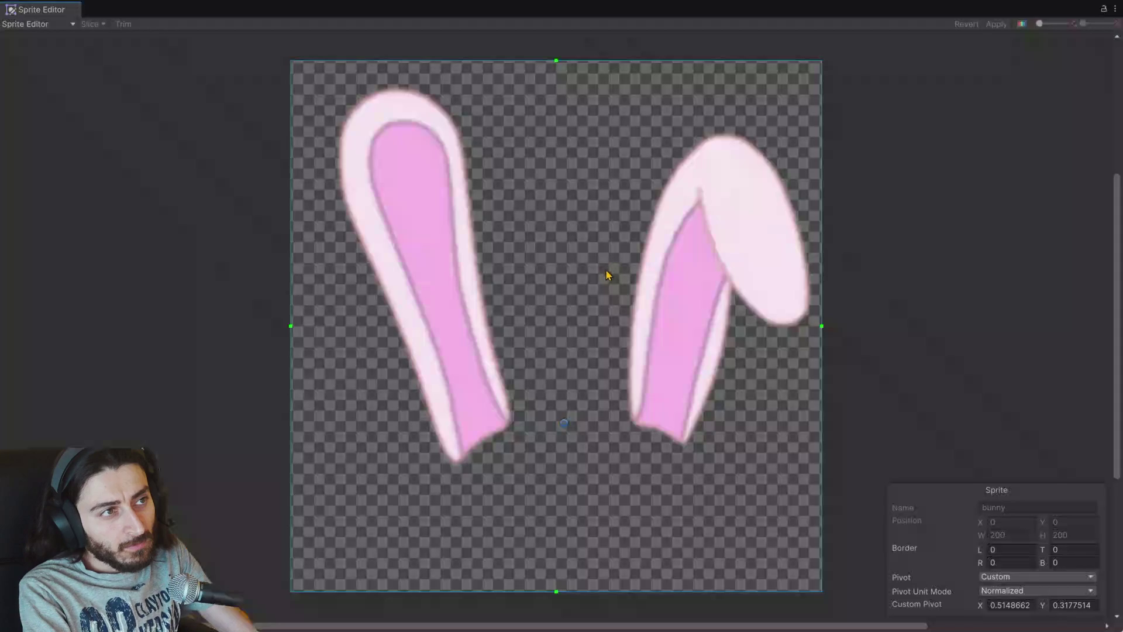
drag(566, 421, 581, 406)
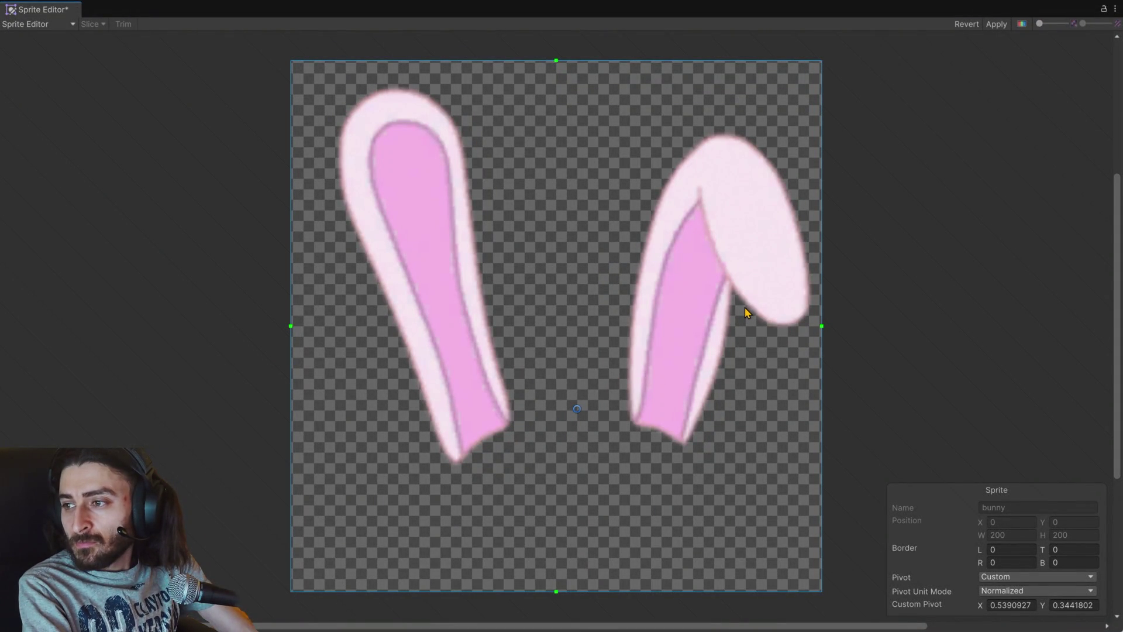
click(997, 24)
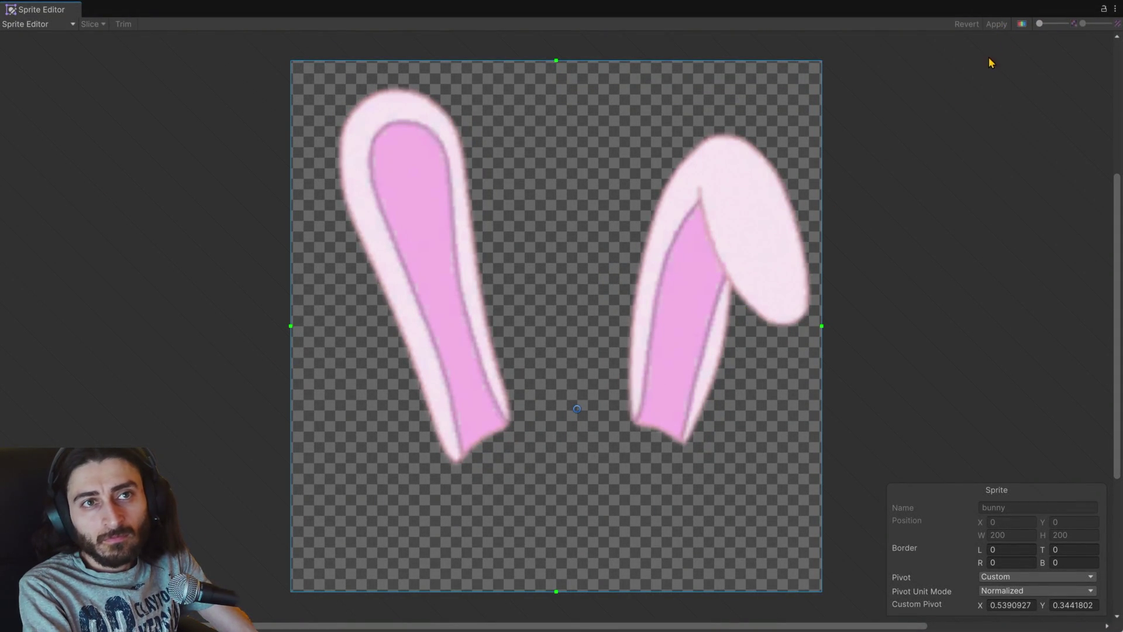
click(1114, 9)
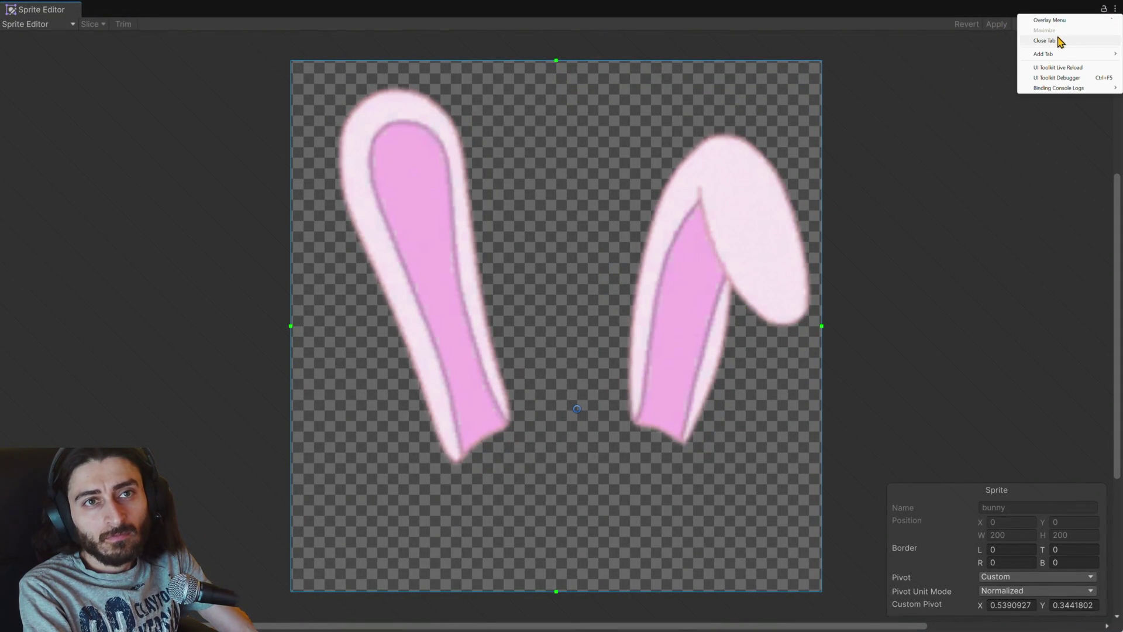
click(1045, 41)
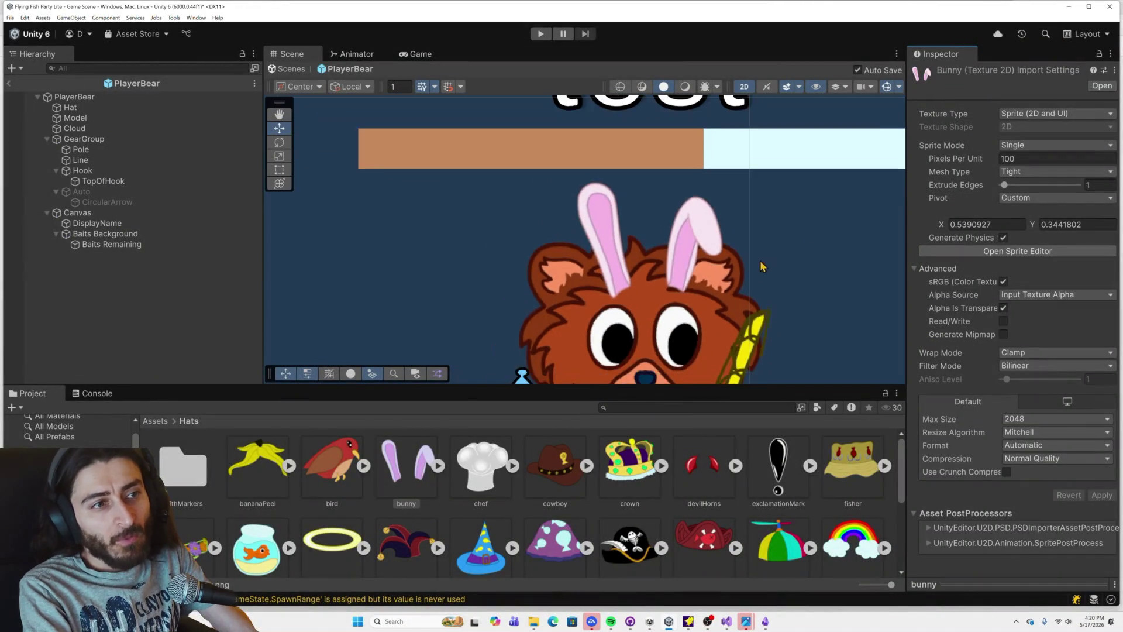
Step: Confirm bunny's custom pivot (0.539, 0.344) in the Inspector, then show bananaPeel's import settings
scroll(748, 269, down, 3)
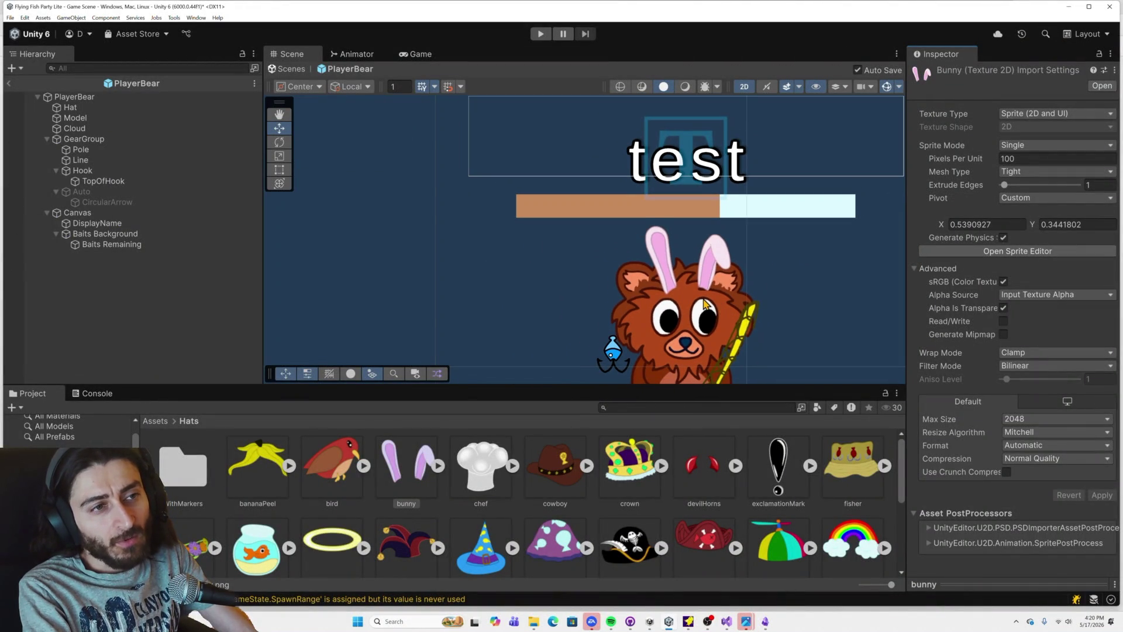
scroll(705, 303, up, 1)
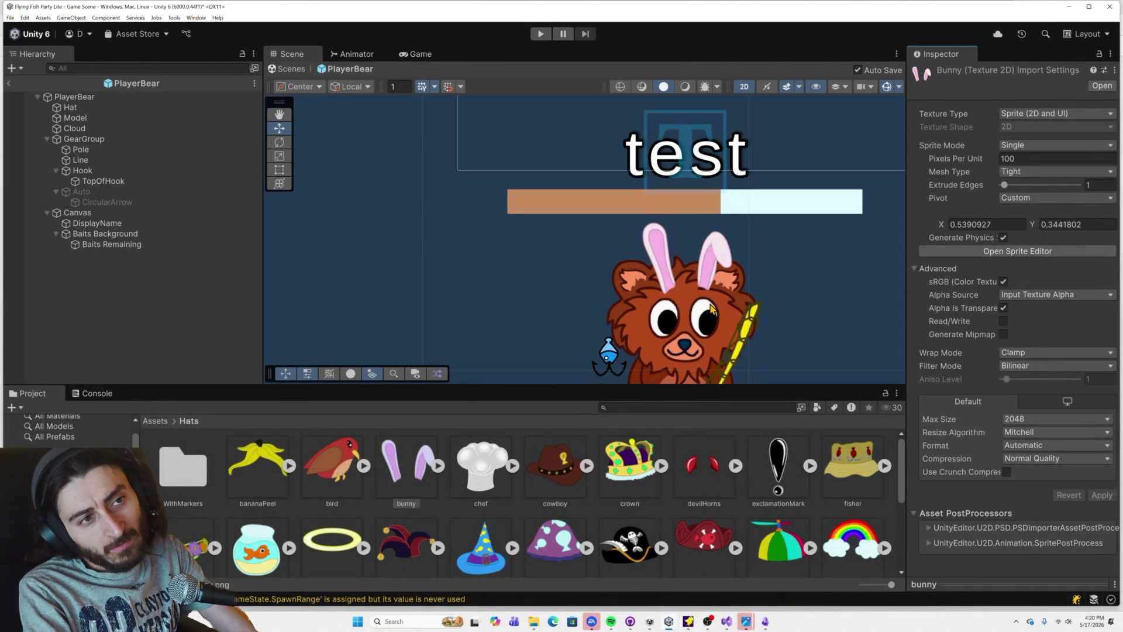
scroll(711, 309, down, 2)
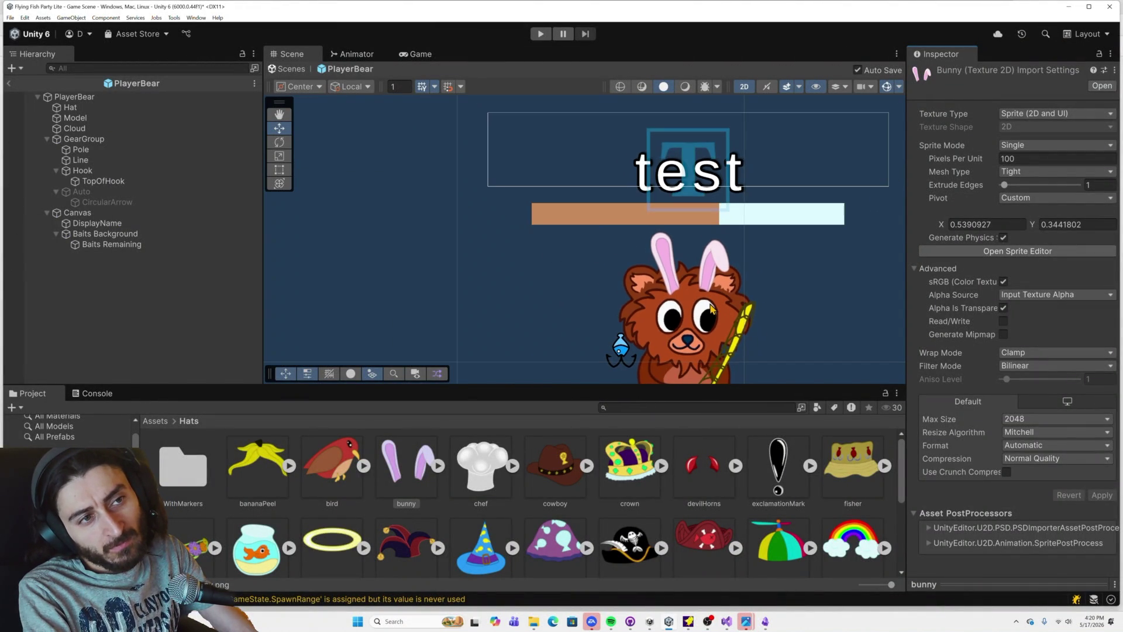
scroll(711, 308, up, 2)
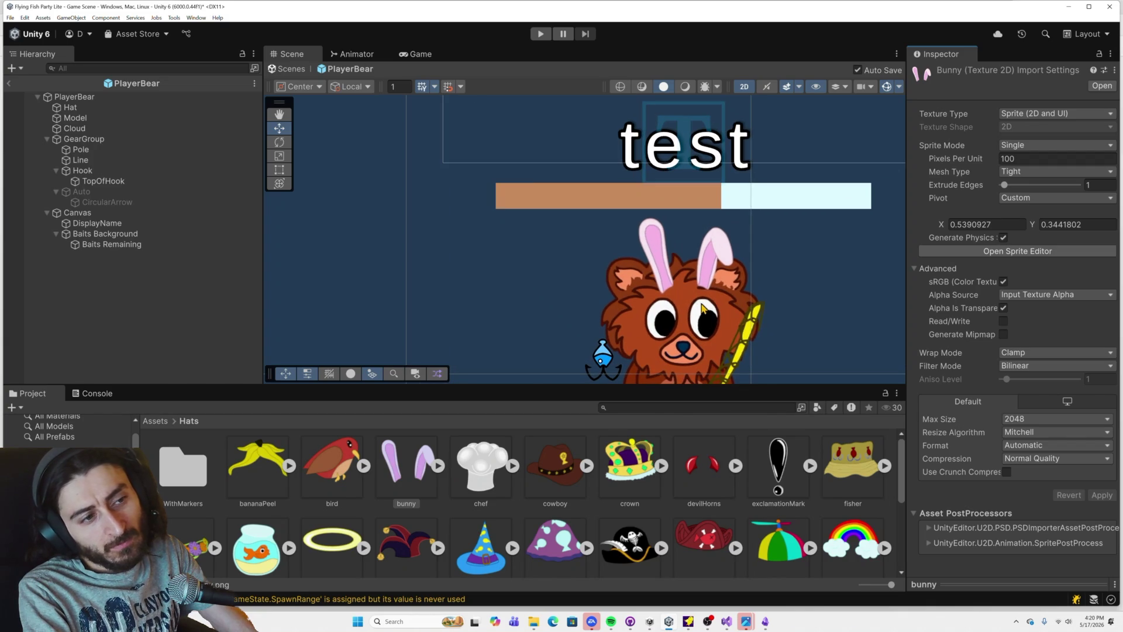
click(352, 473)
click(409, 470)
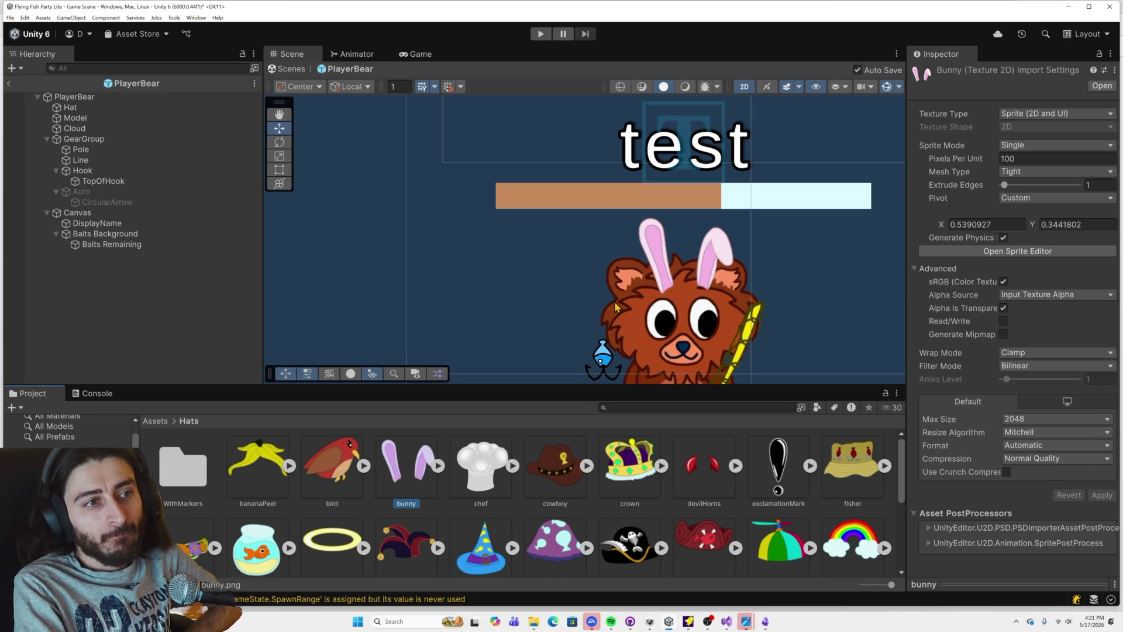
click(266, 477)
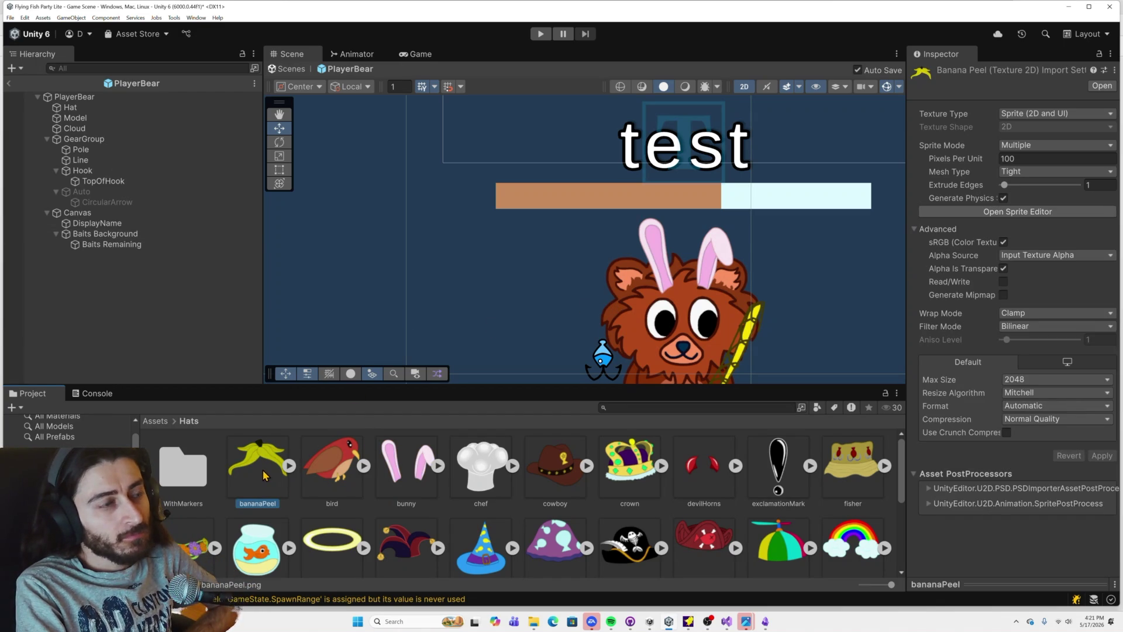
Step: Try the banana peel, bird and chef sprites on the bear's Hat, nudging it slightly left
click(109, 110)
drag(1005, 169, 1022, 189)
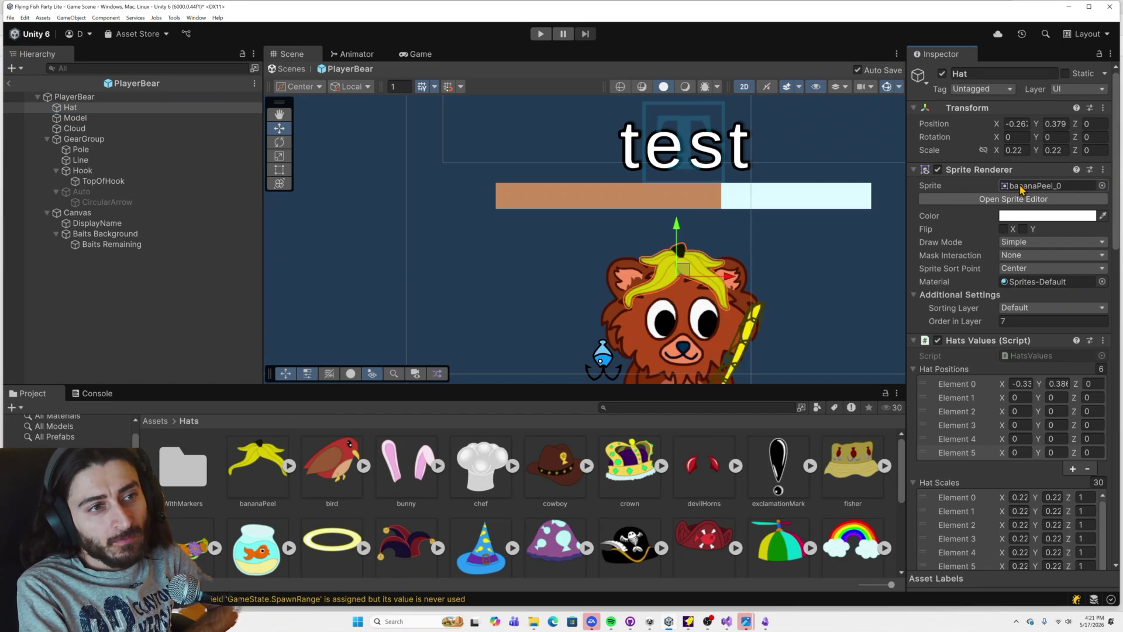
mouse_move(339, 468)
mouse_down()
mouse_move(974, 211)
mouse_move(1016, 183)
mouse_move(1022, 146)
mouse_move(930, 226)
mouse_move(400, 408)
mouse_move(326, 472)
mouse_move(1024, 187)
mouse_up()
click(73, 108)
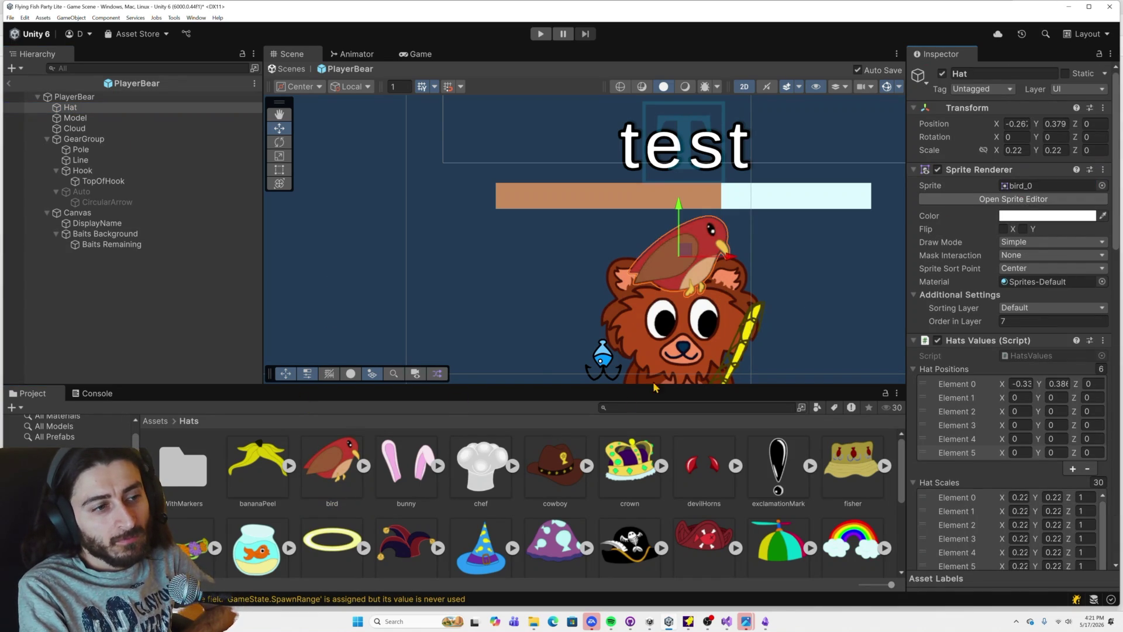
drag(489, 471, 1023, 187)
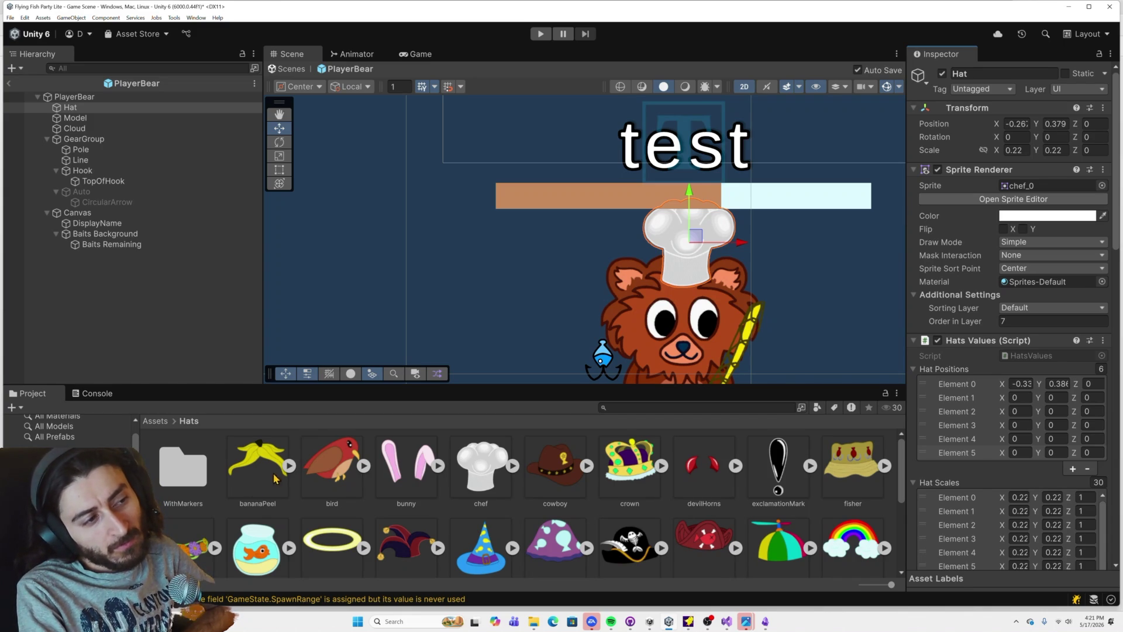
drag(739, 251, 733, 252)
Step: Cycle the Hat sprite through banana peel, bird, bunny and cowboy, ending on crown_0
drag(256, 480, 1046, 186)
mouse_move(346, 465)
mouse_down()
mouse_move(1041, 215)
mouse_move(1036, 188)
mouse_up()
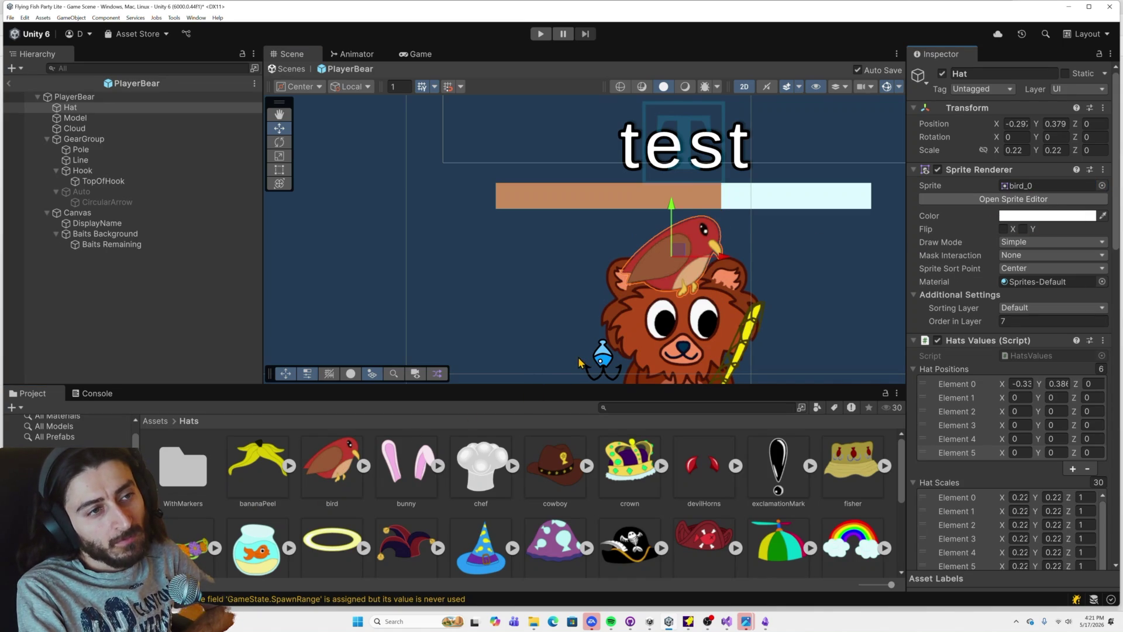
drag(409, 468, 1036, 188)
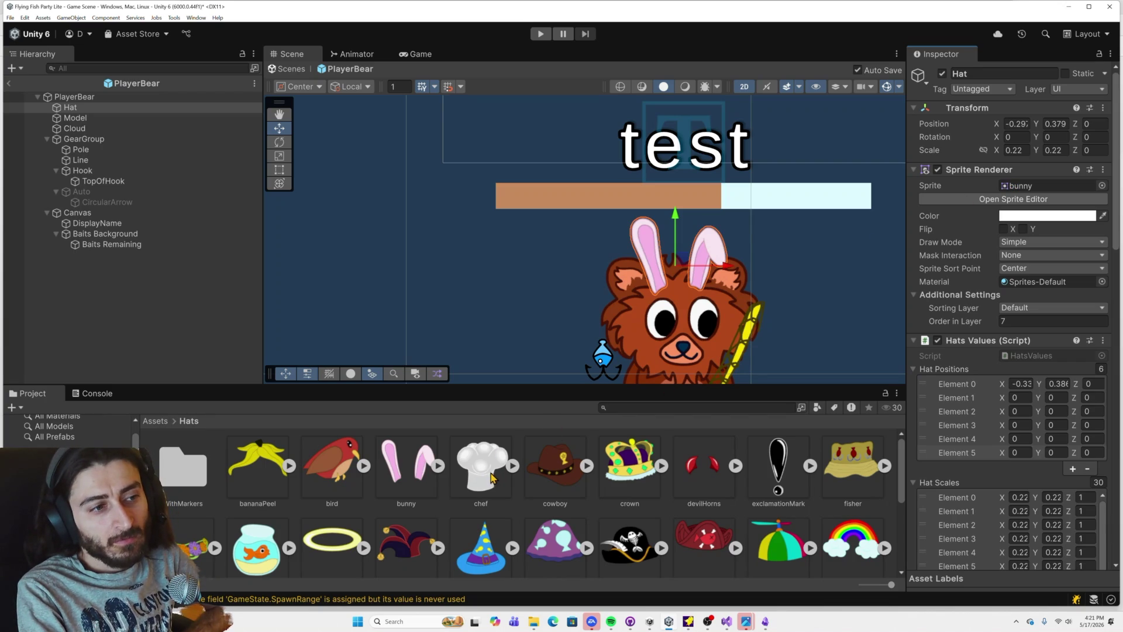
drag(566, 472, 1020, 192)
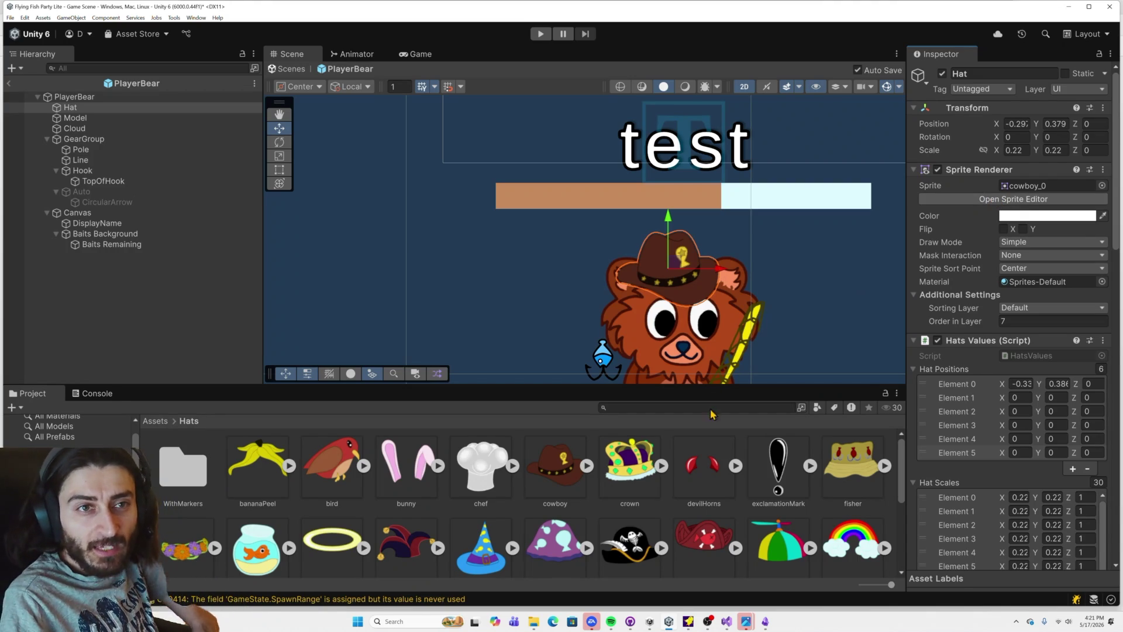
mouse_move(620, 474)
mouse_down()
mouse_move(1041, 205)
mouse_move(1029, 188)
mouse_up()
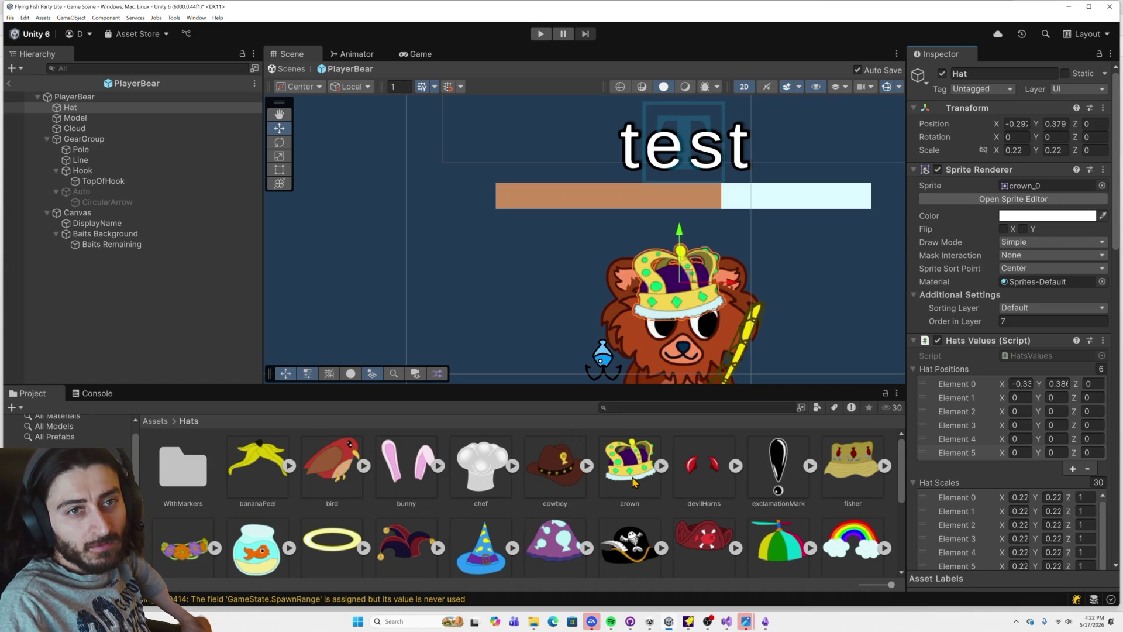
click(966, 200)
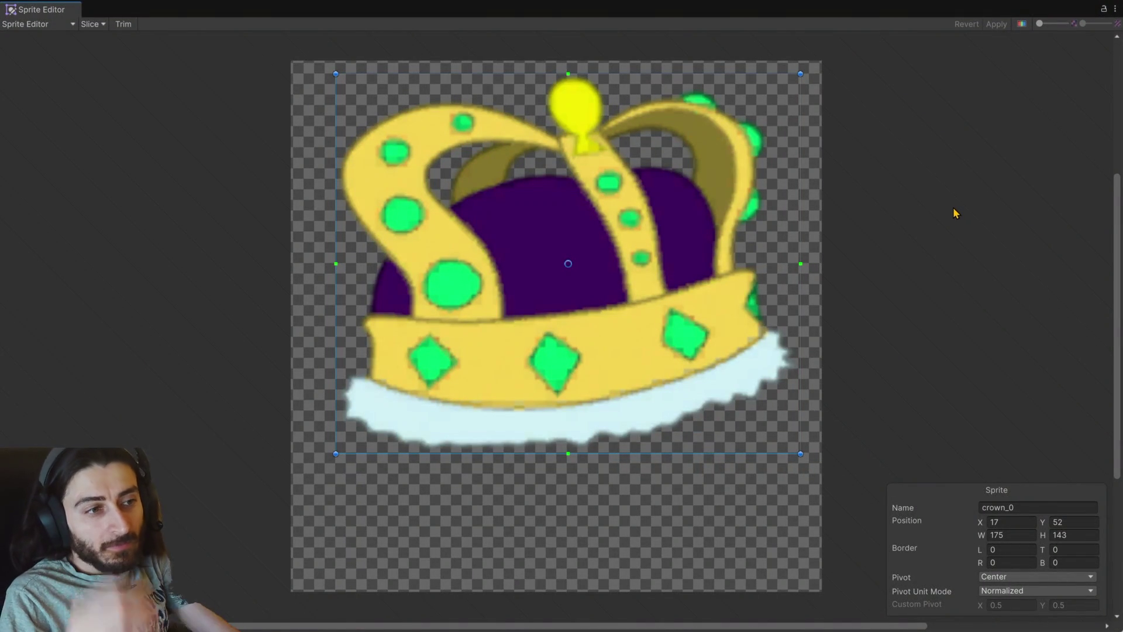
Step: Move crown_0's pivot onto its band (X 0.6396951, Y 0.2358661), apply, then select devilHorns
key(alt+Tab)
key(alt+Tab)
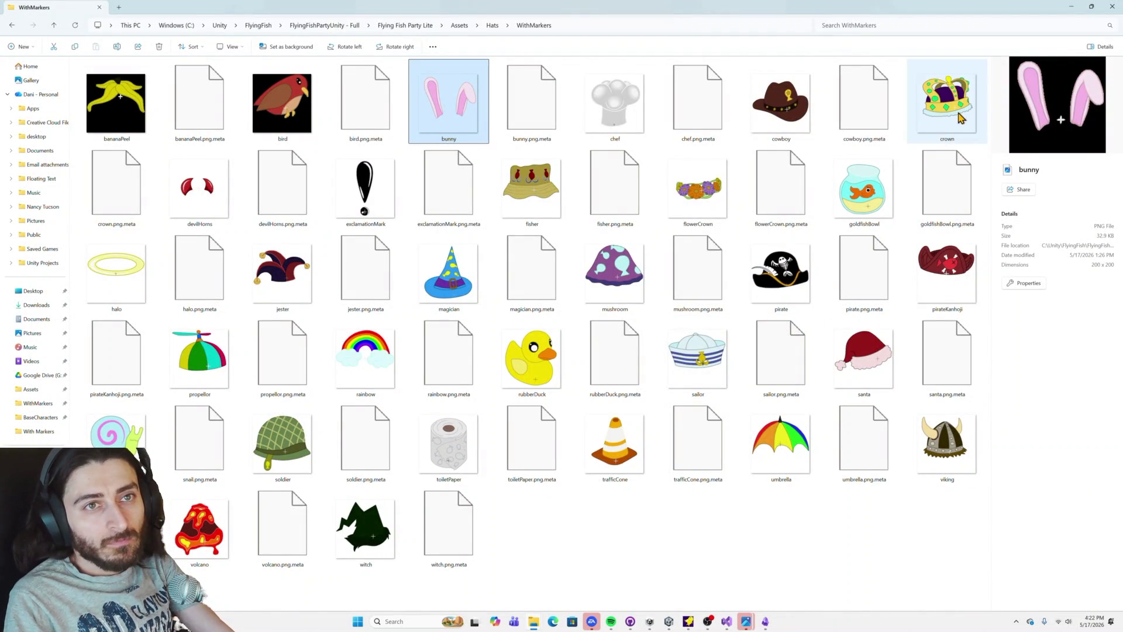
key(alt+Tab)
drag(567, 264, 633, 364)
click(1000, 23)
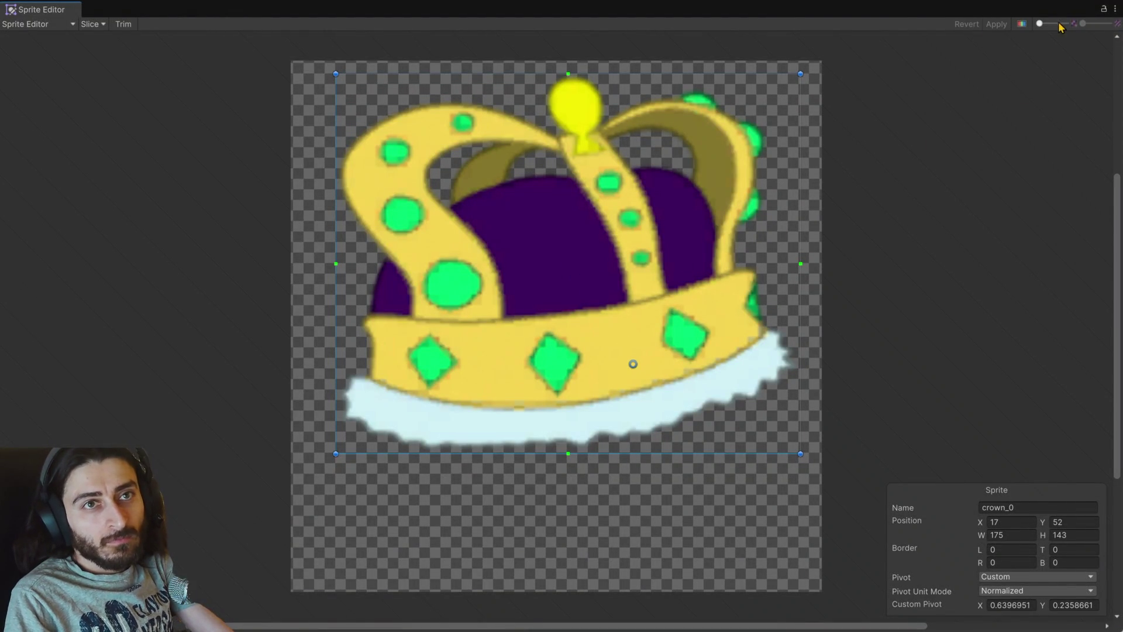
click(1115, 8)
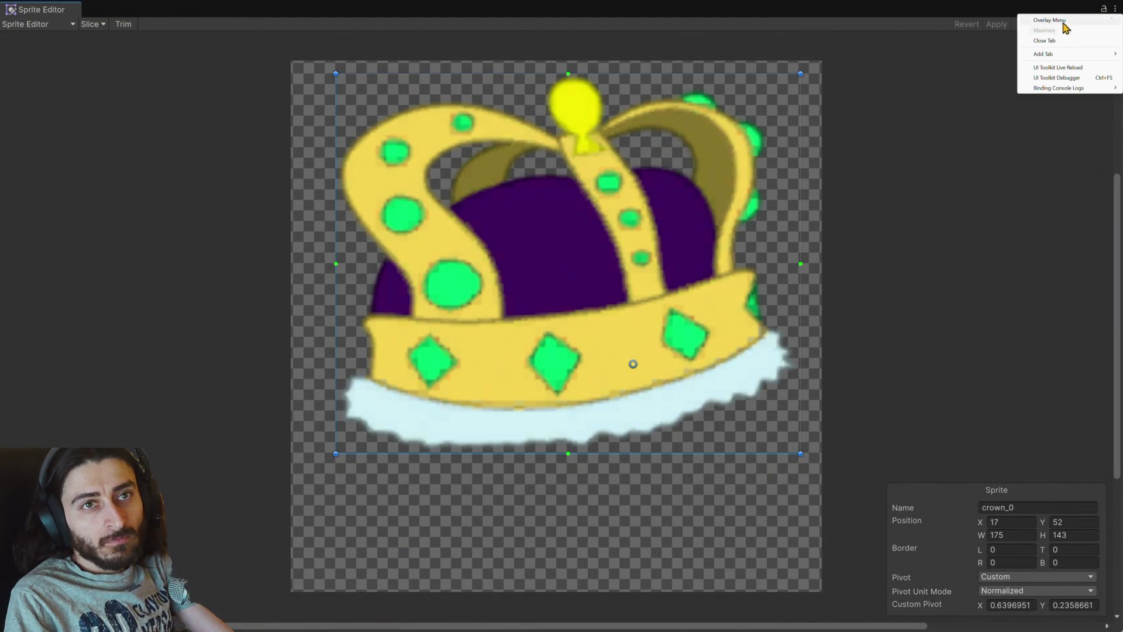
click(1045, 41)
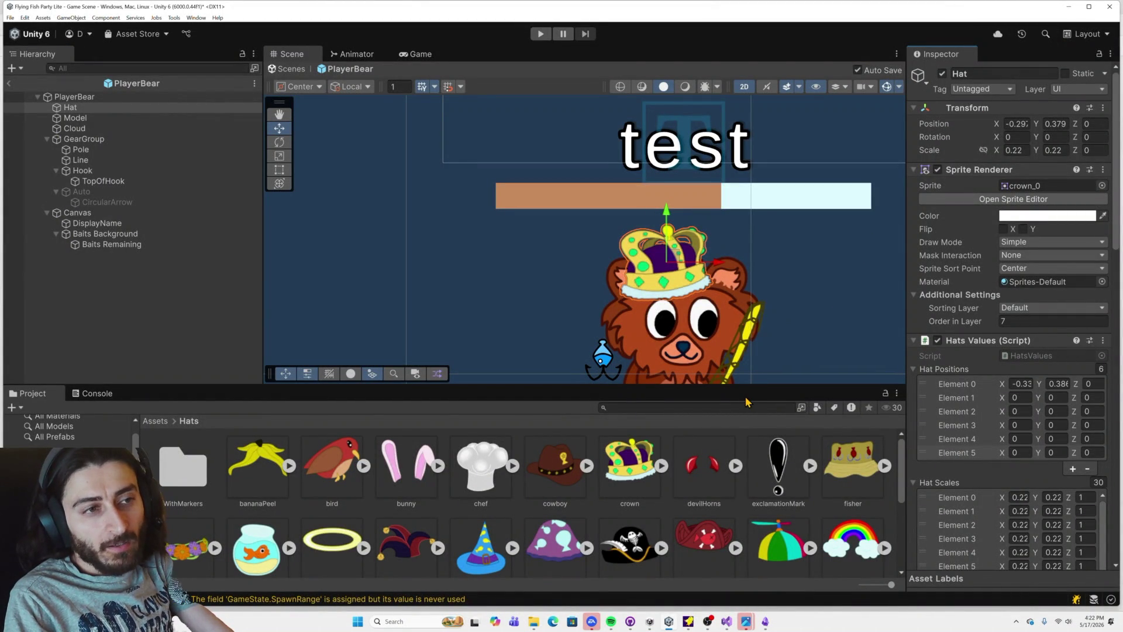
click(704, 468)
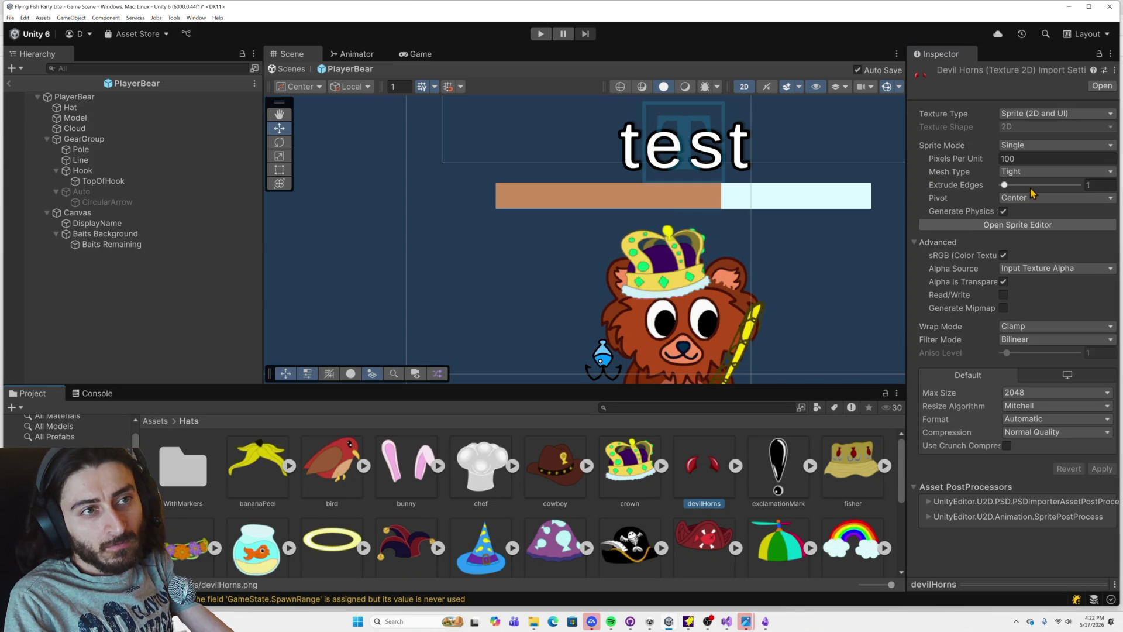
Step: Set devilHorns' custom pivot to about X 0.503, Y 0.510 and apply it
click(1015, 227)
key(alt+Tab)
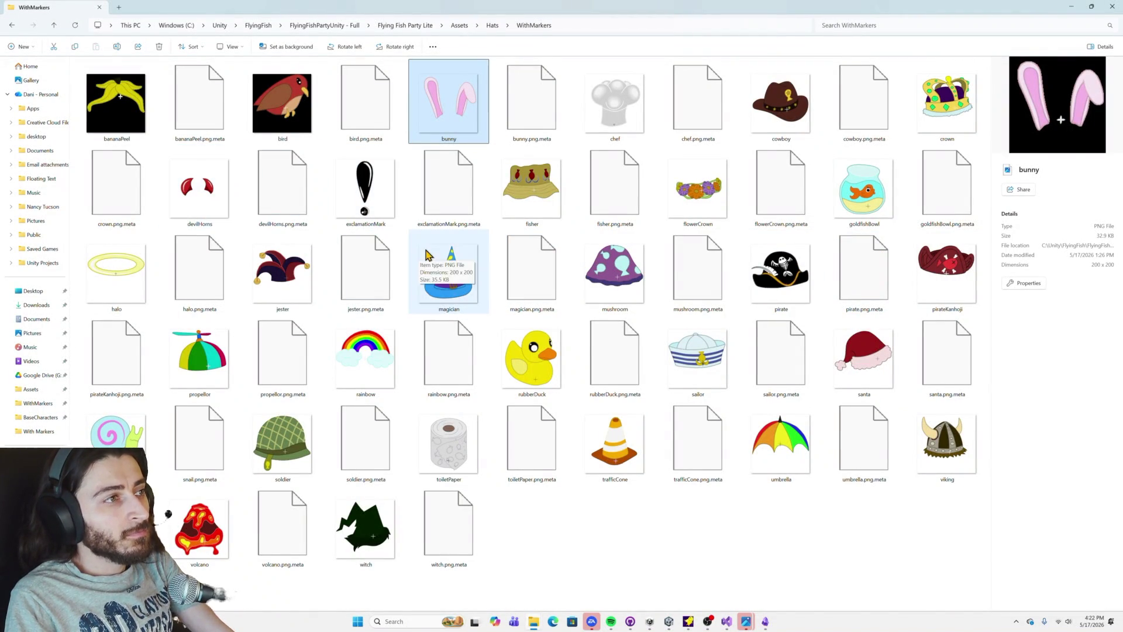
key(alt+Tab)
drag(556, 326, 556, 320)
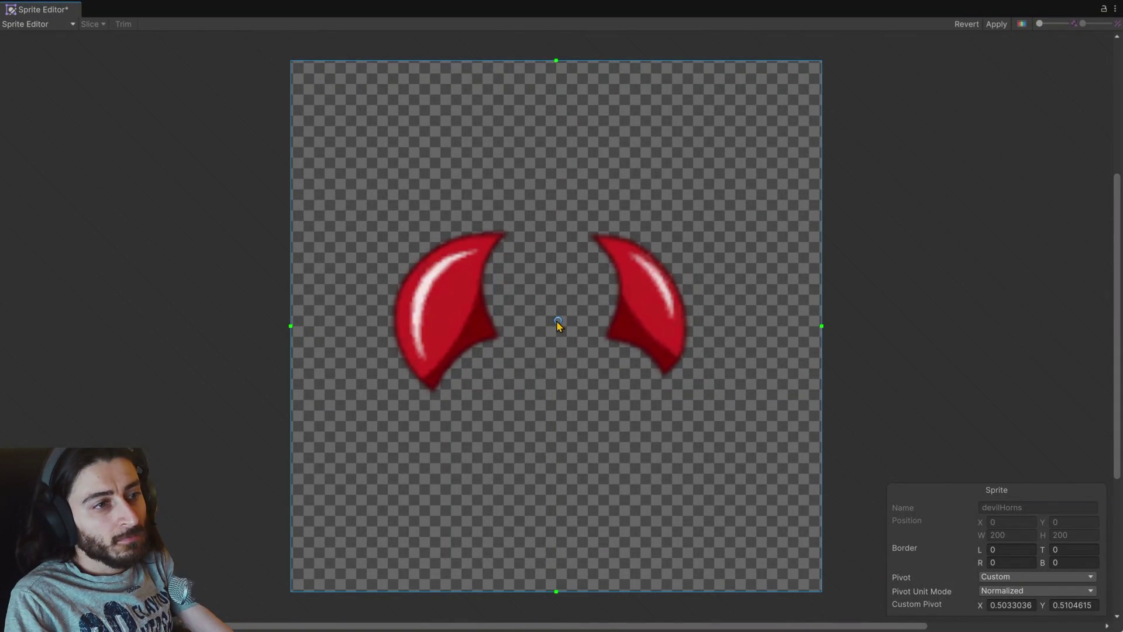
click(996, 24)
click(1115, 9)
click(1085, 43)
Step: Check the marked exclamationMark reference image, then view its import settings in Unity
key(alt+Tab)
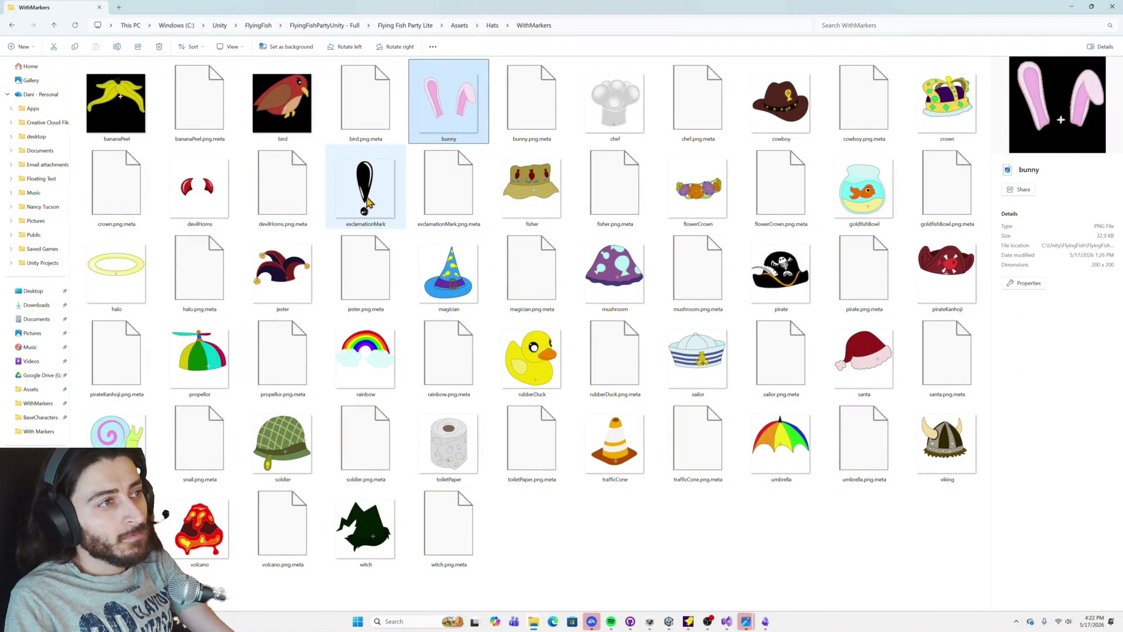
click(392, 205)
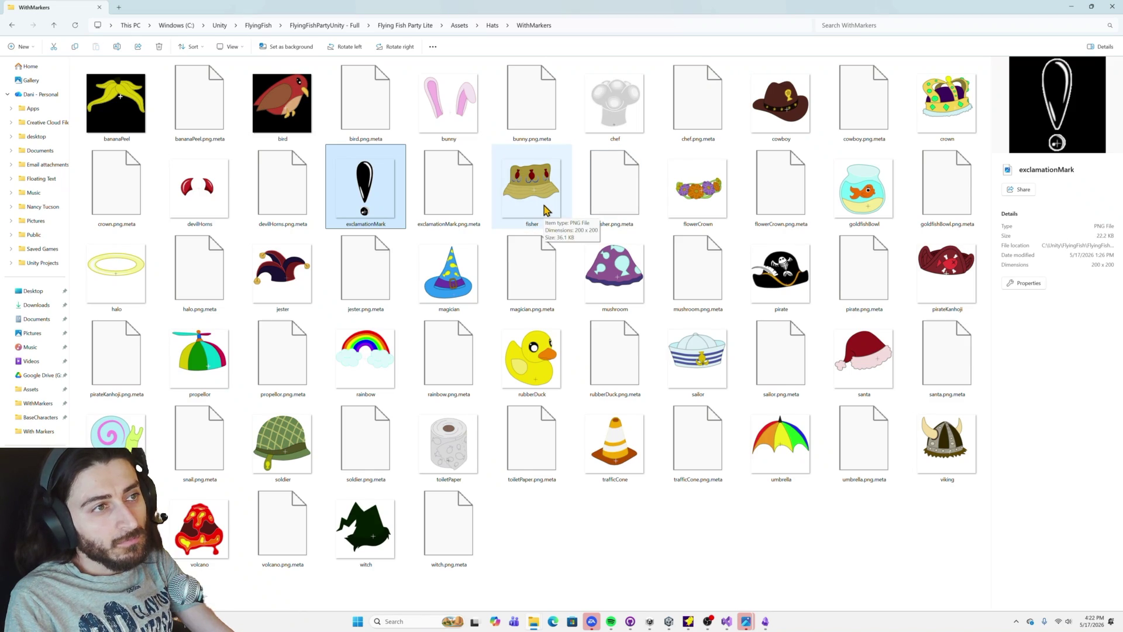
key(alt+Tab)
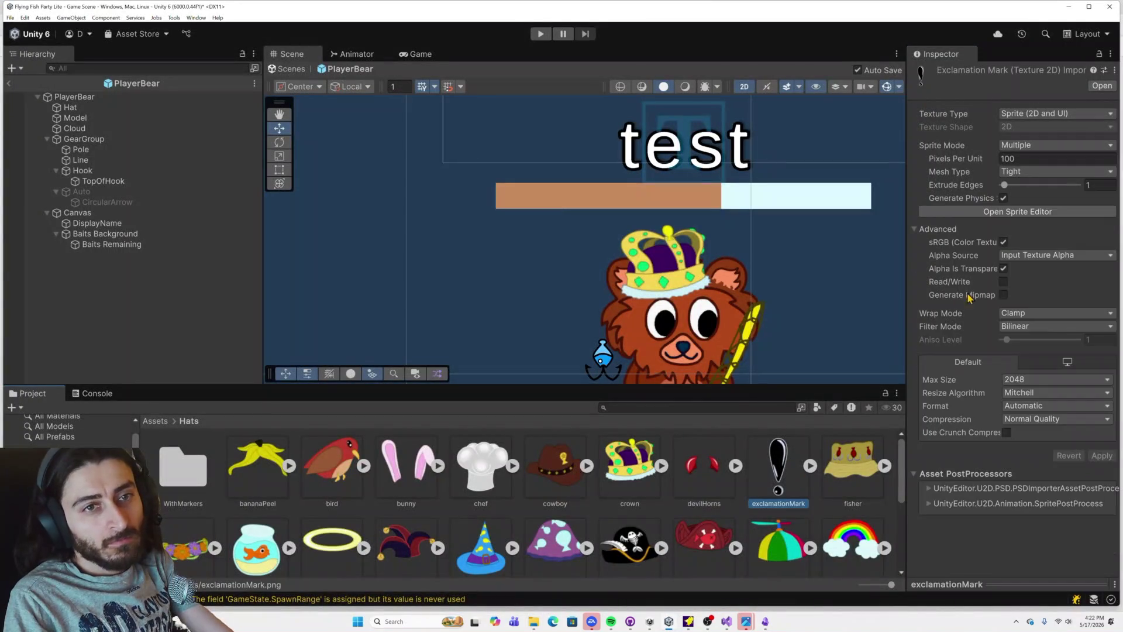
Step: Drag the exclamation mark's pivot down onto its dot and apply it
click(986, 211)
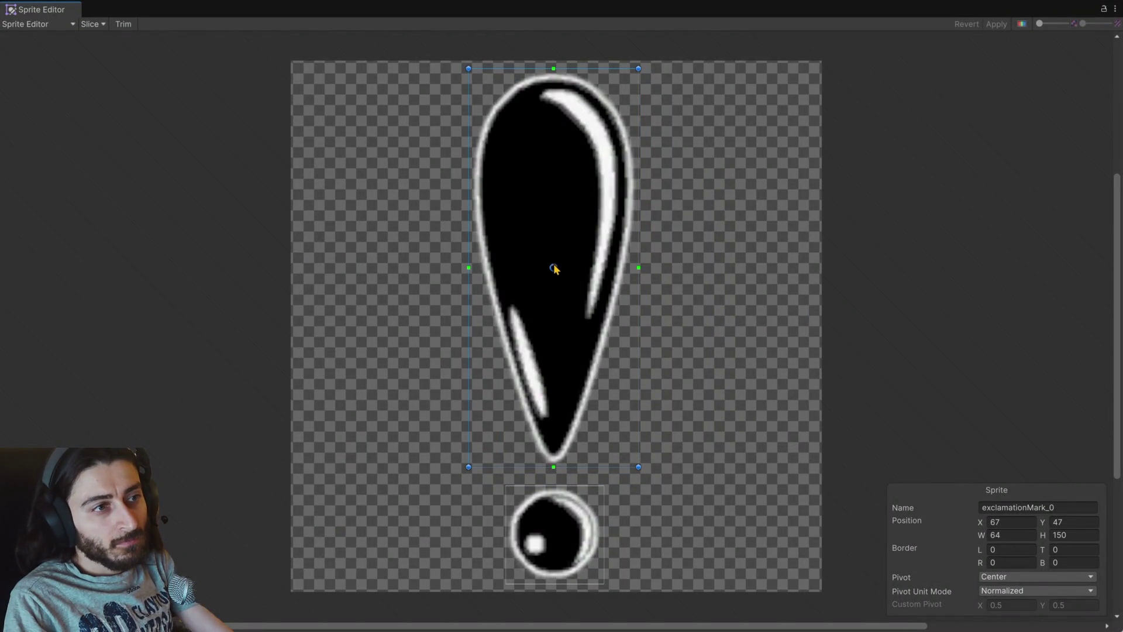
mouse_move(565, 371)
mouse_down()
mouse_move(571, 507)
mouse_move(558, 532)
mouse_up()
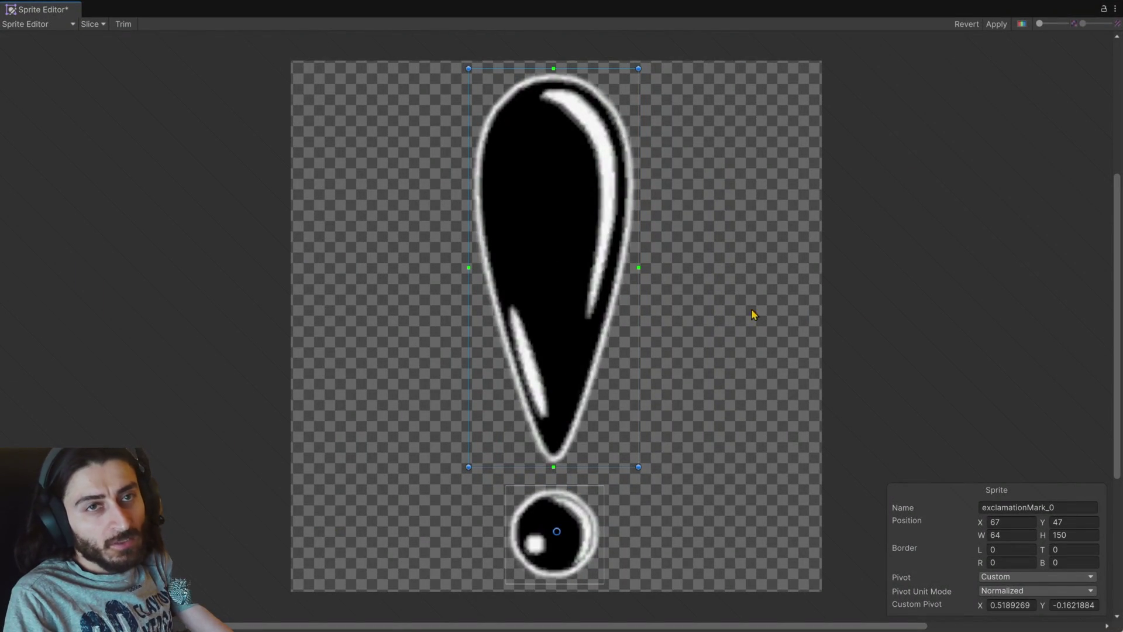
click(996, 24)
click(1114, 9)
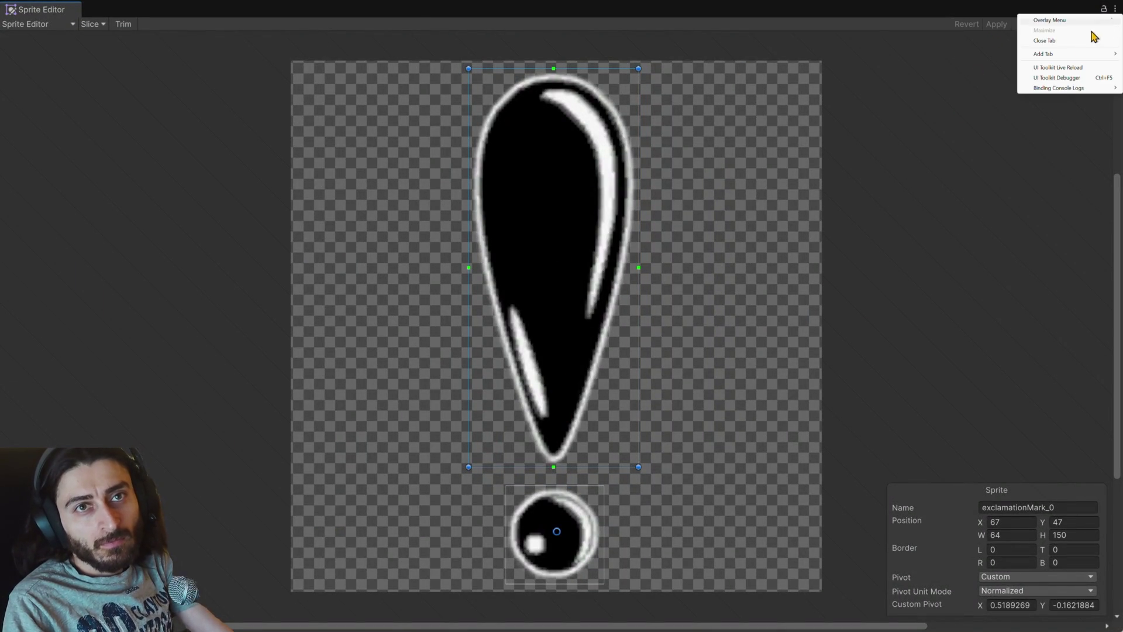
click(1055, 41)
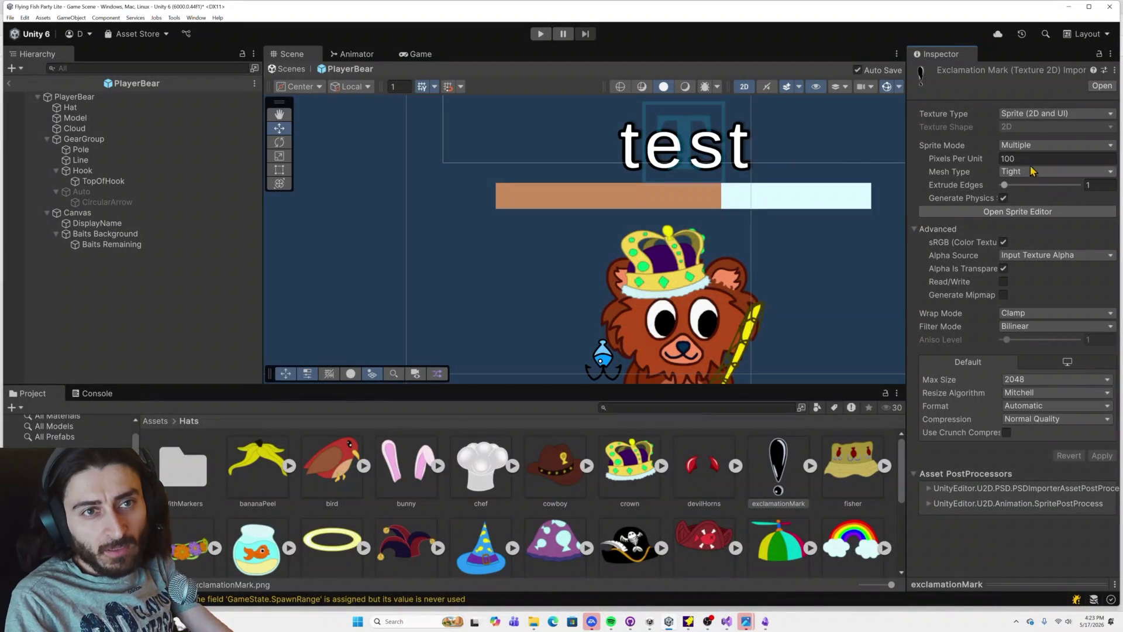
Step: Make exclamationMark a Single sprite with its custom pivot (0.502753, 0.1134788) on the dot
click(1027, 146)
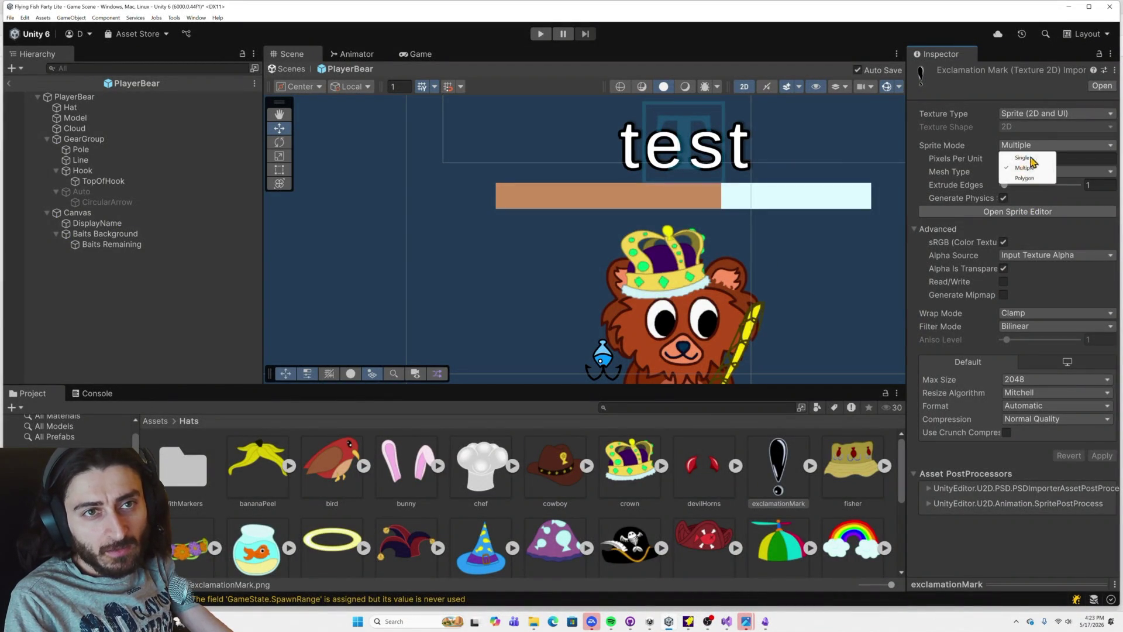
click(1027, 159)
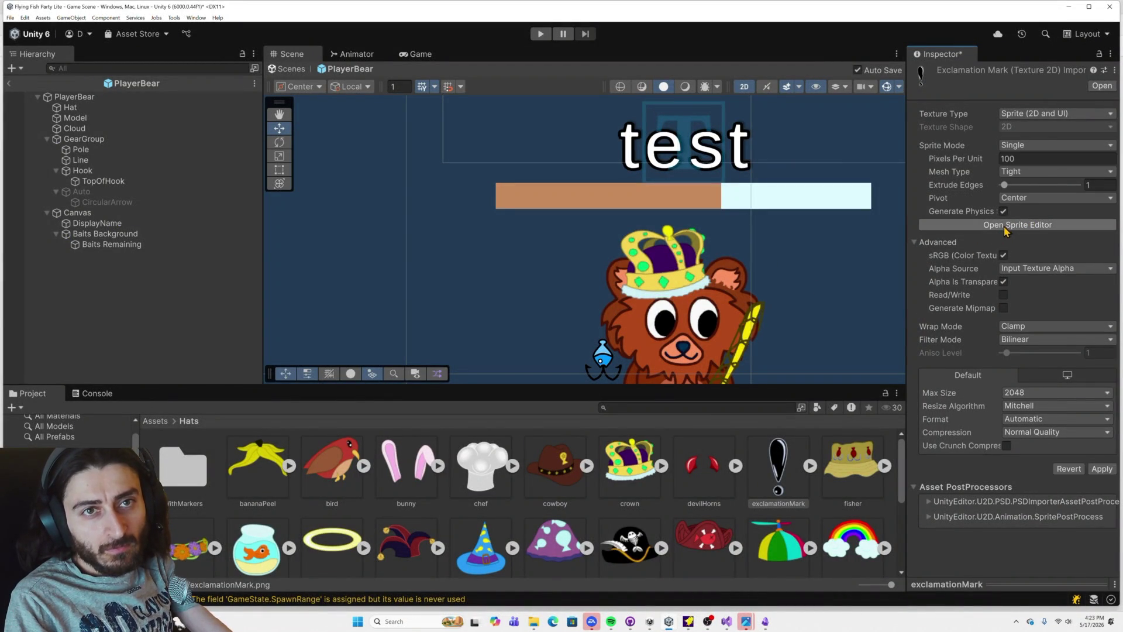
click(1006, 226)
click(583, 322)
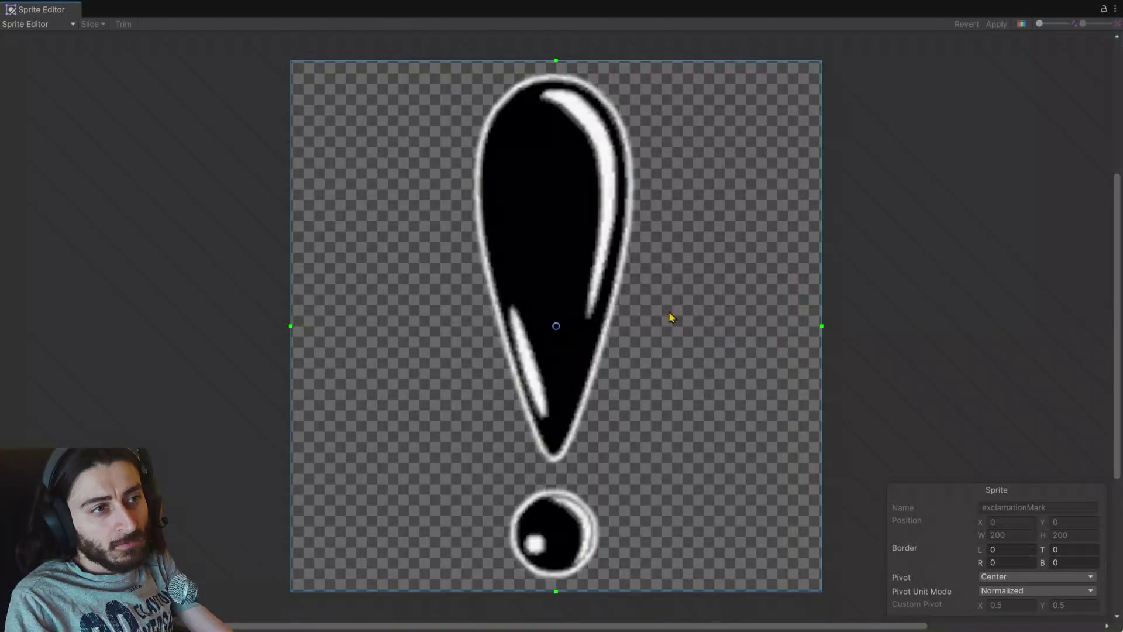
drag(562, 329, 558, 529)
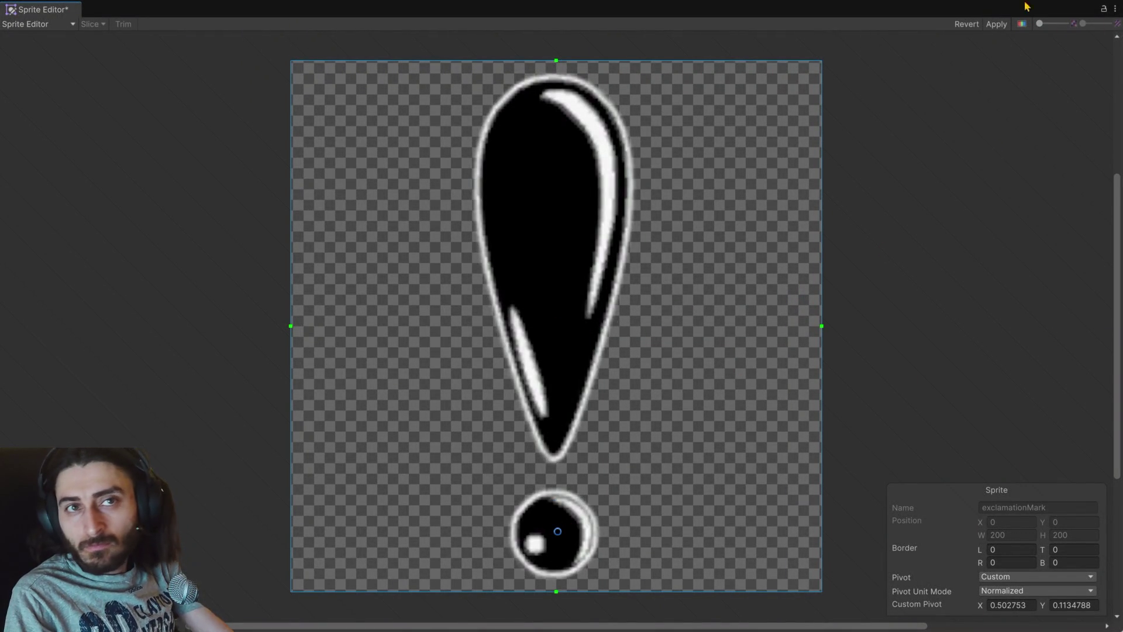
click(996, 24)
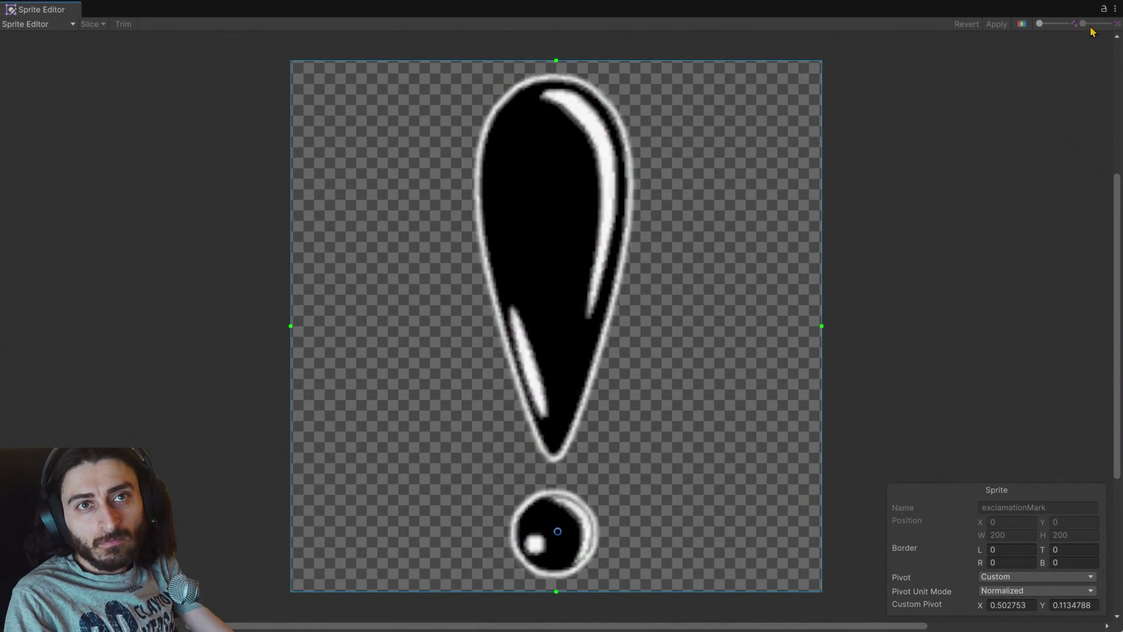
click(1114, 9)
click(1065, 40)
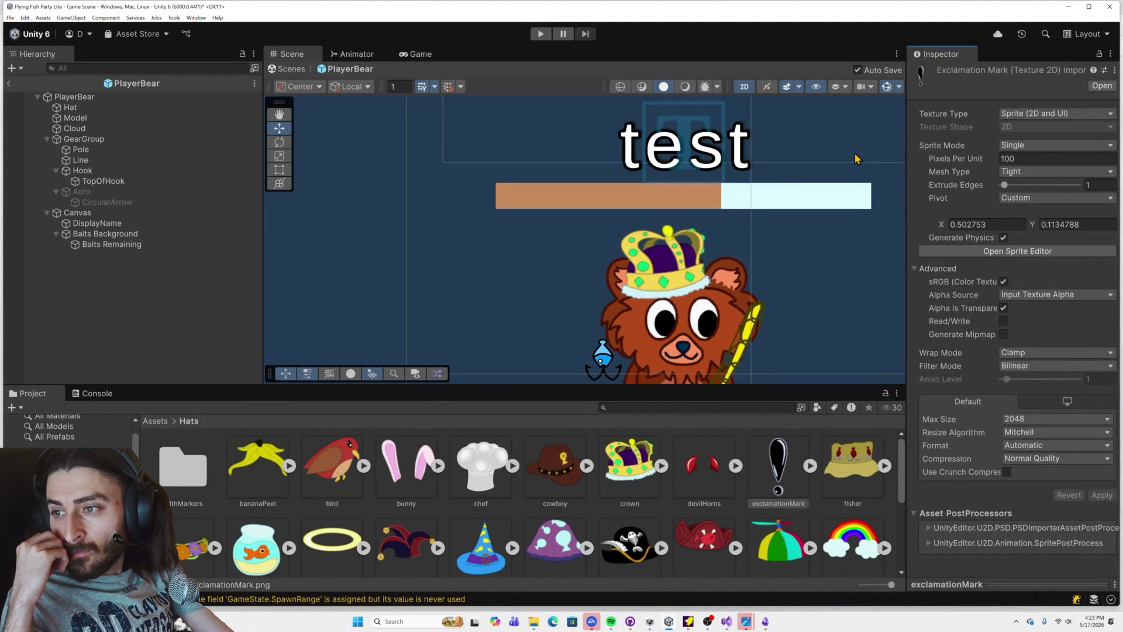
click(612, 474)
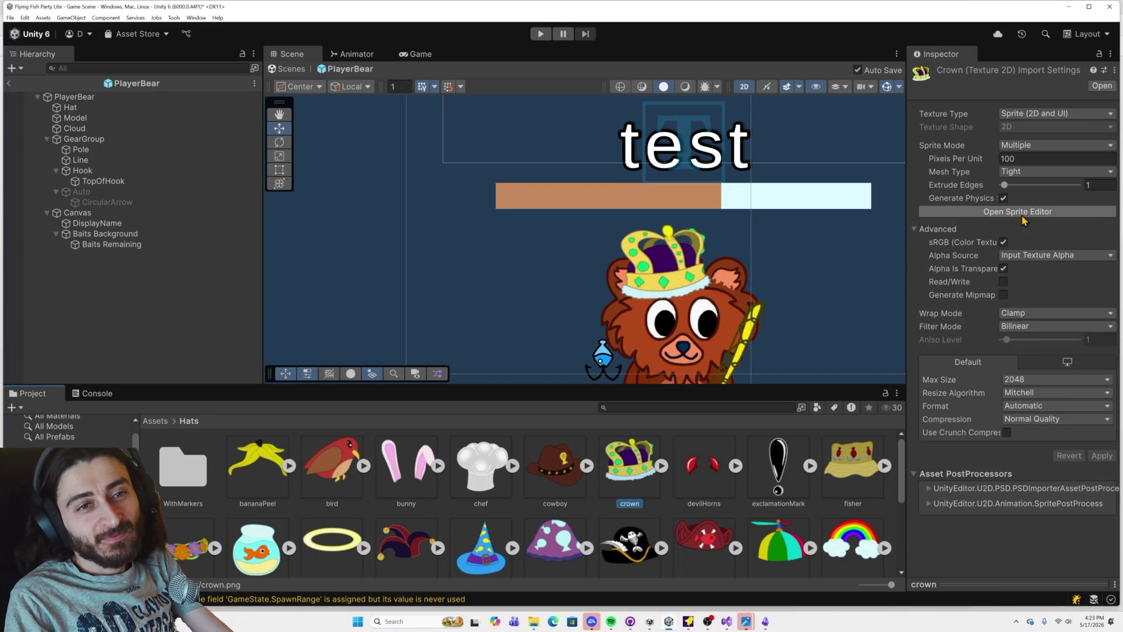
Step: Nudge the crown's pivot left to about X 0.586, Y 0.228 and apply it
click(1022, 216)
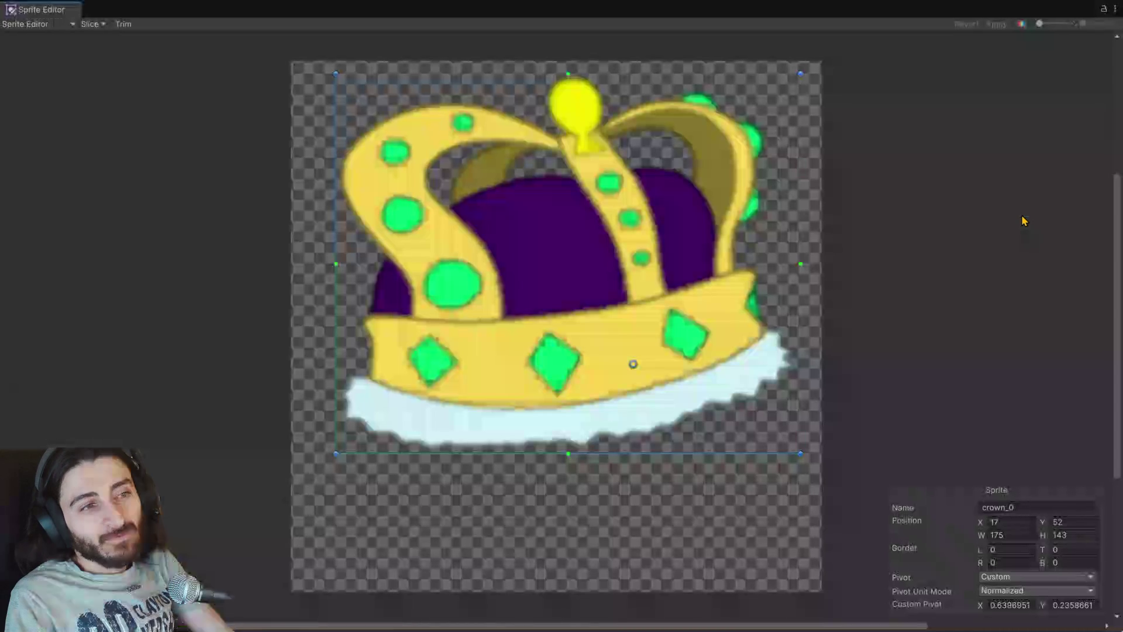
click(633, 365)
drag(633, 365, 609, 368)
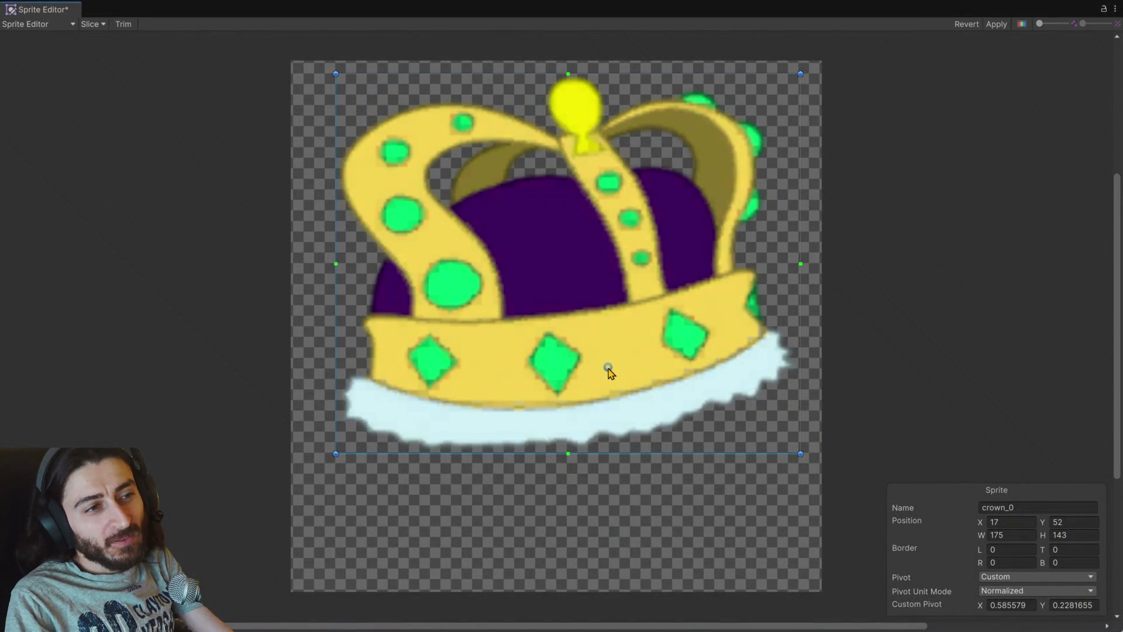
click(996, 24)
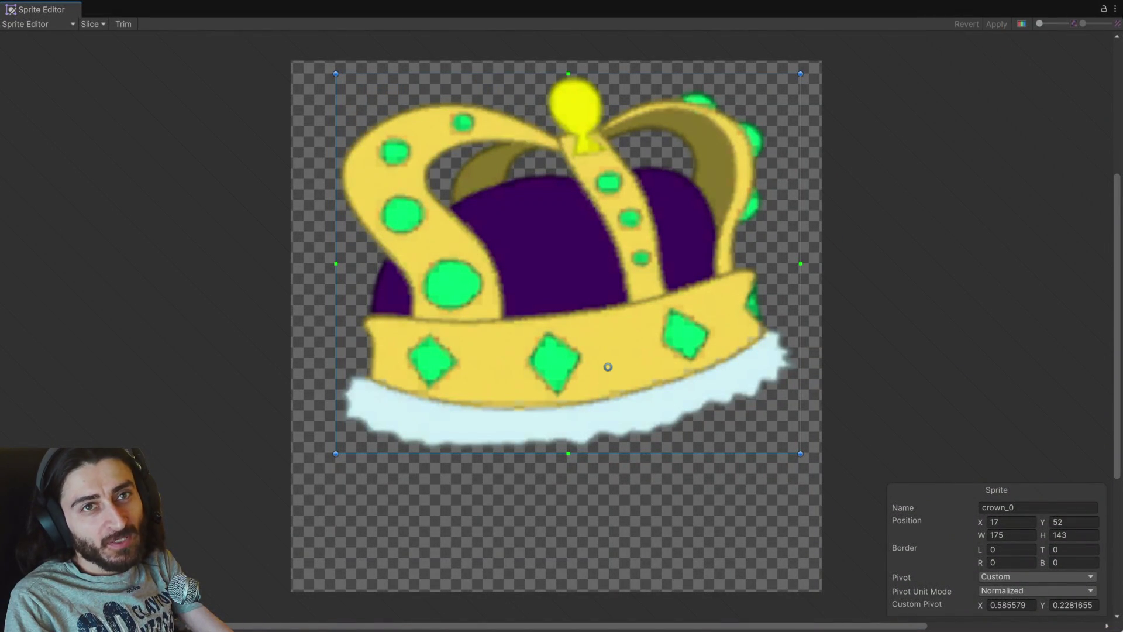
click(1115, 9)
click(1054, 41)
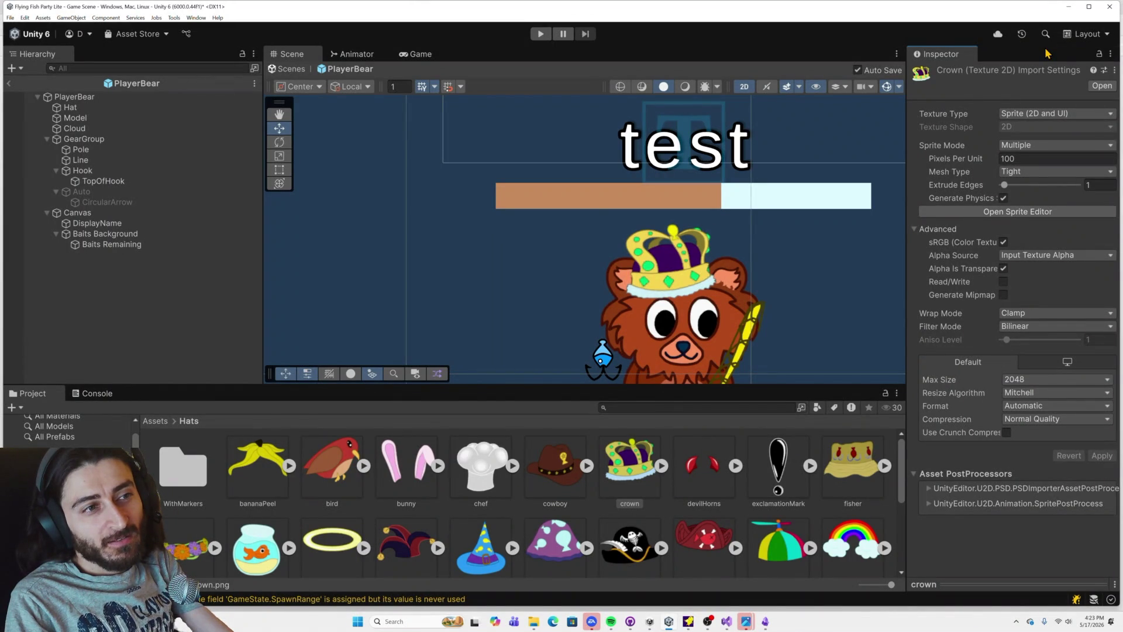
Step: Put the devilHorns sprite into the bear Hat's Sprite Renderer and enter Play mode
click(704, 478)
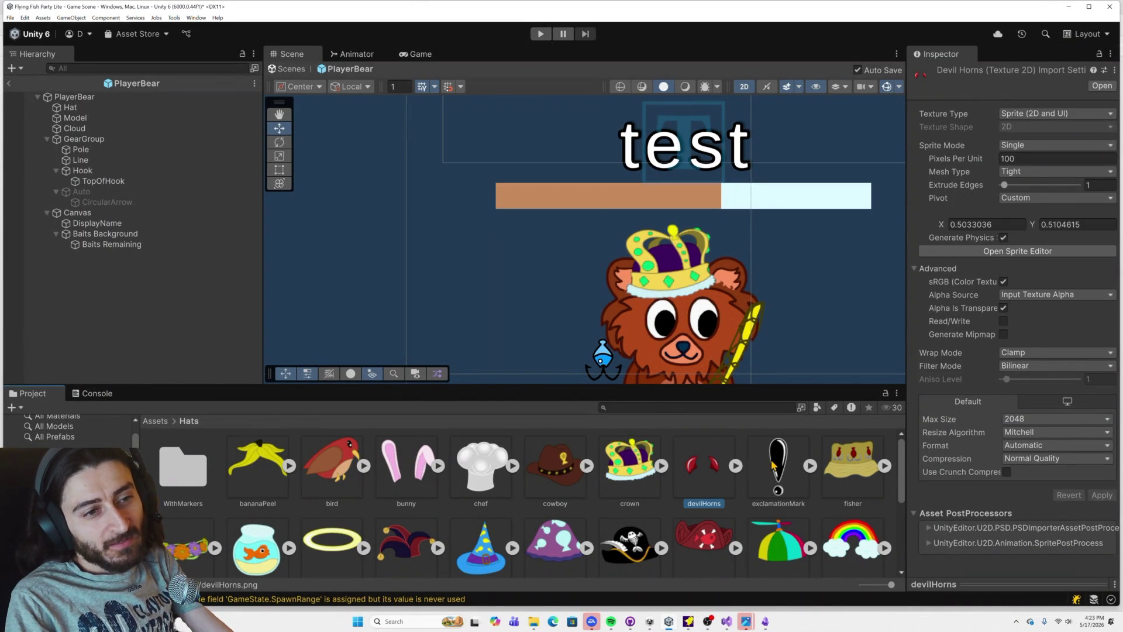
click(70, 108)
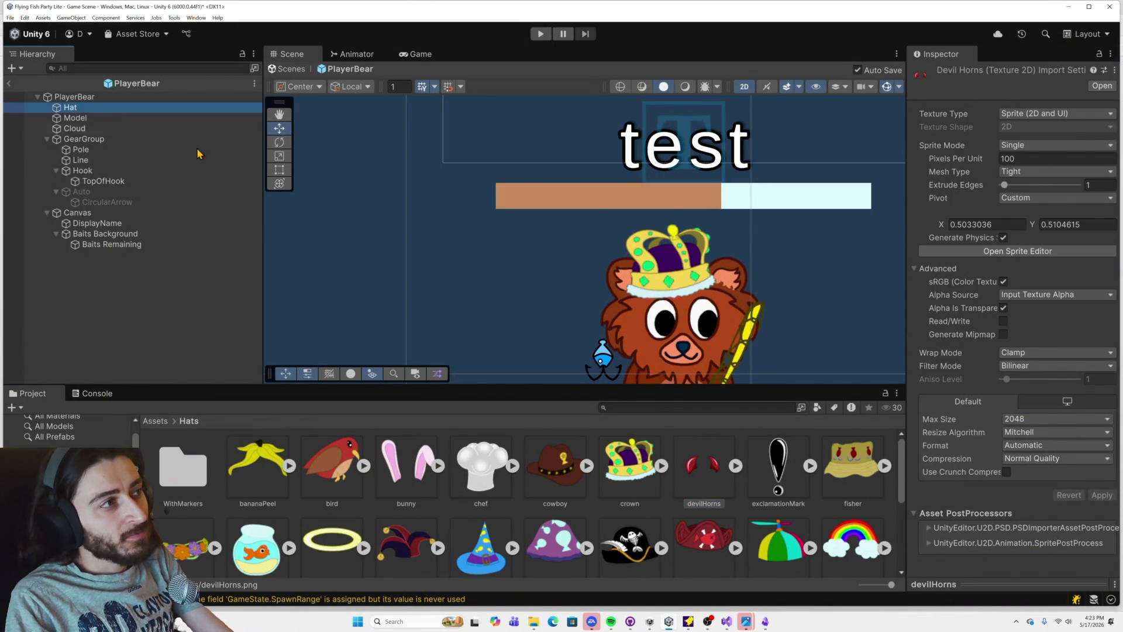
drag(703, 468, 1046, 185)
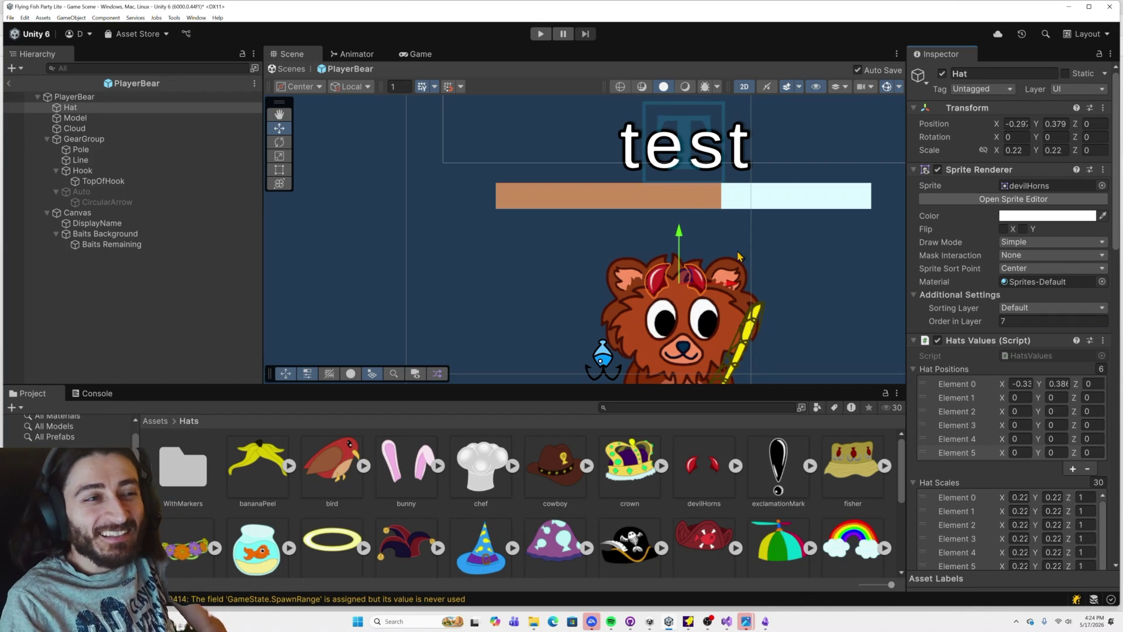
click(540, 33)
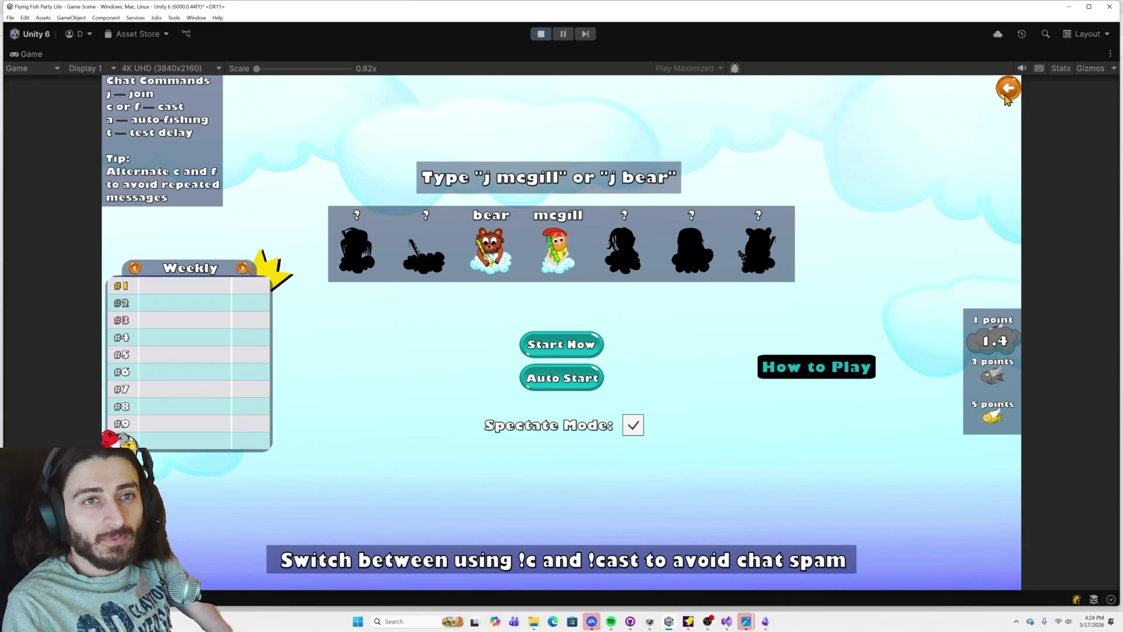
Step: Go back to the main menu, re-maximize the Game view at 0.89x scale, then stop Play mode
click(1006, 93)
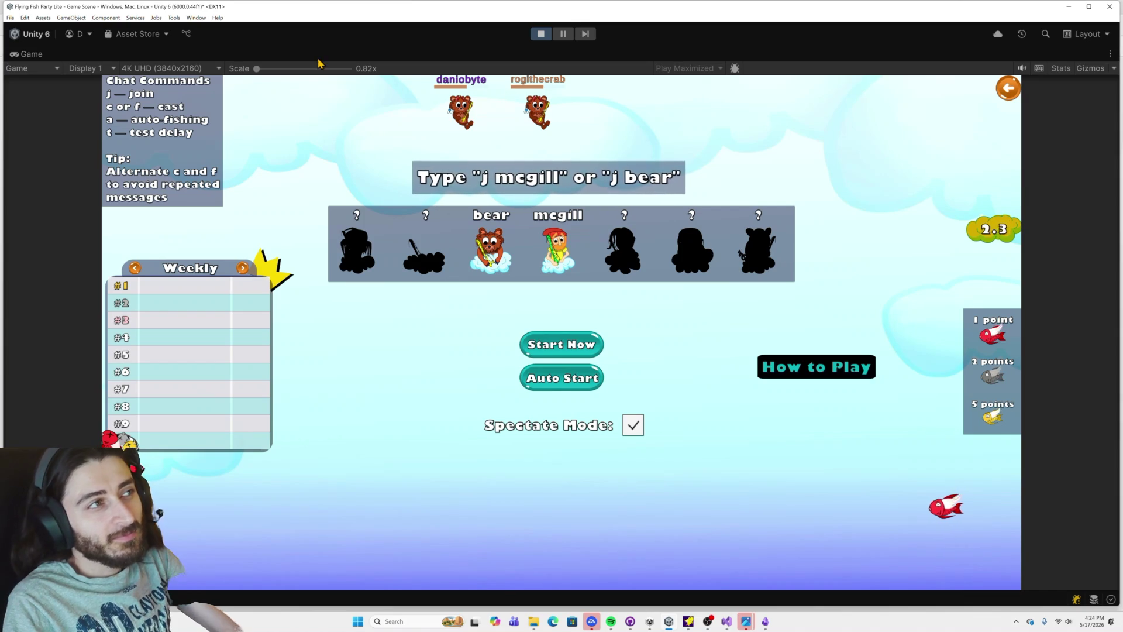
click(1110, 54)
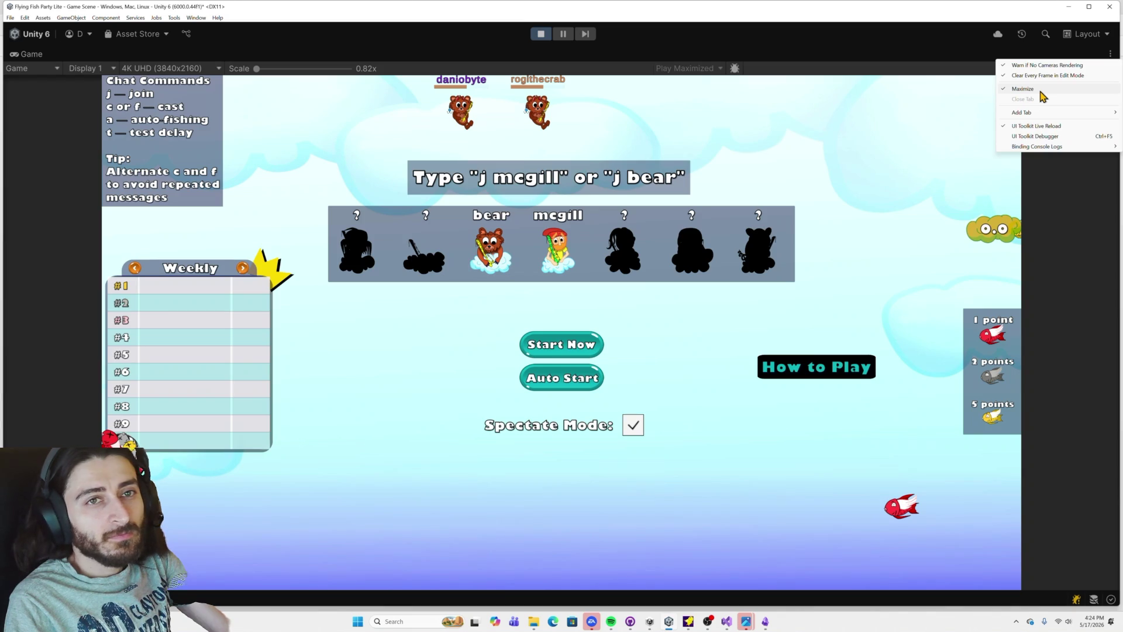
click(1041, 91)
click(897, 54)
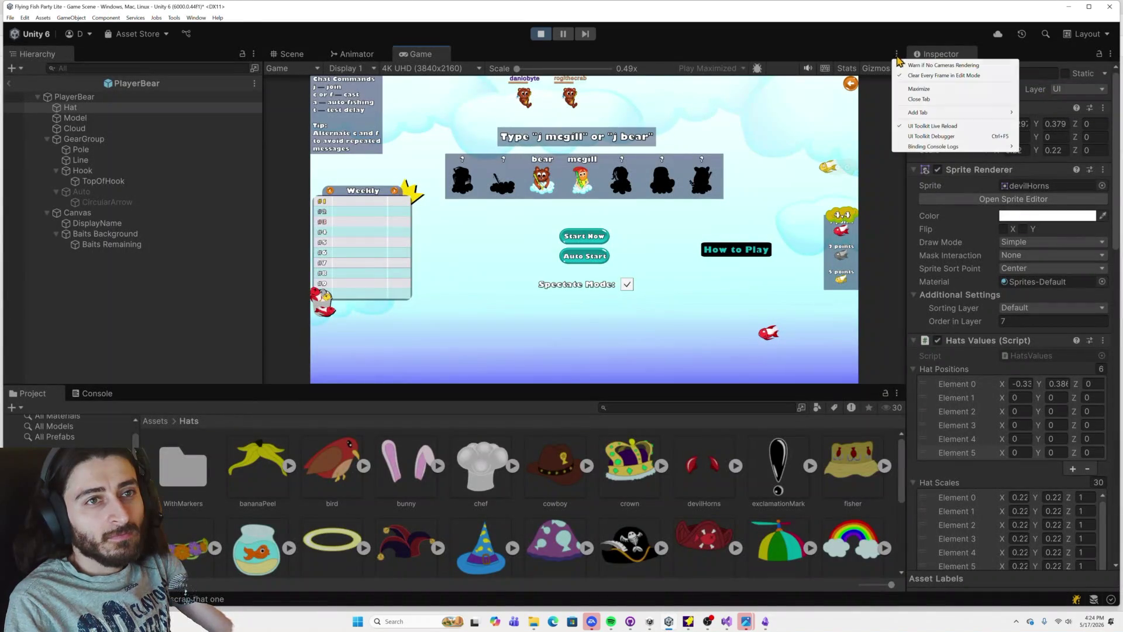
click(919, 89)
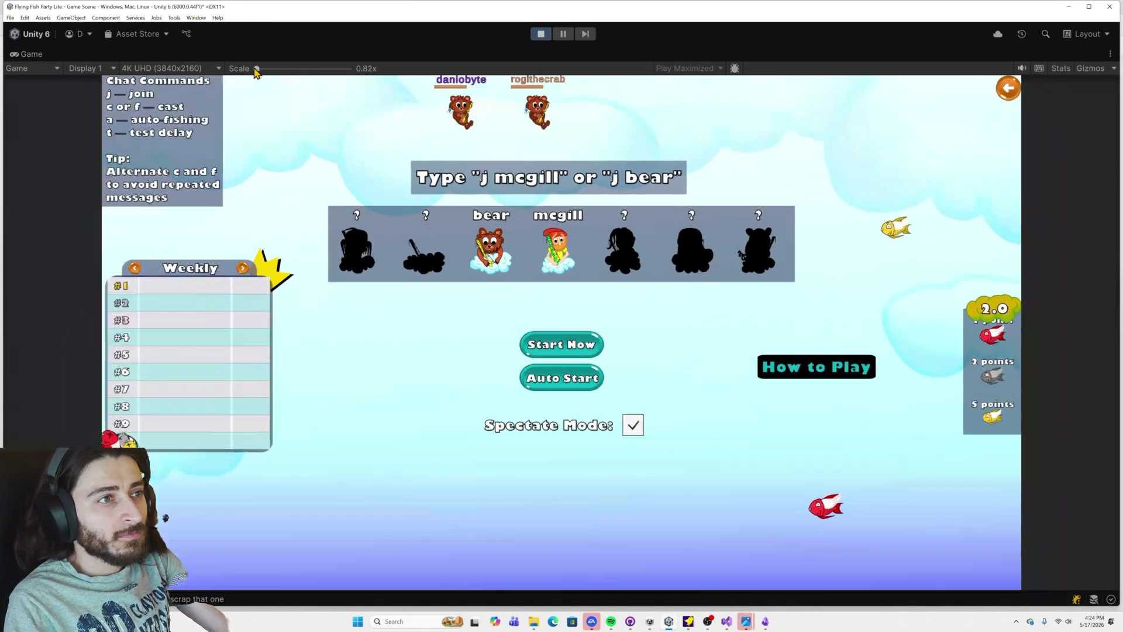
drag(256, 69, 259, 70)
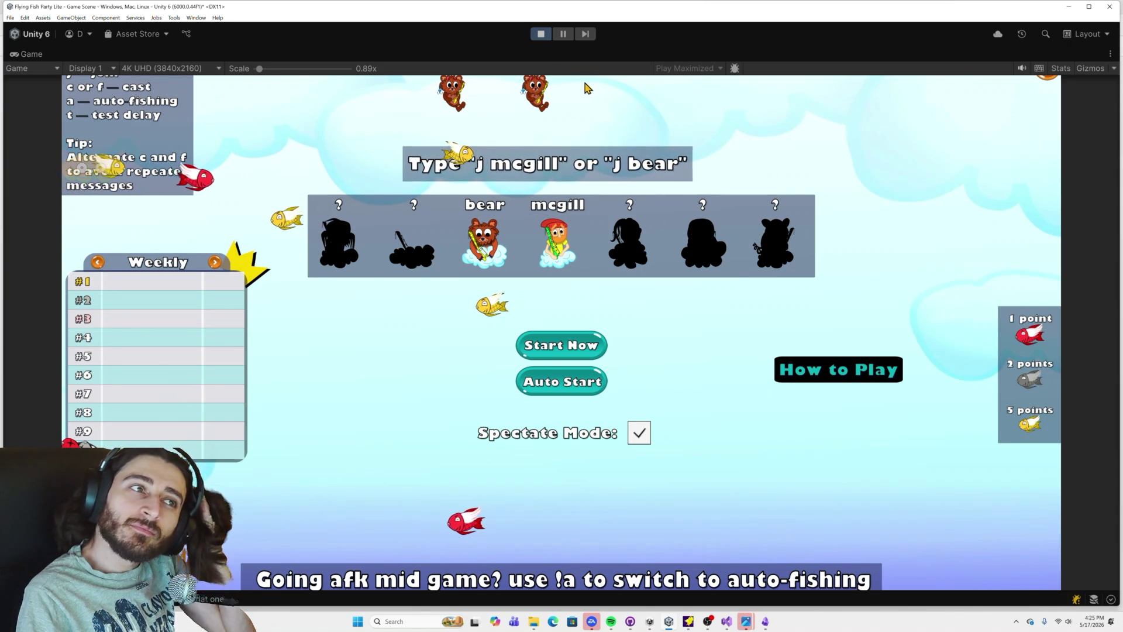
click(540, 33)
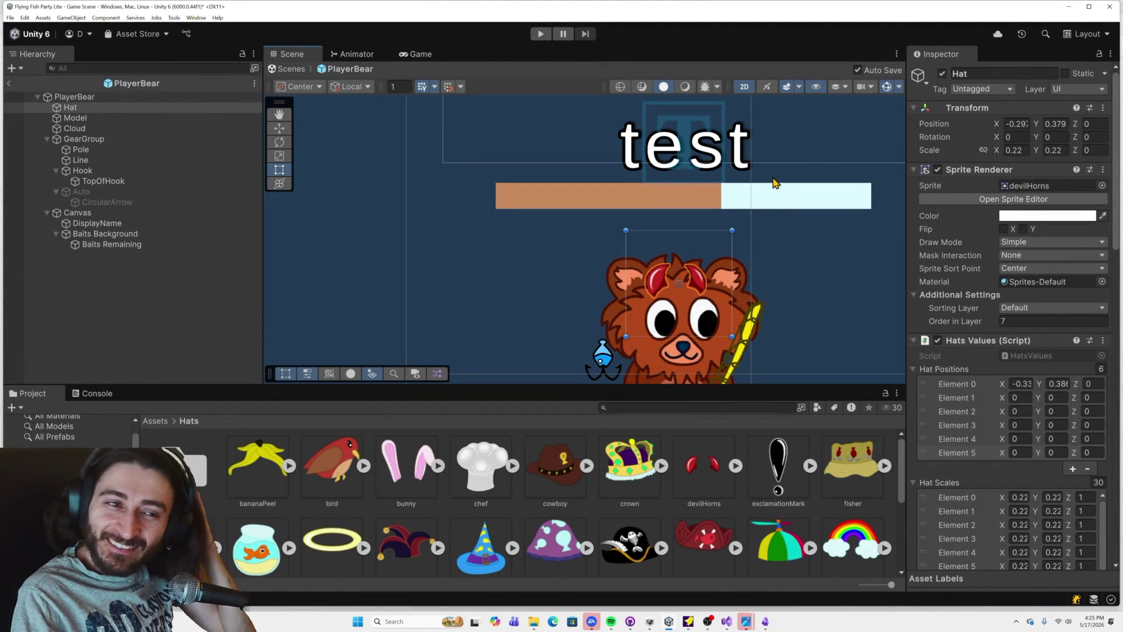
Step: Set the Hat's Scale X and Y to 0.3 and run the game again
scroll(757, 251, down, 4)
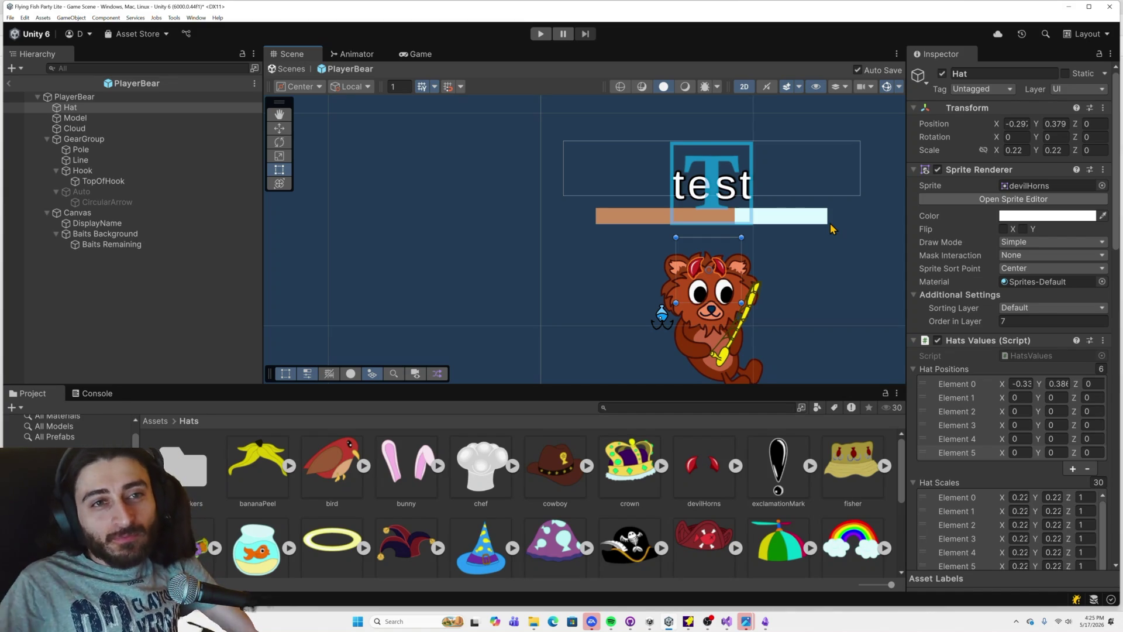
click(1015, 150)
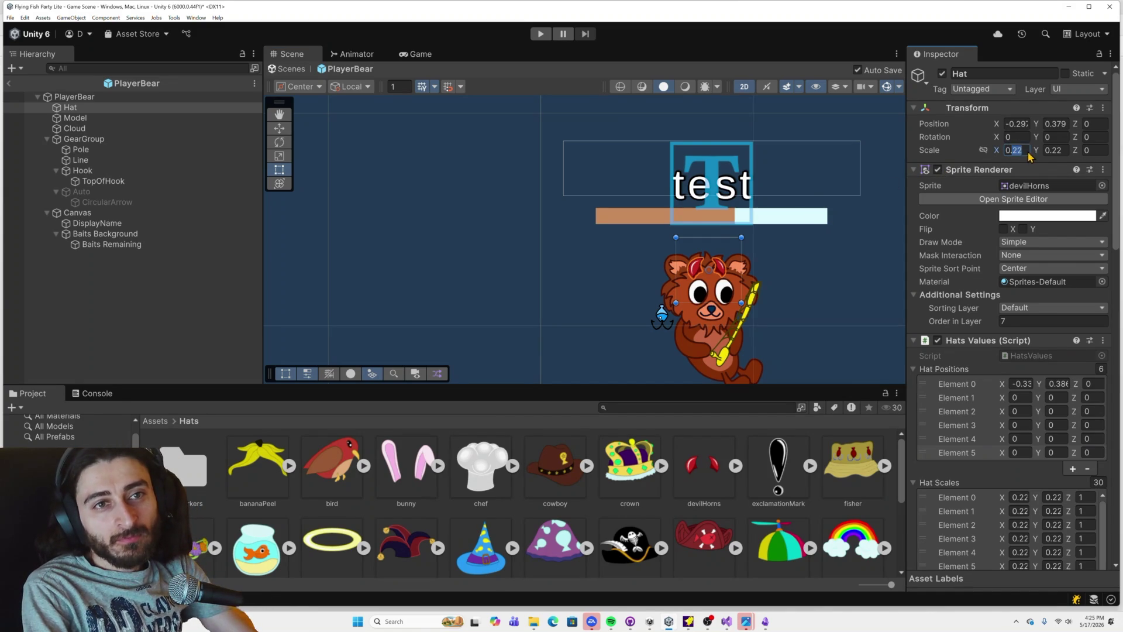
text(0.3)
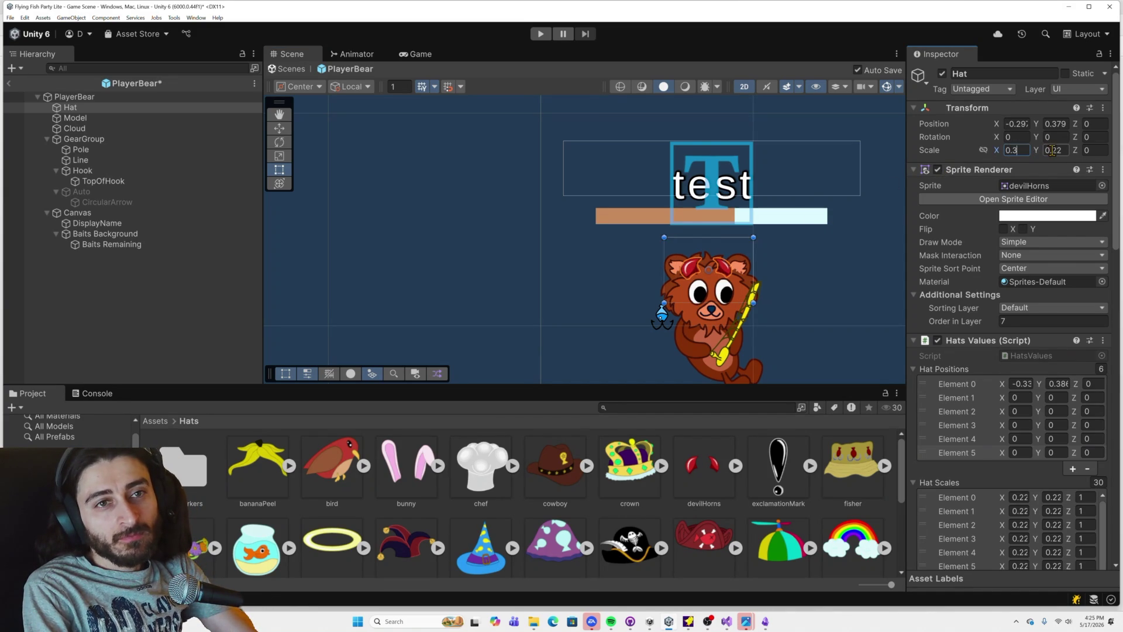
click(1053, 150)
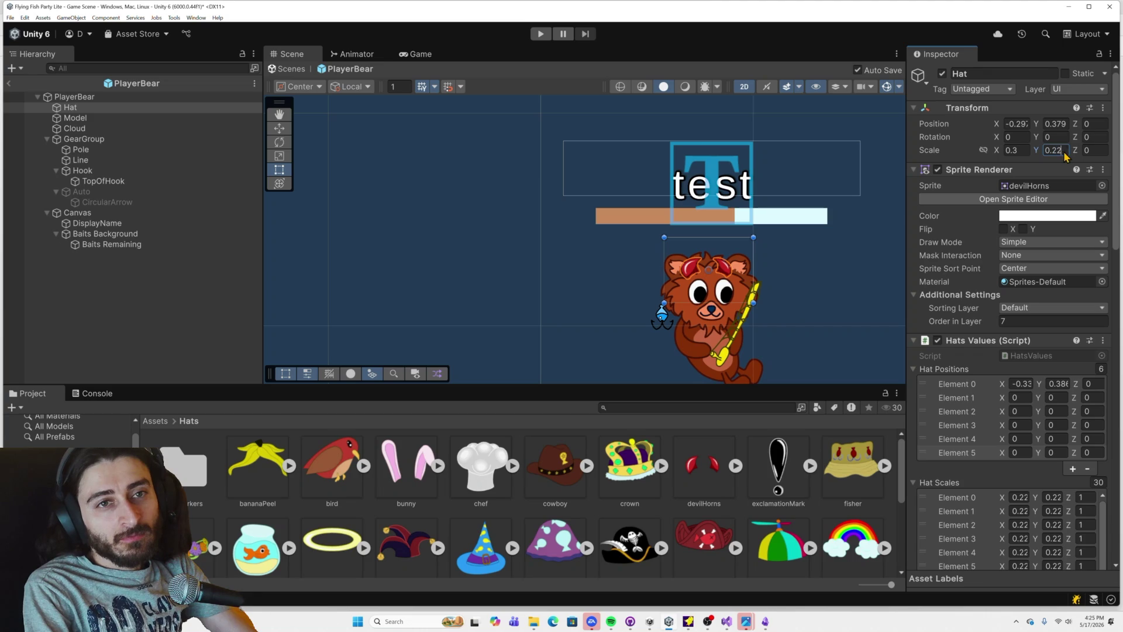
text(0.3)
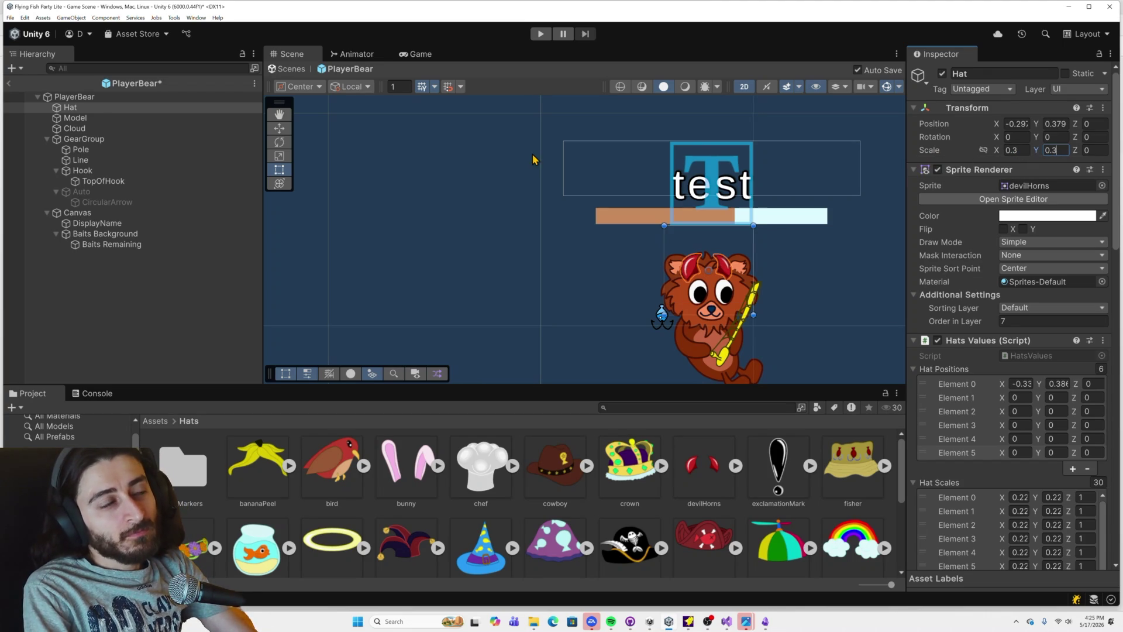
click(540, 33)
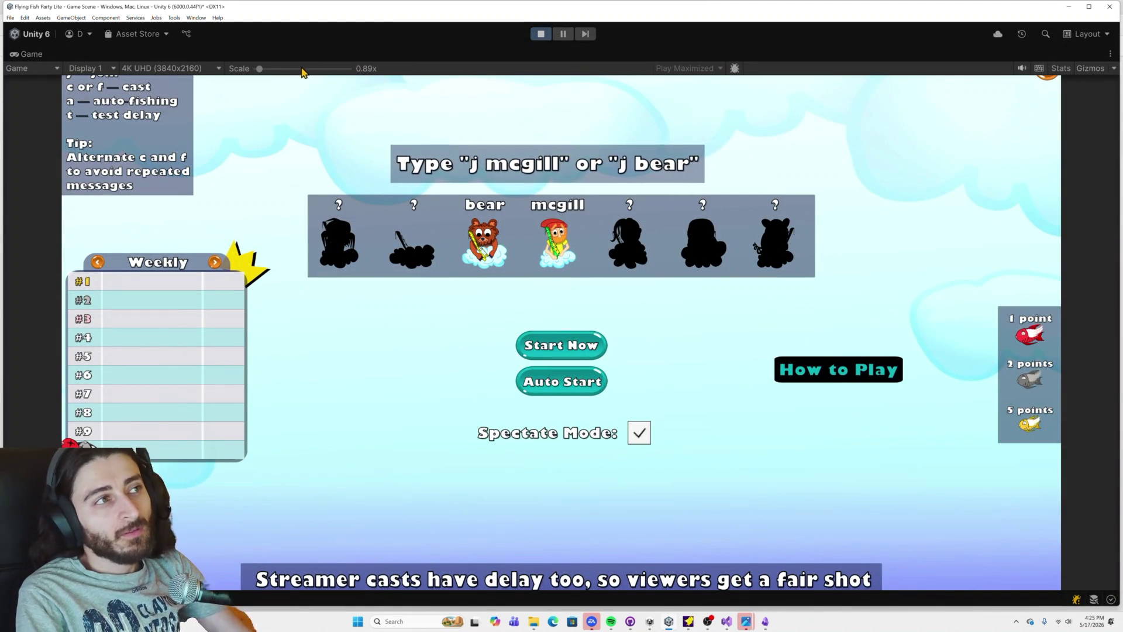
Step: Return to the lobby via Classic, stop Play mode, and set the Hat's X scale to 0.22
scroll(556, 85, down, 2)
click(1019, 83)
click(559, 337)
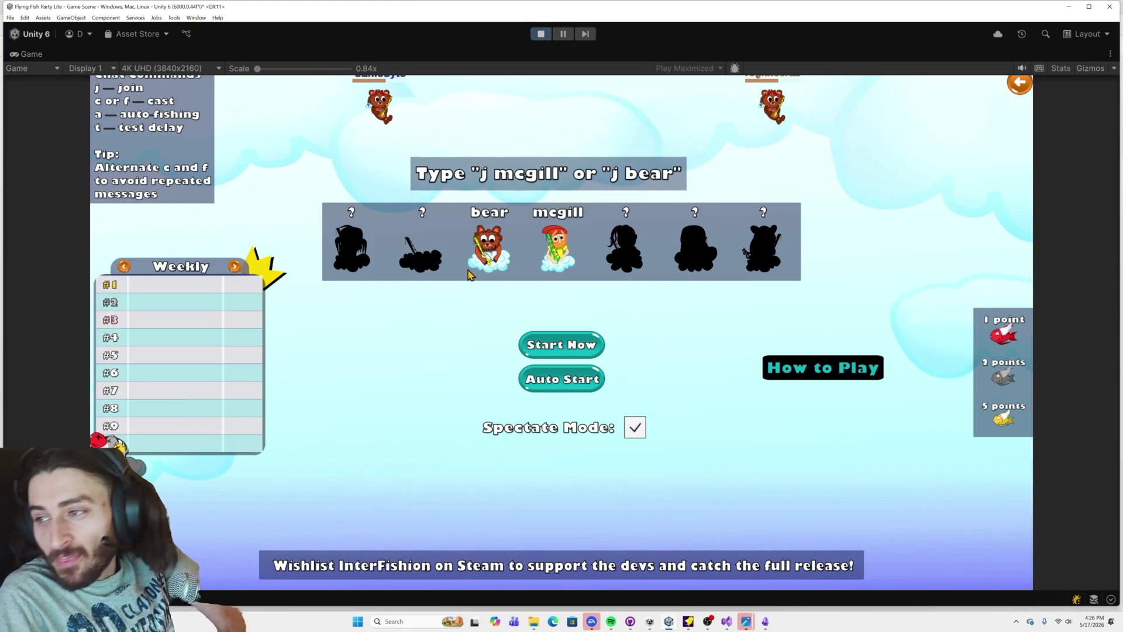
click(540, 33)
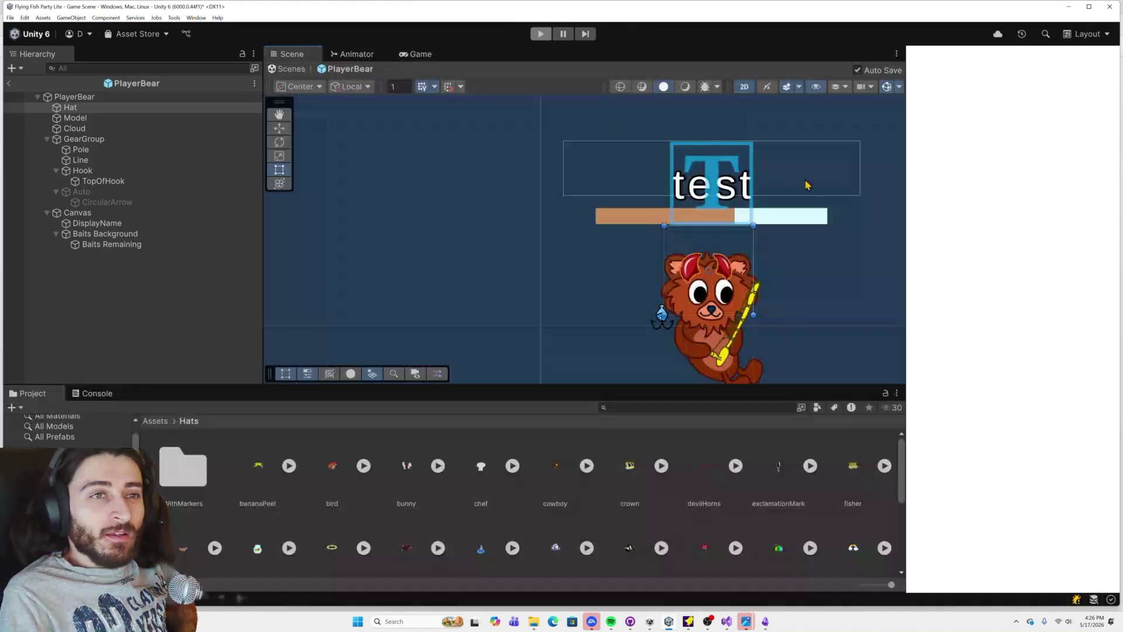
click(1014, 150)
text(0.2)
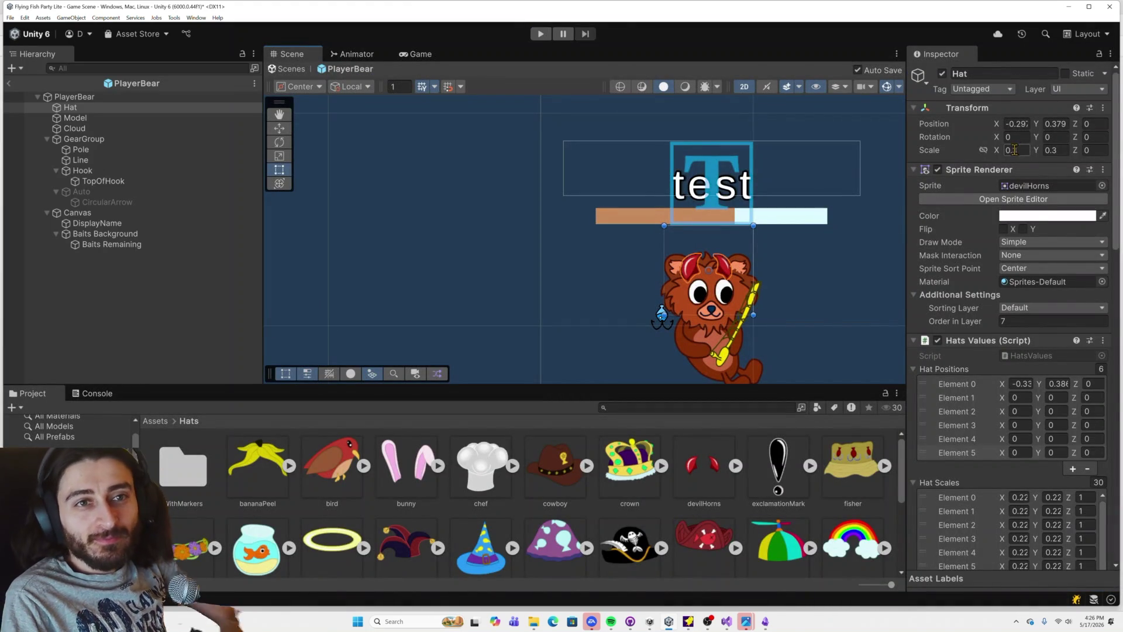
text(2)
Step: Set the Hat's Y scale back to 0.22
click(1053, 151)
text(0.2)
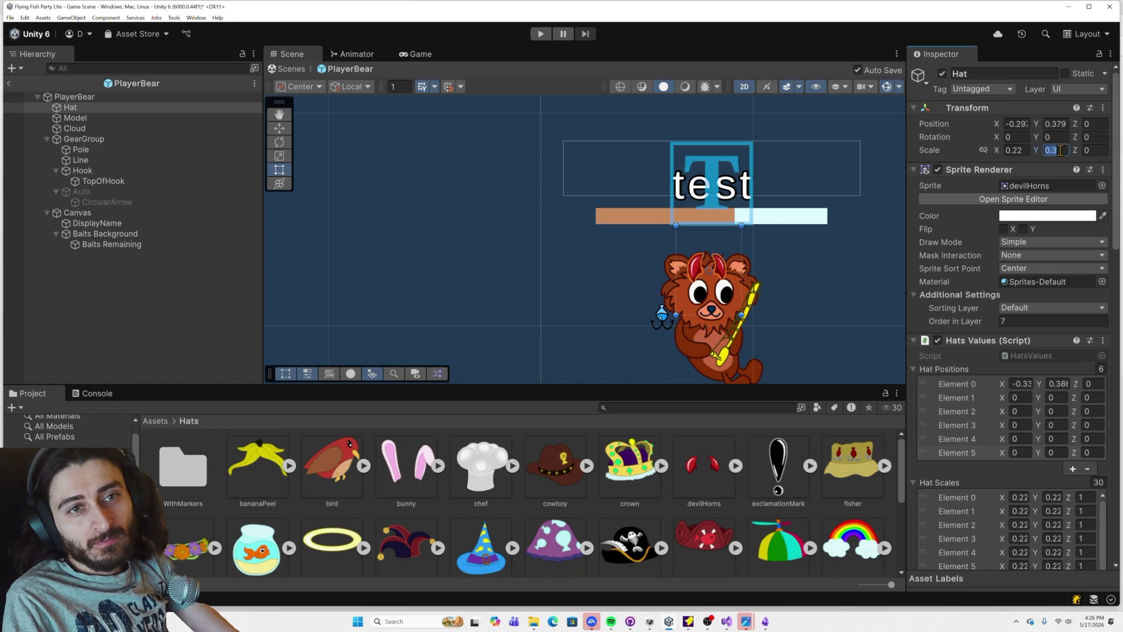
text(2)
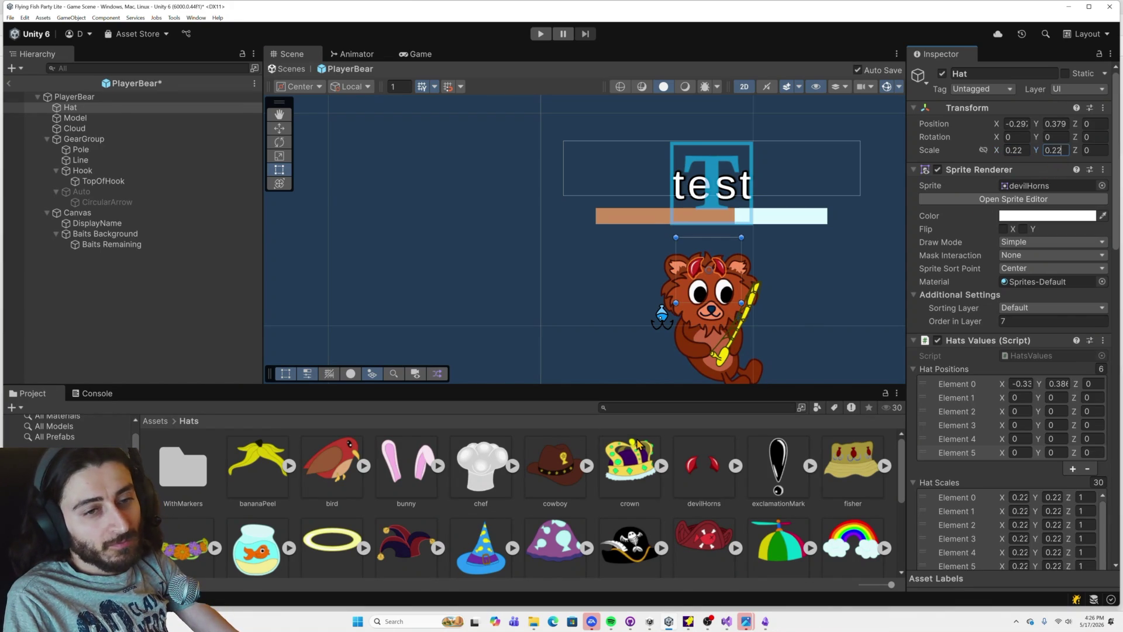
scroll(1014, 510, down, 5)
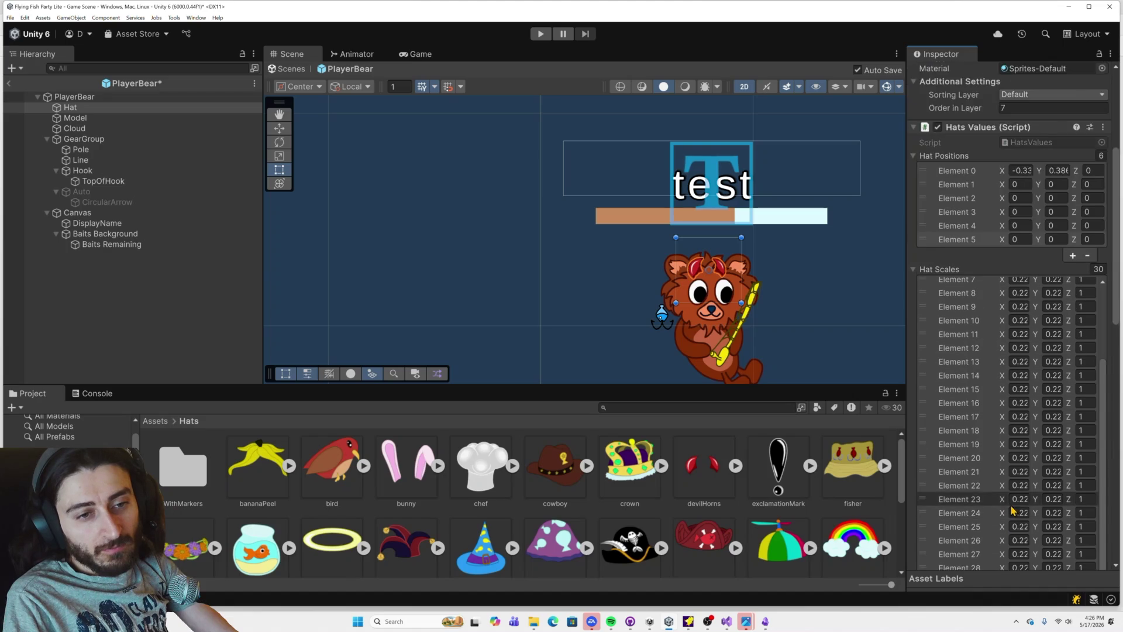
scroll(1013, 509, down, 3)
scroll(1046, 497, down, 3)
scroll(1050, 493, down, 3)
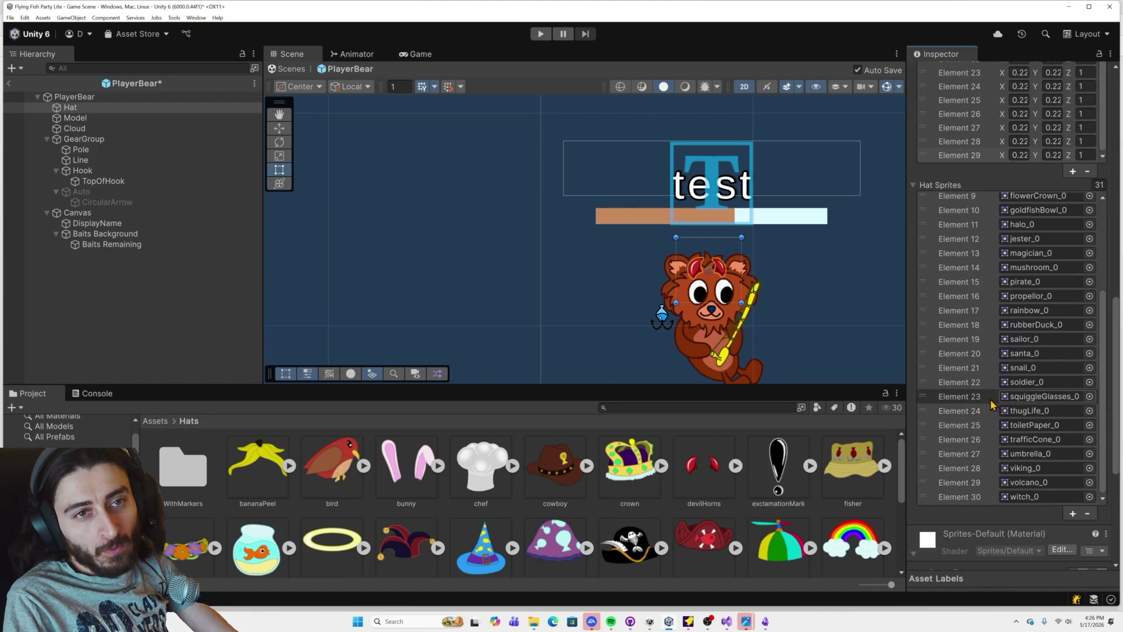
scroll(991, 404, up, 2)
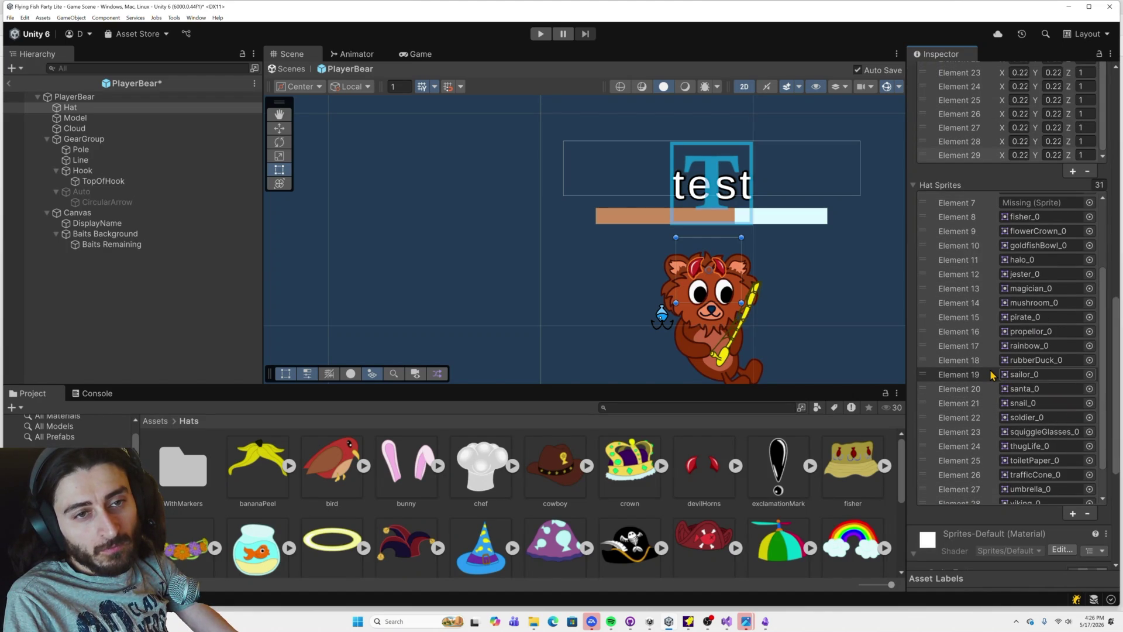
scroll(991, 374, up, 2)
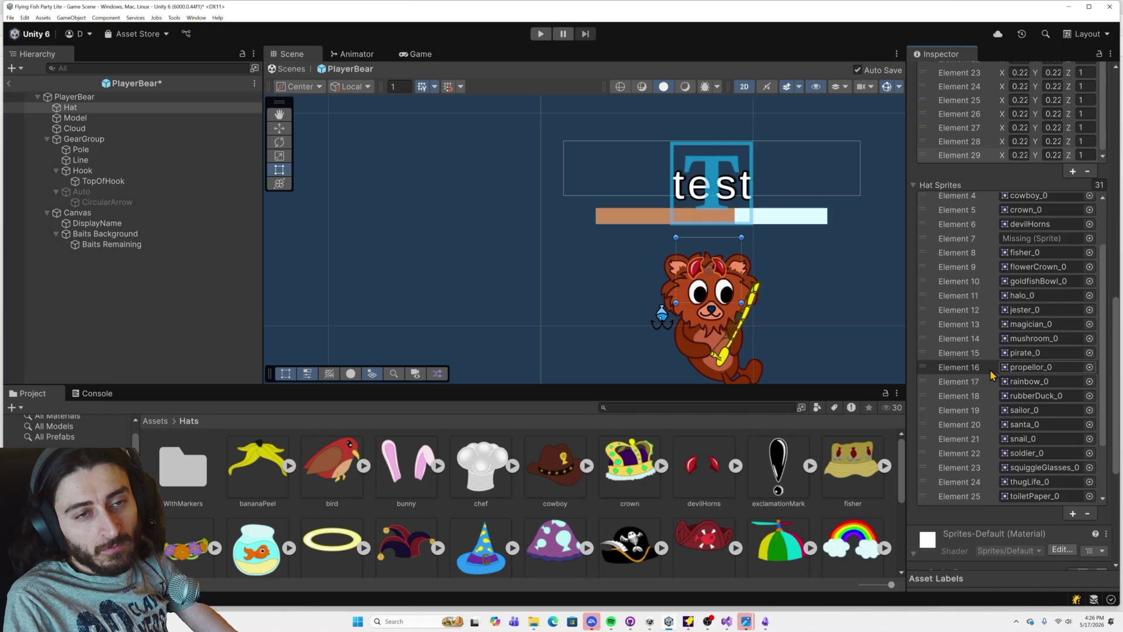
scroll(991, 374, up, 2)
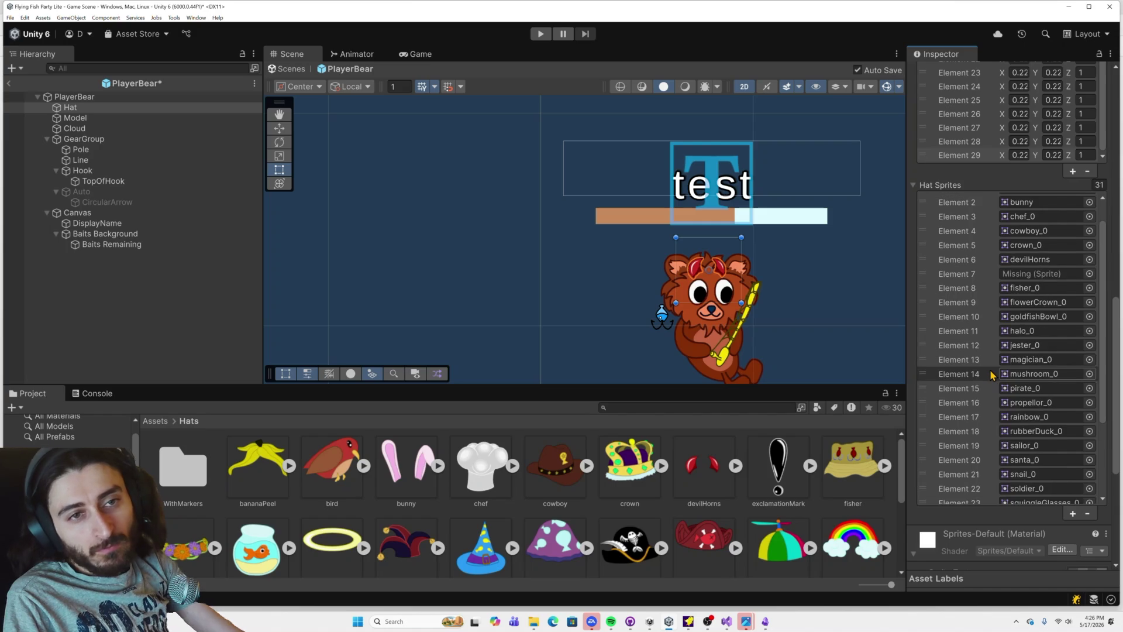
Step: Replace devilHorns in Hat Sprites Element 6 with the exclamationMark sprite
right_click(971, 260)
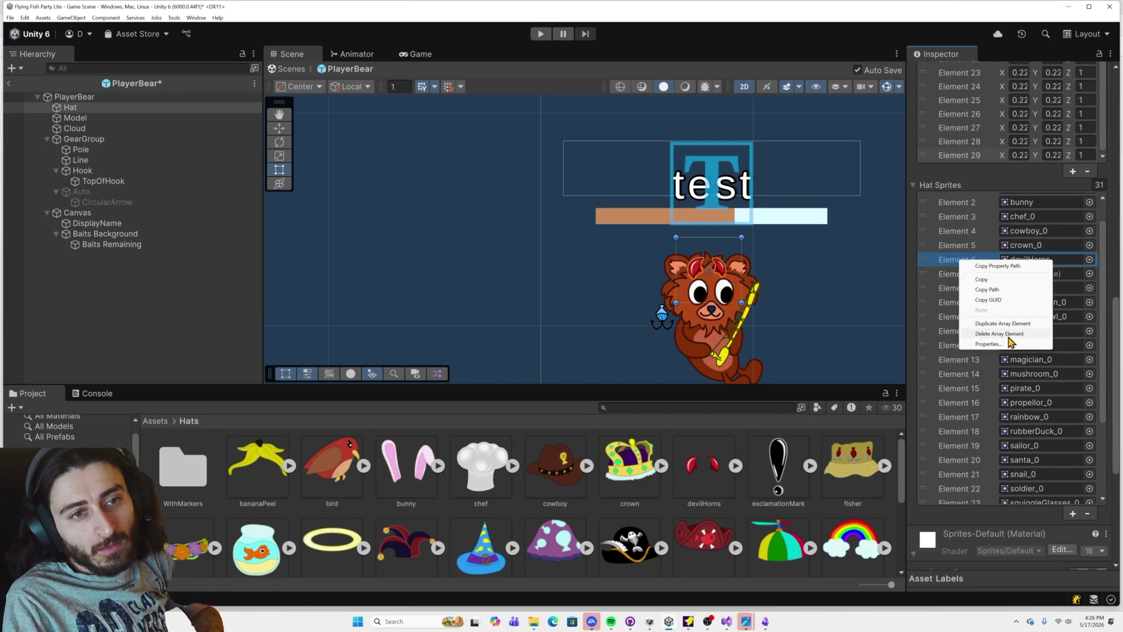
click(1004, 335)
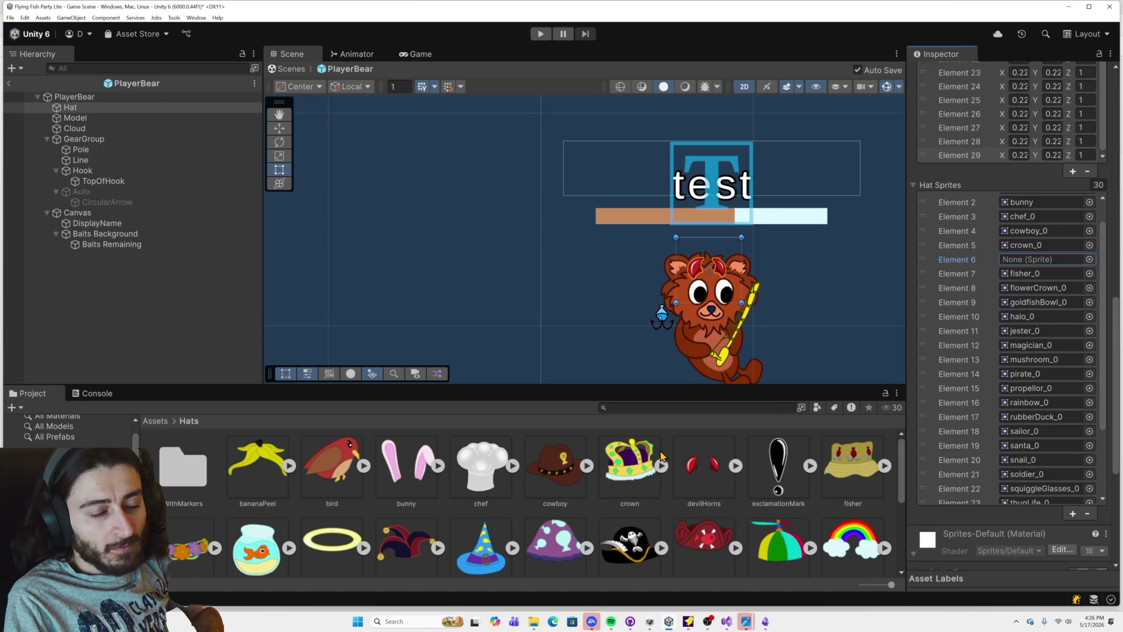
mouse_move(778, 468)
mouse_down()
mouse_move(1041, 288)
mouse_move(1041, 260)
mouse_up()
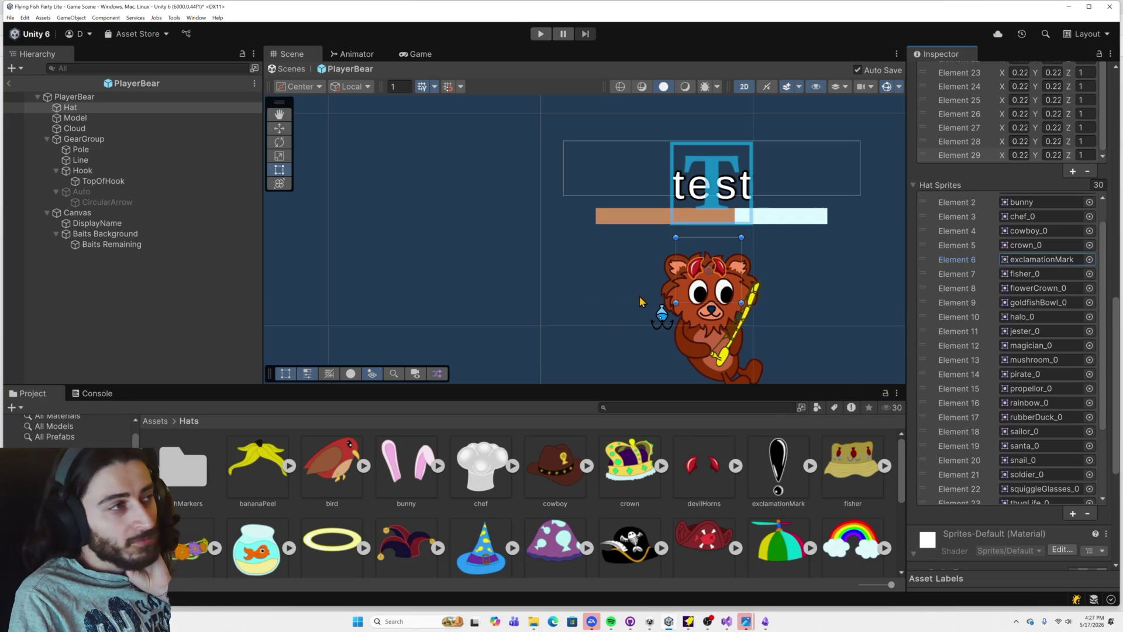
Step: Assign exclamationMark to the bear Hat's Sprite field and show that texture's import settings
scroll(902, 274, up, 1)
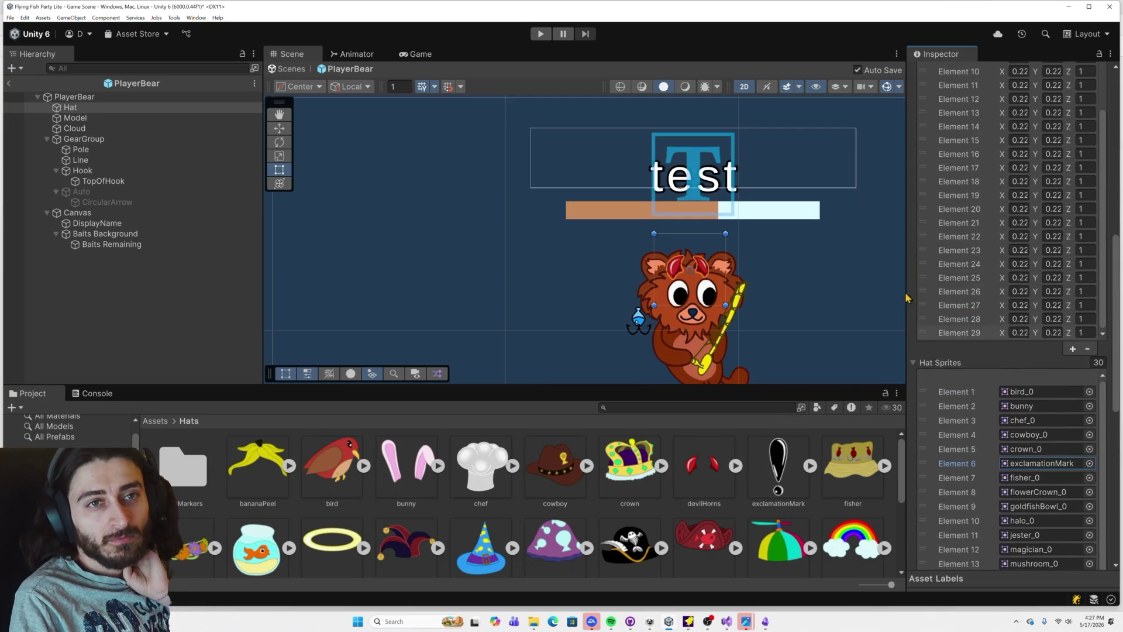
scroll(955, 280, up, 10)
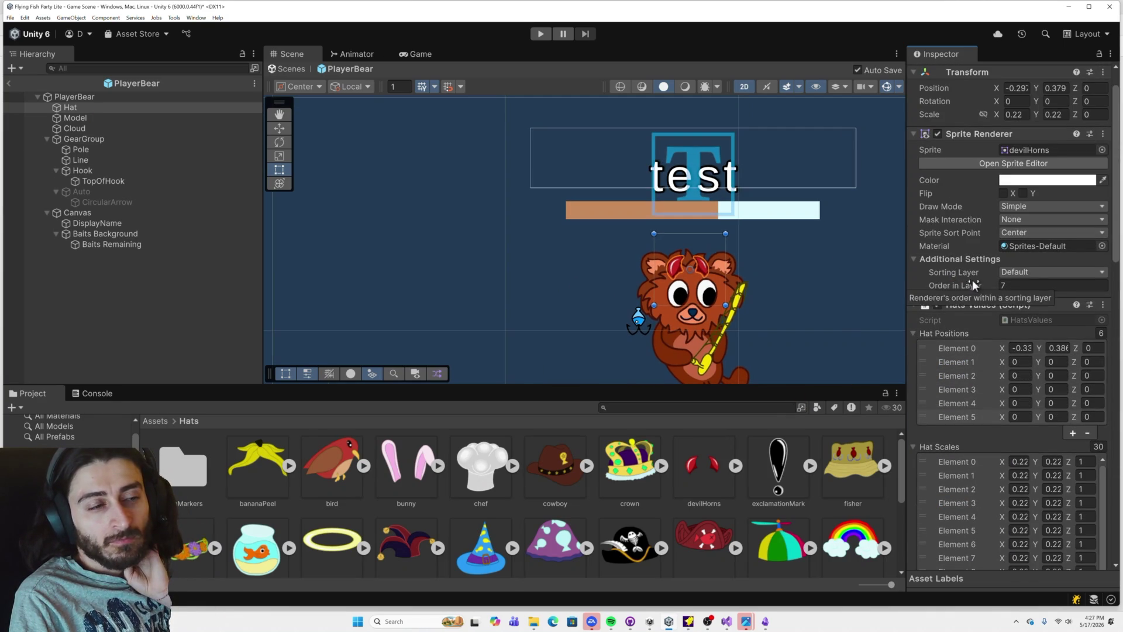
drag(762, 453, 1037, 153)
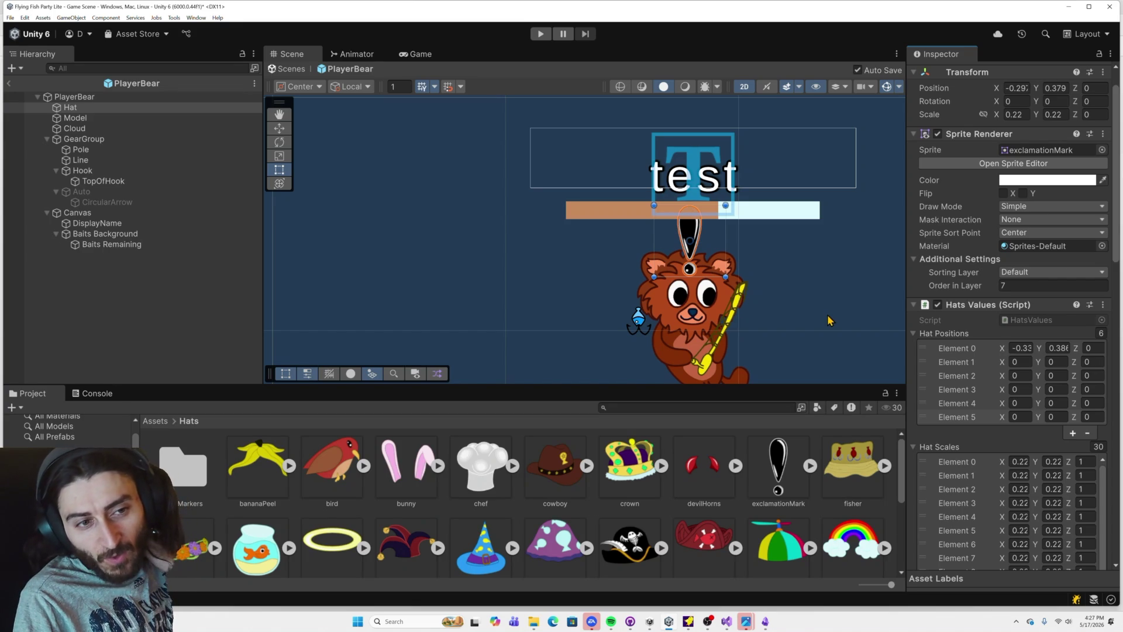
click(759, 457)
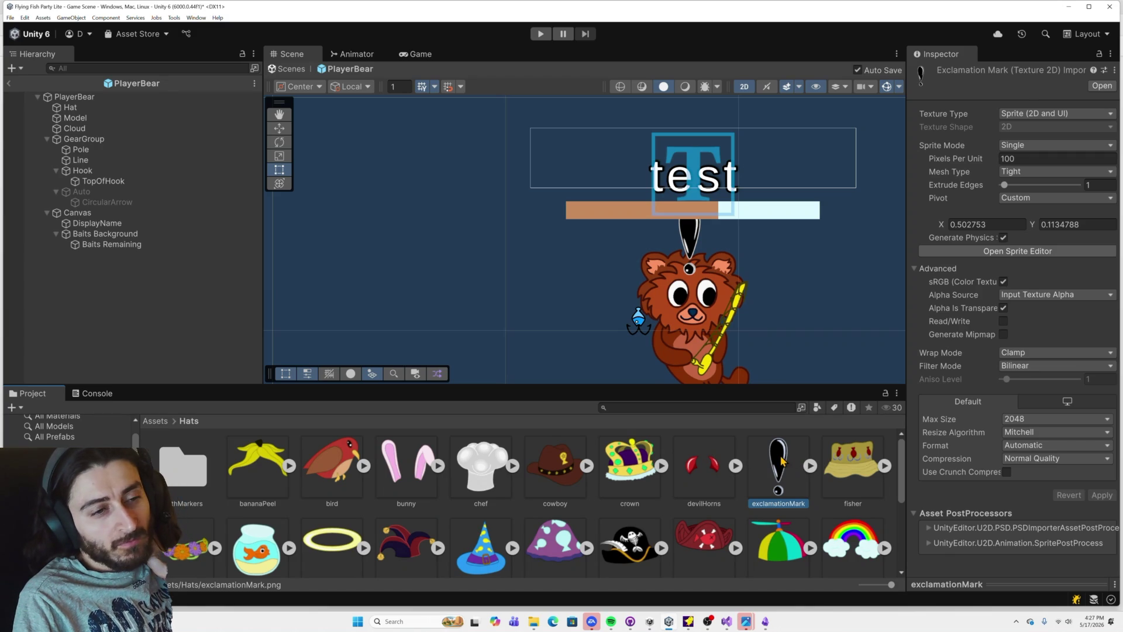
double_click(780, 462)
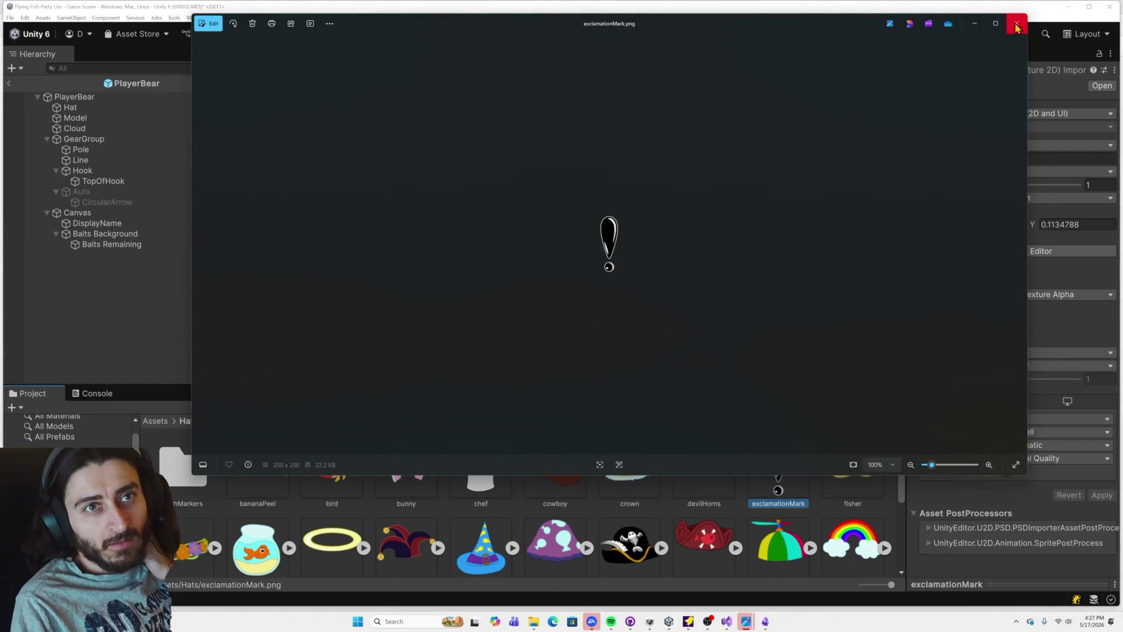
click(1017, 27)
click(1023, 251)
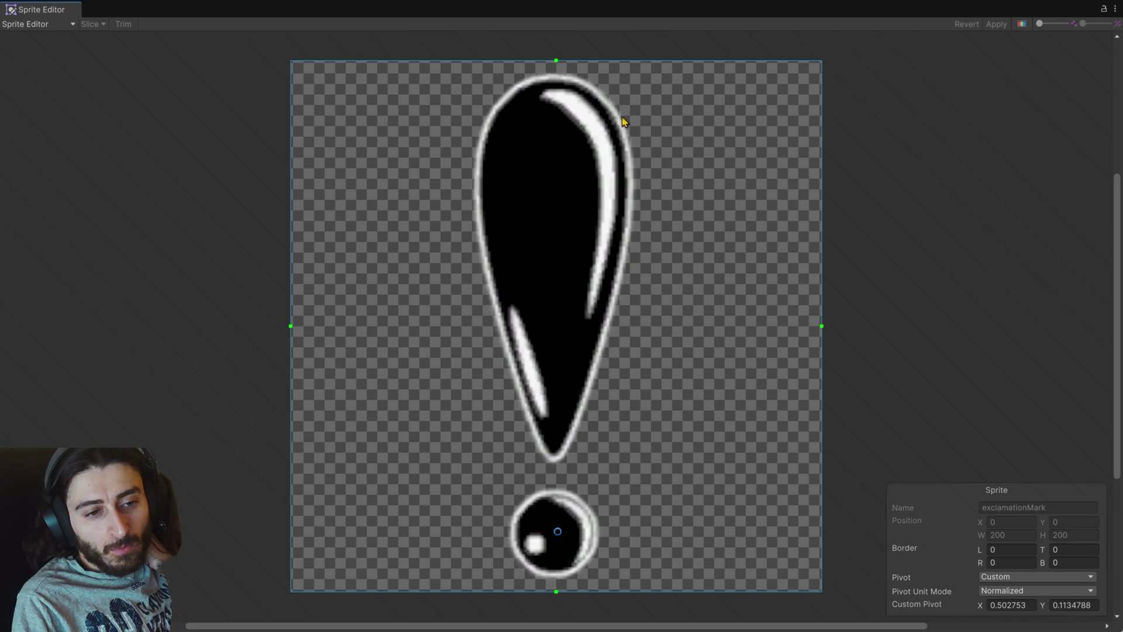
click(1114, 9)
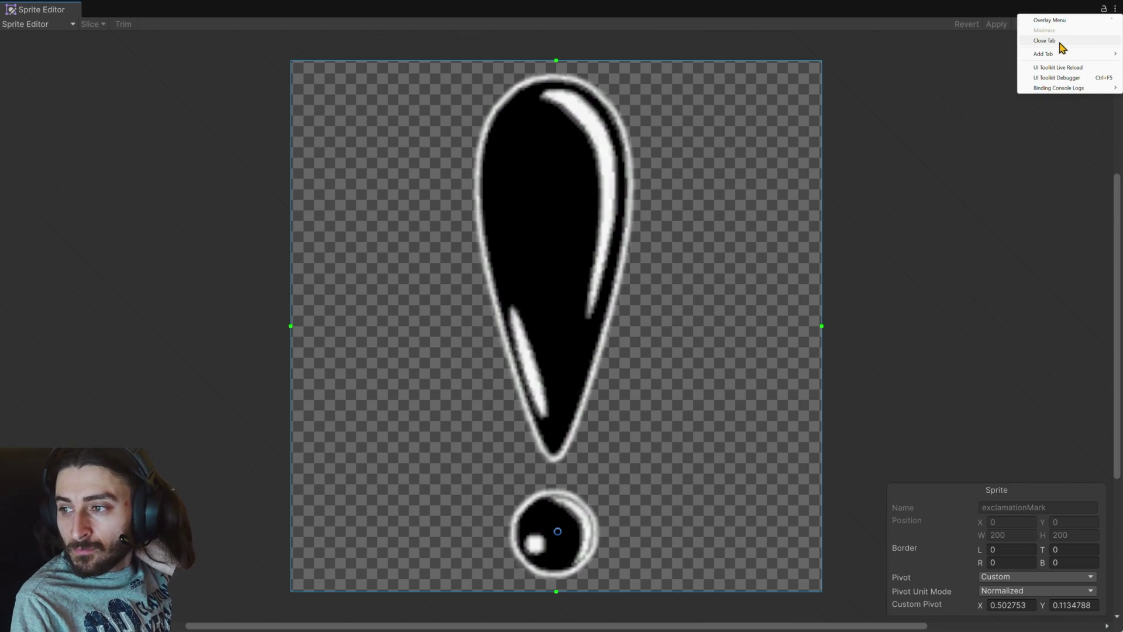
click(879, 88)
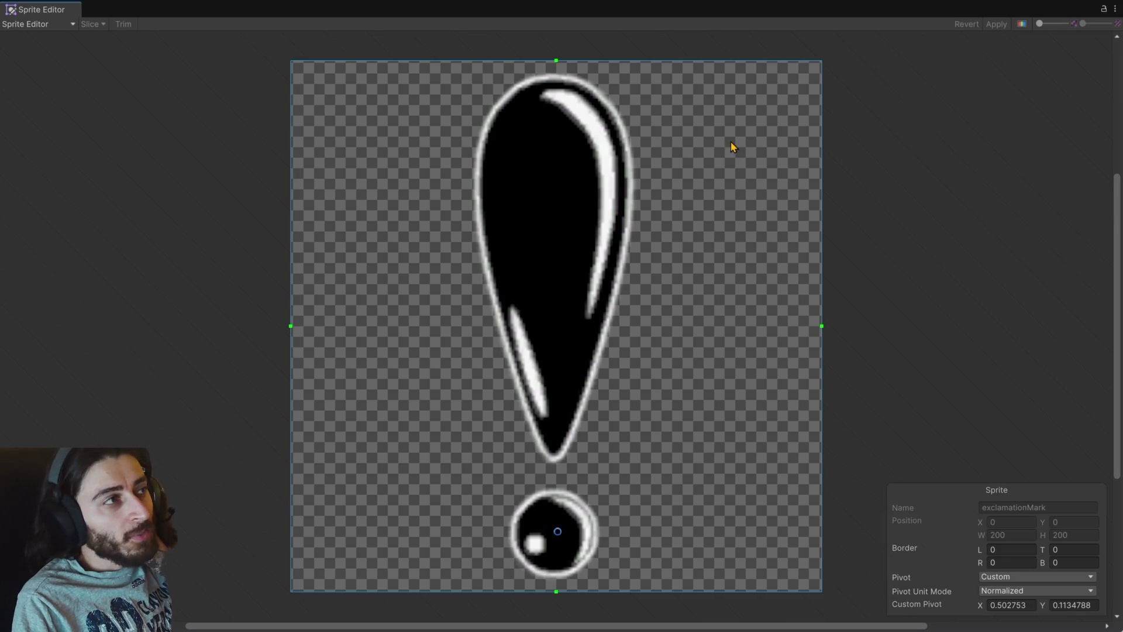
click(558, 62)
click(559, 65)
click(558, 63)
click(558, 63)
drag(556, 61, 561, 116)
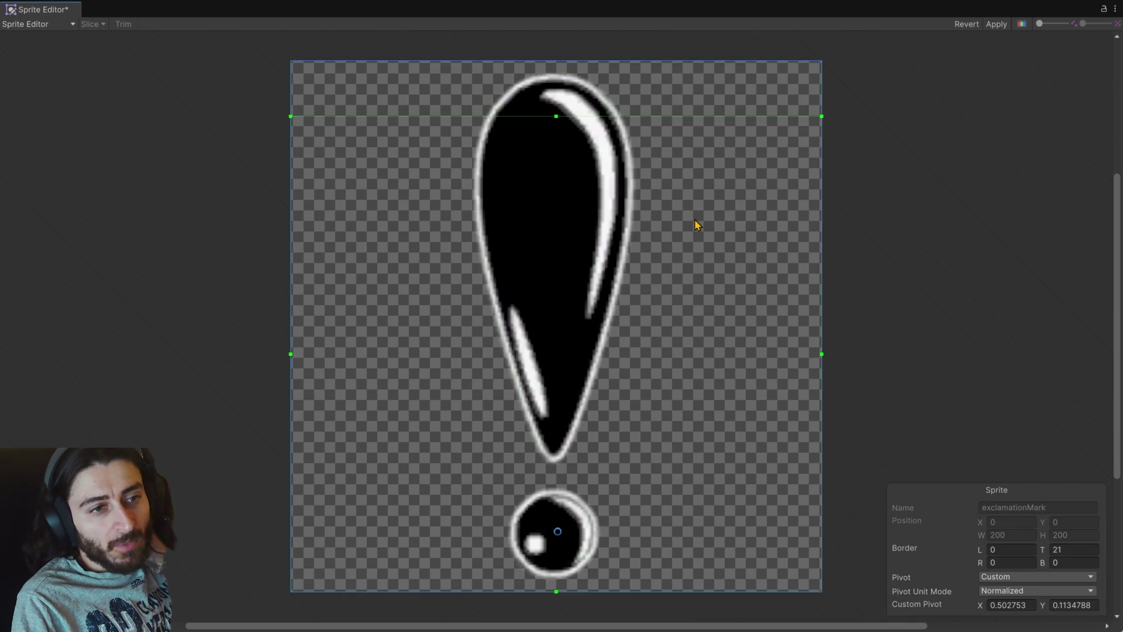
drag(556, 116, 556, 61)
click(1003, 23)
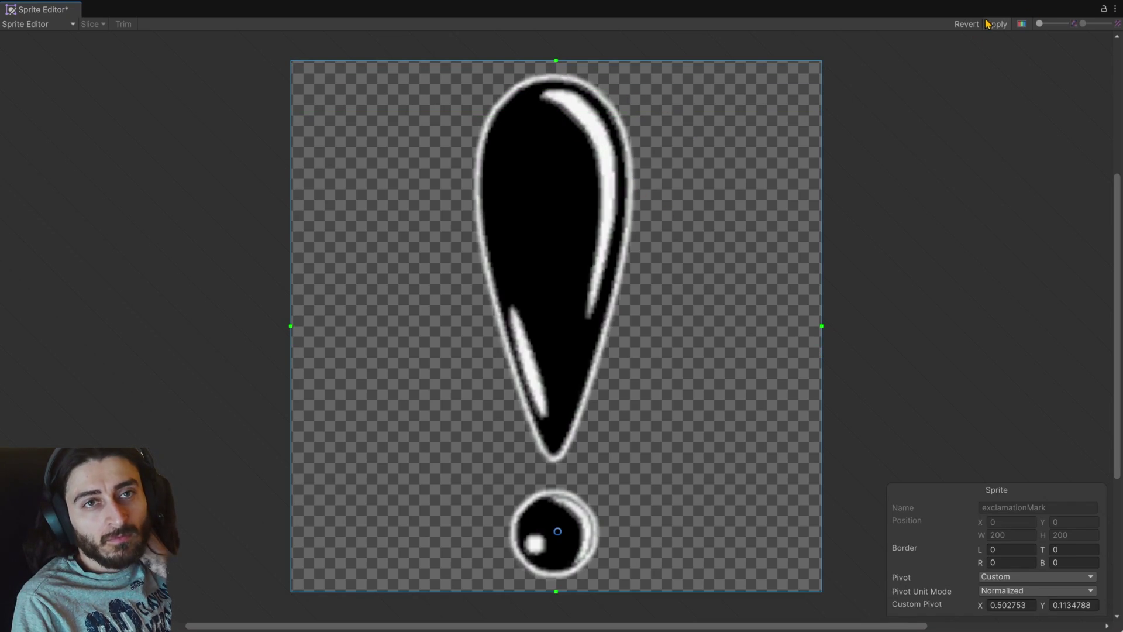
click(1116, 9)
click(1052, 40)
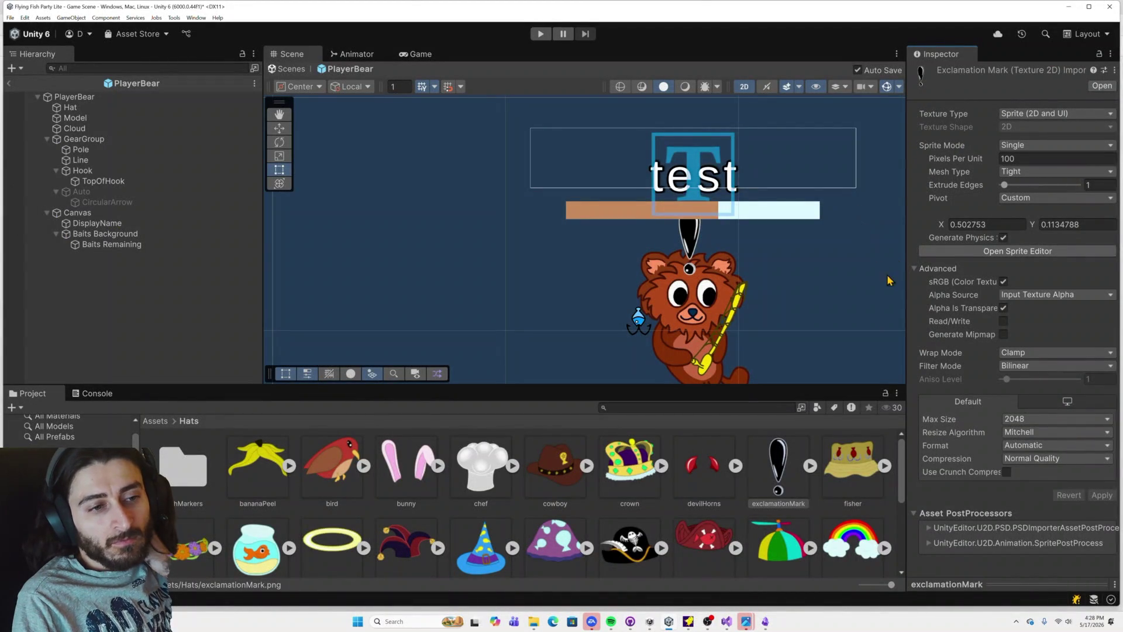
click(779, 465)
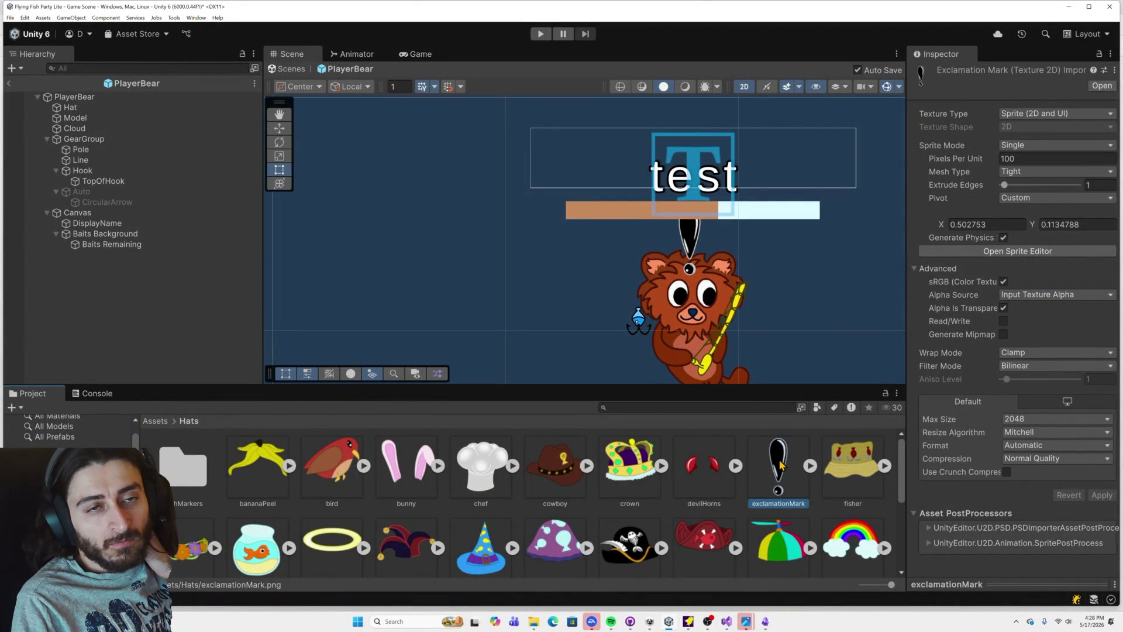
click(90, 109)
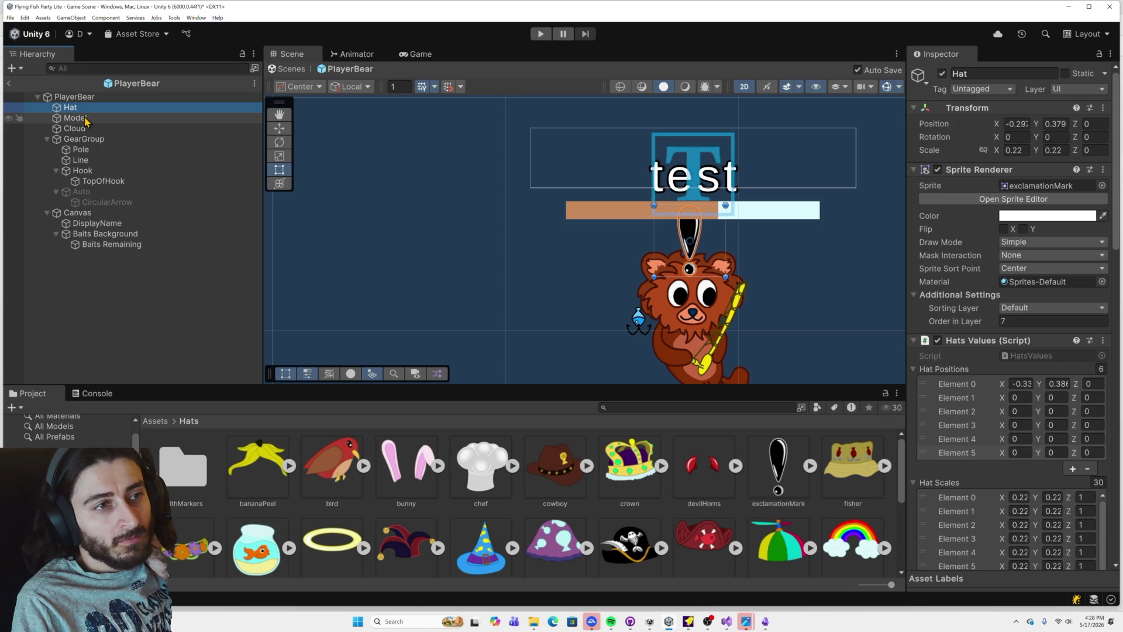
click(99, 213)
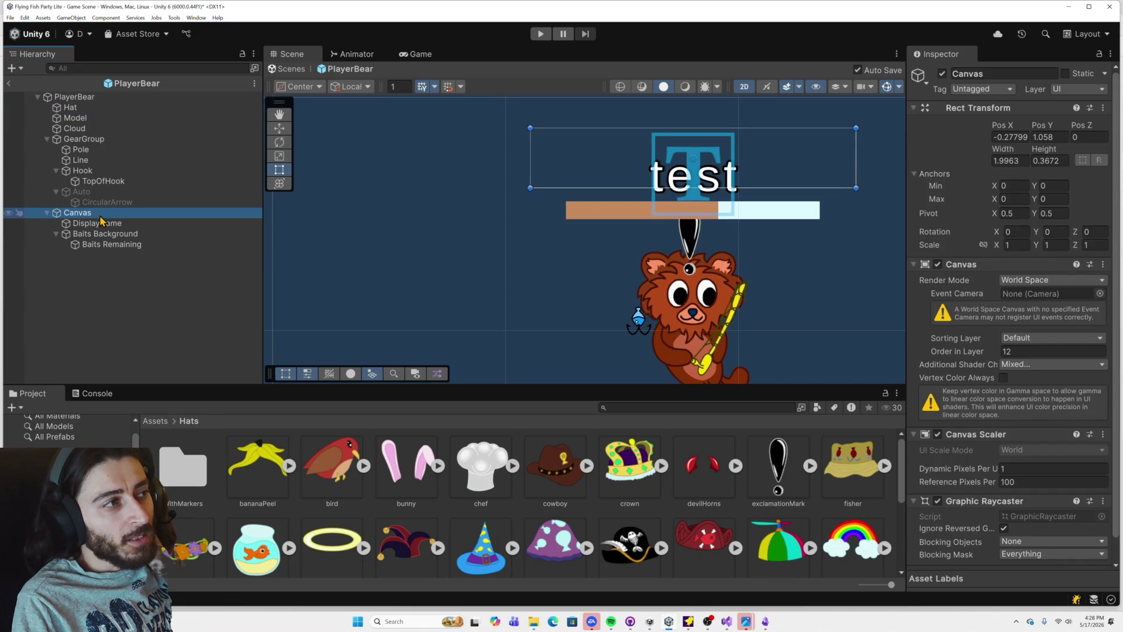
click(107, 235)
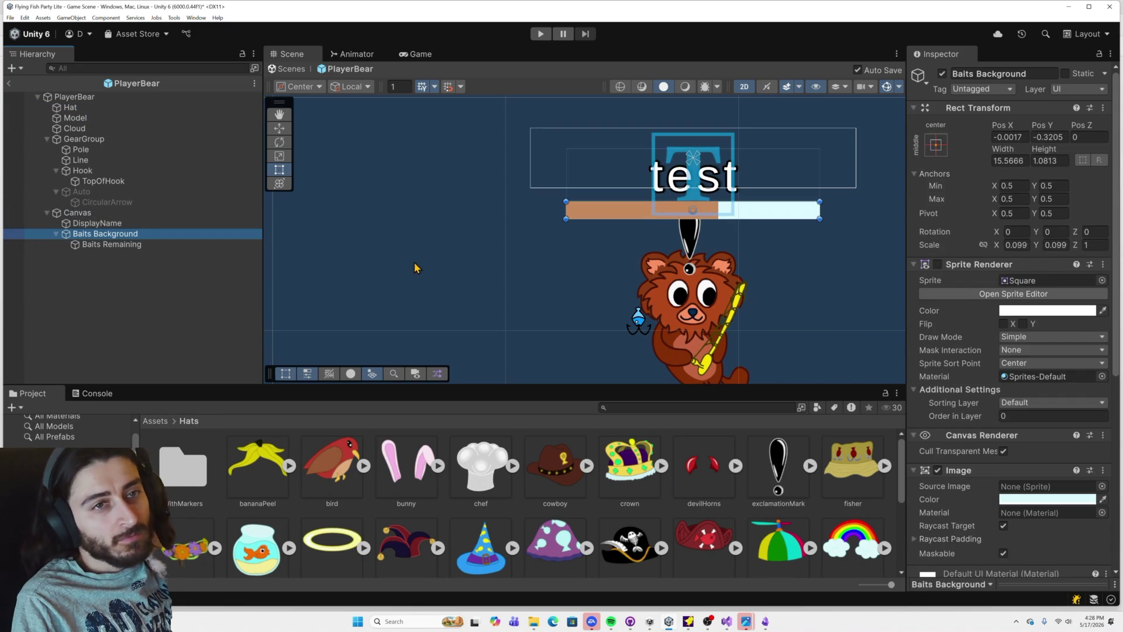
scroll(1064, 404, down, 5)
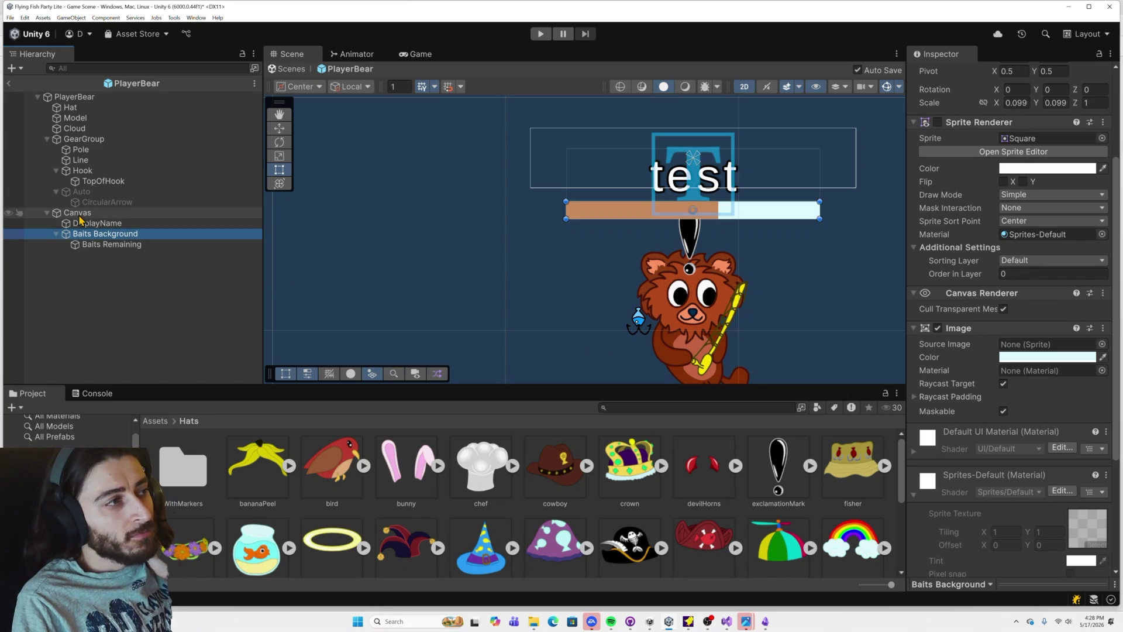
mouse_move(81, 216)
mouse_down()
mouse_move(96, 217)
mouse_move(97, 109)
mouse_up()
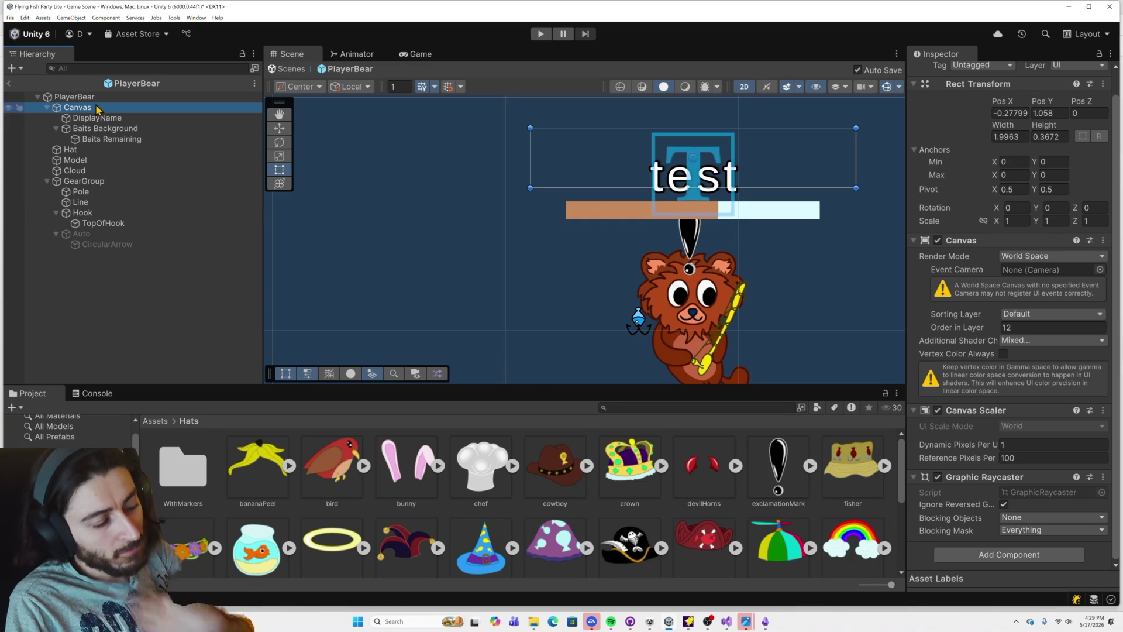
key(ctrl+z)
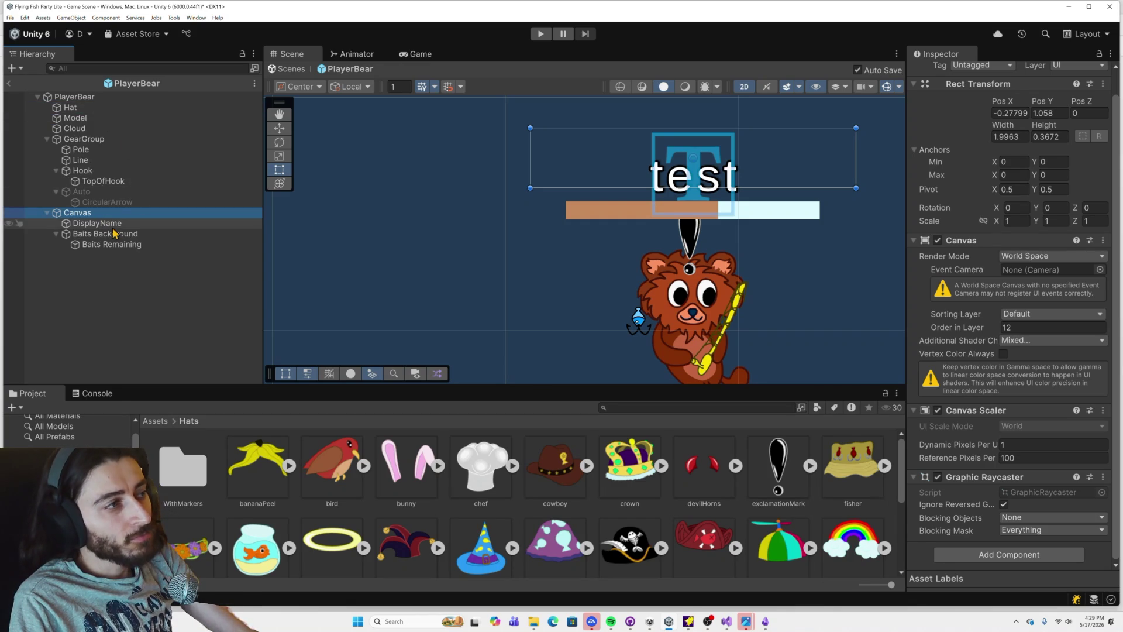
Step: Set Order in Layer to -1 on Baits Background and Baits Remaining, then select exclamationMark
click(117, 234)
click(123, 244)
ctrl+click(134, 234)
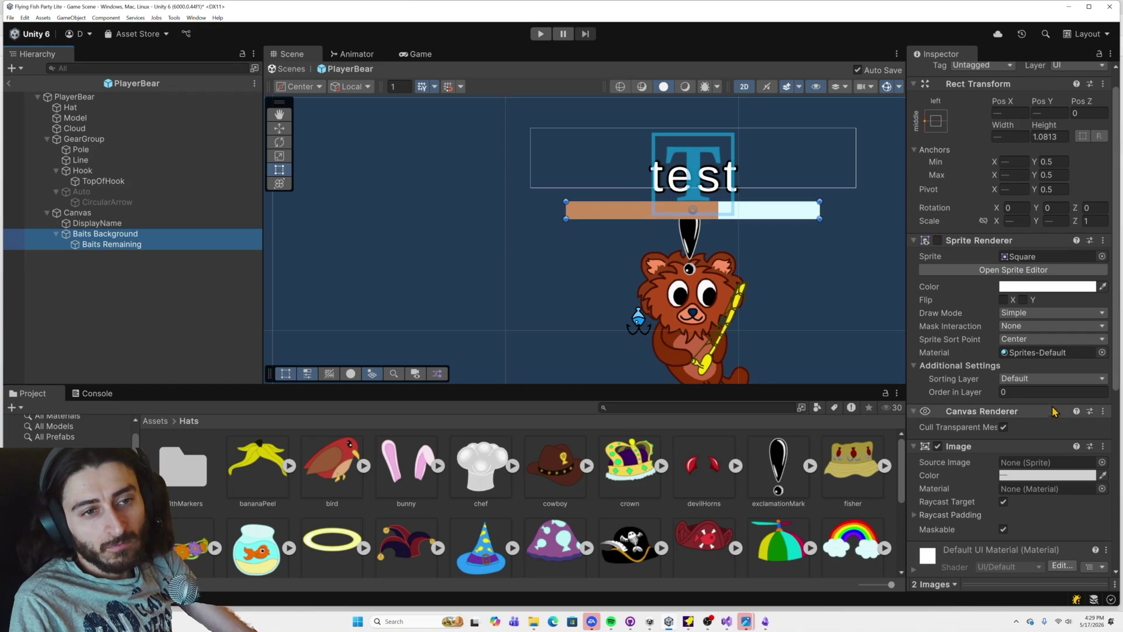
click(1022, 390)
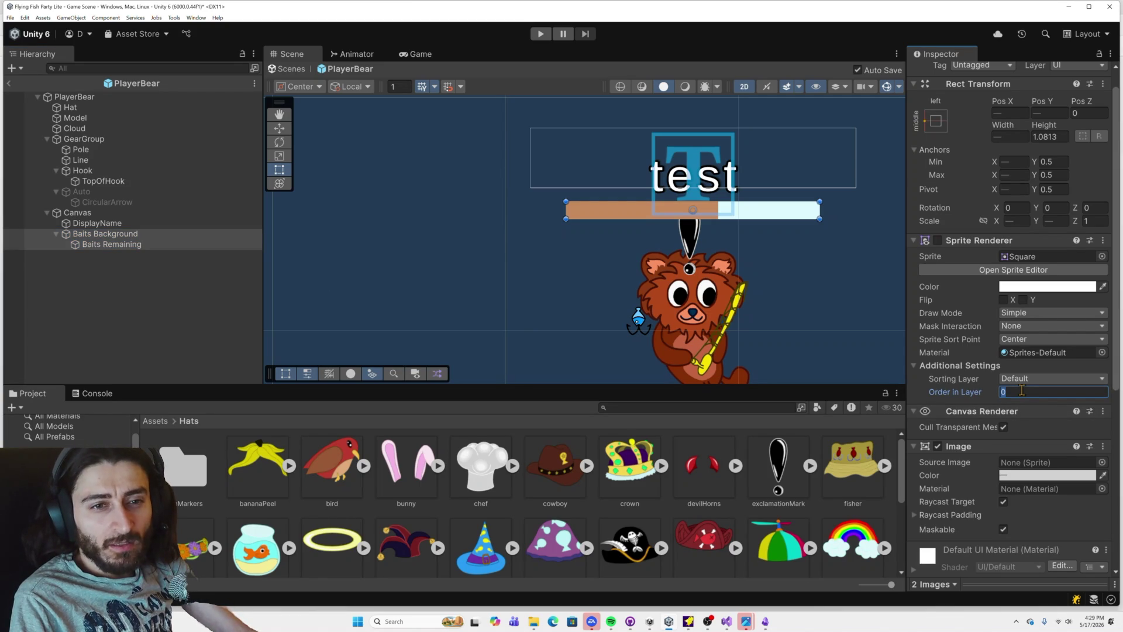
text(-1)
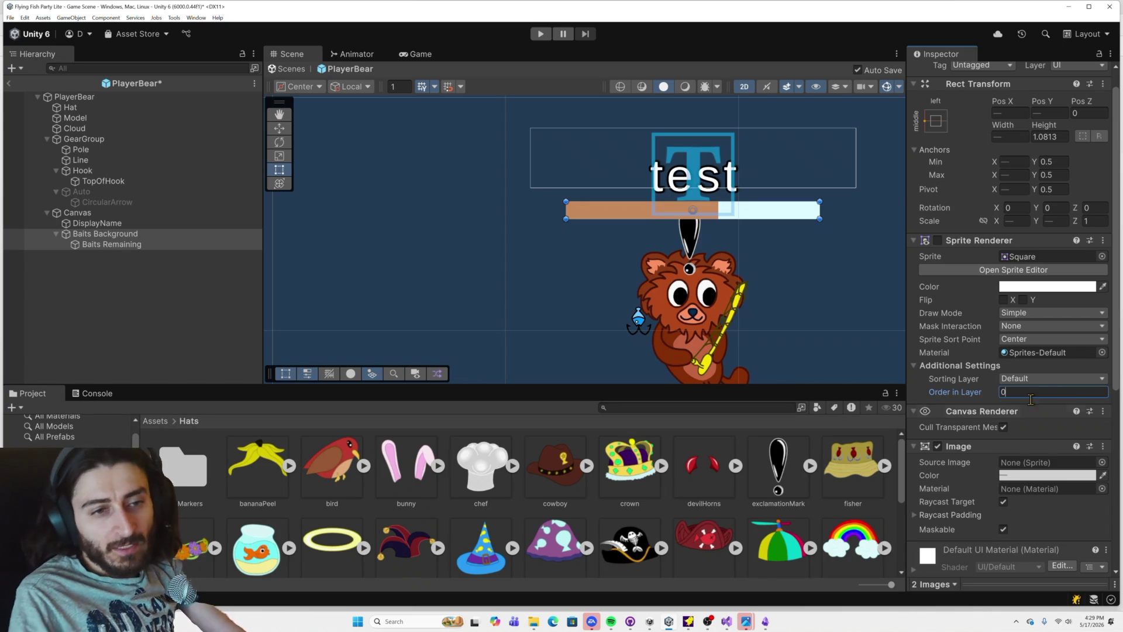
scroll(1046, 446, down, 3)
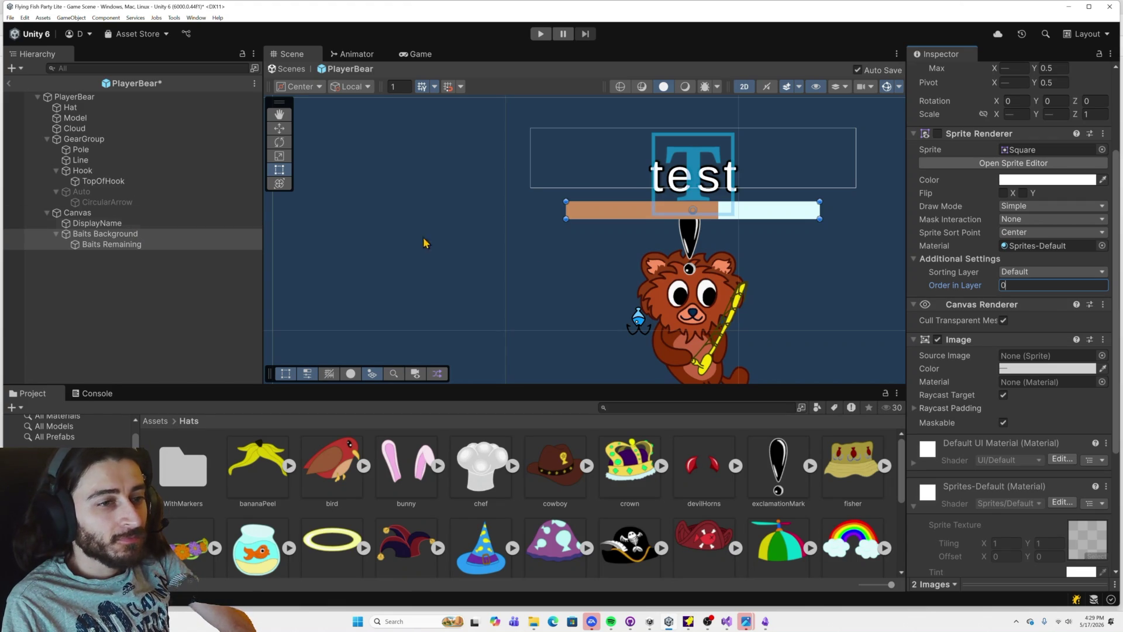
scroll(1020, 241, up, 3)
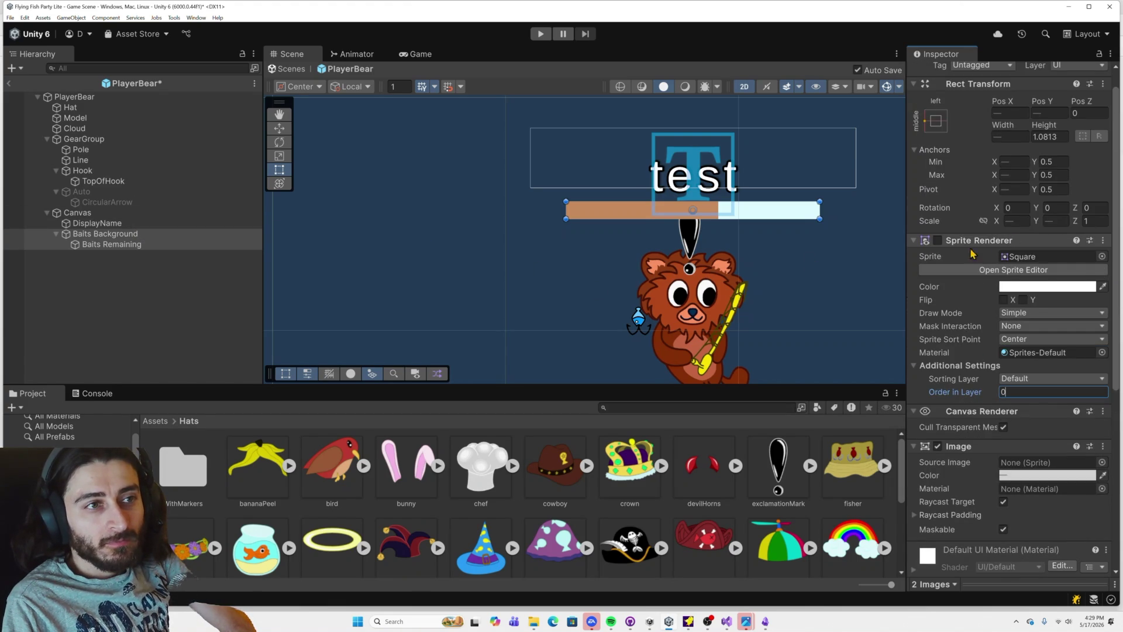
click(772, 451)
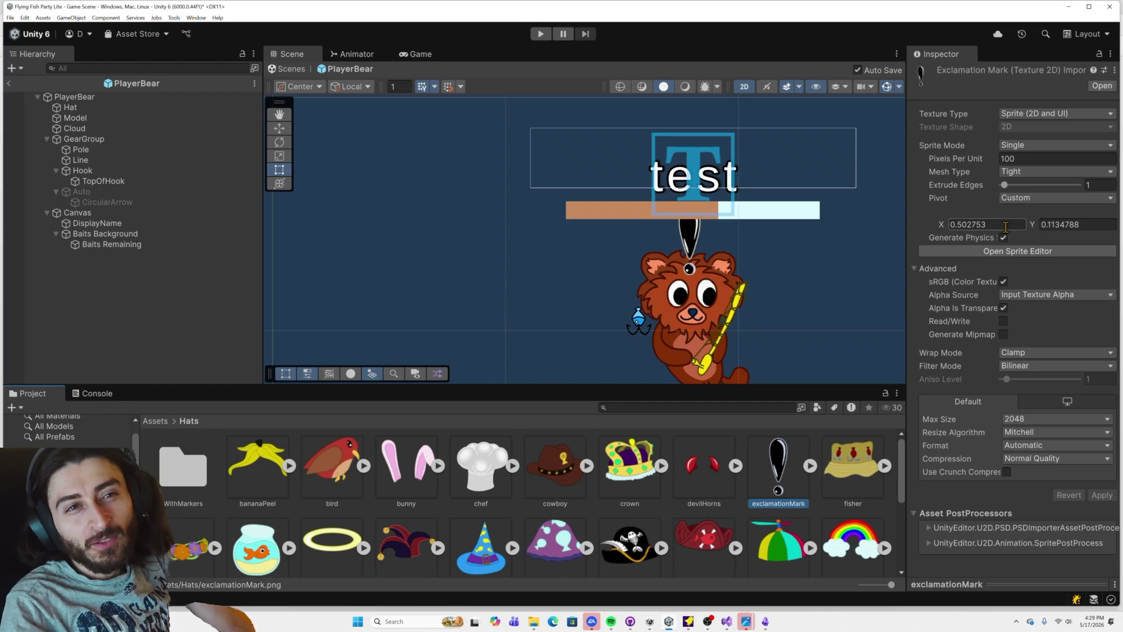
Step: Try 80 and 140 pixels per unit on exclamationMark, apply 130, and start Play mode
click(1039, 162)
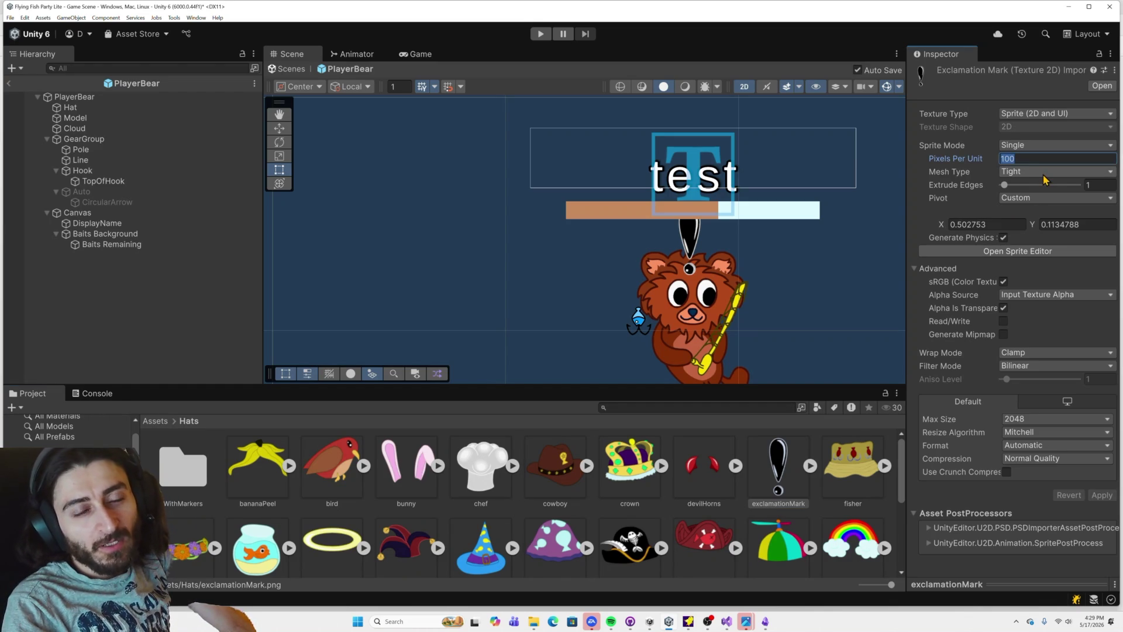
click(1023, 158)
double_click(1023, 158)
text(80)
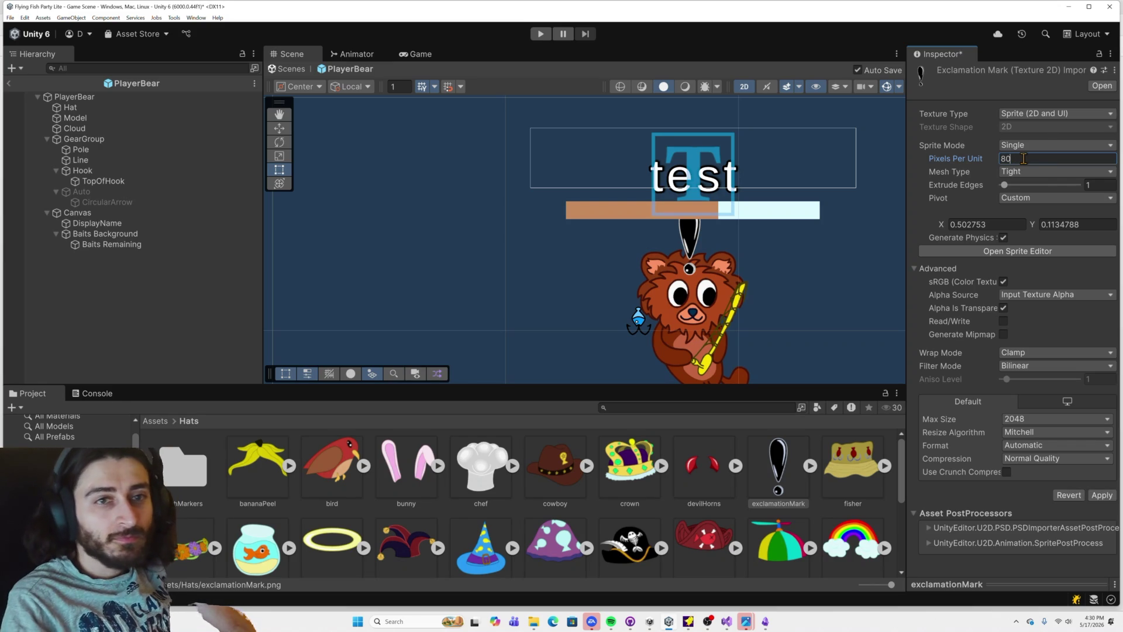
click(1098, 495)
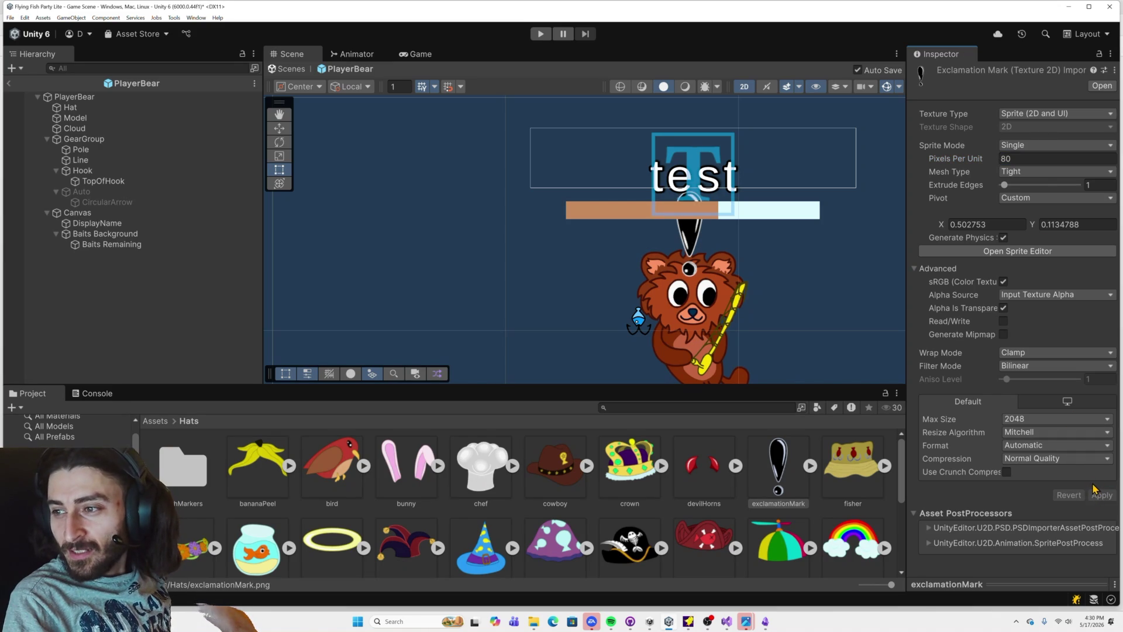
double_click(1014, 158)
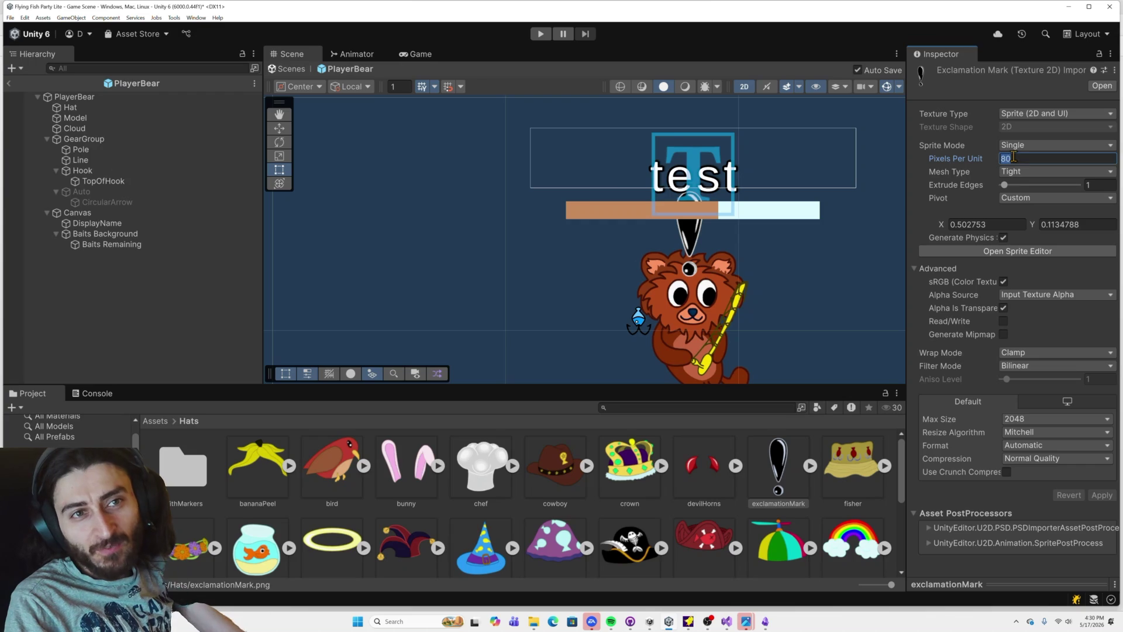
text(140)
click(1103, 495)
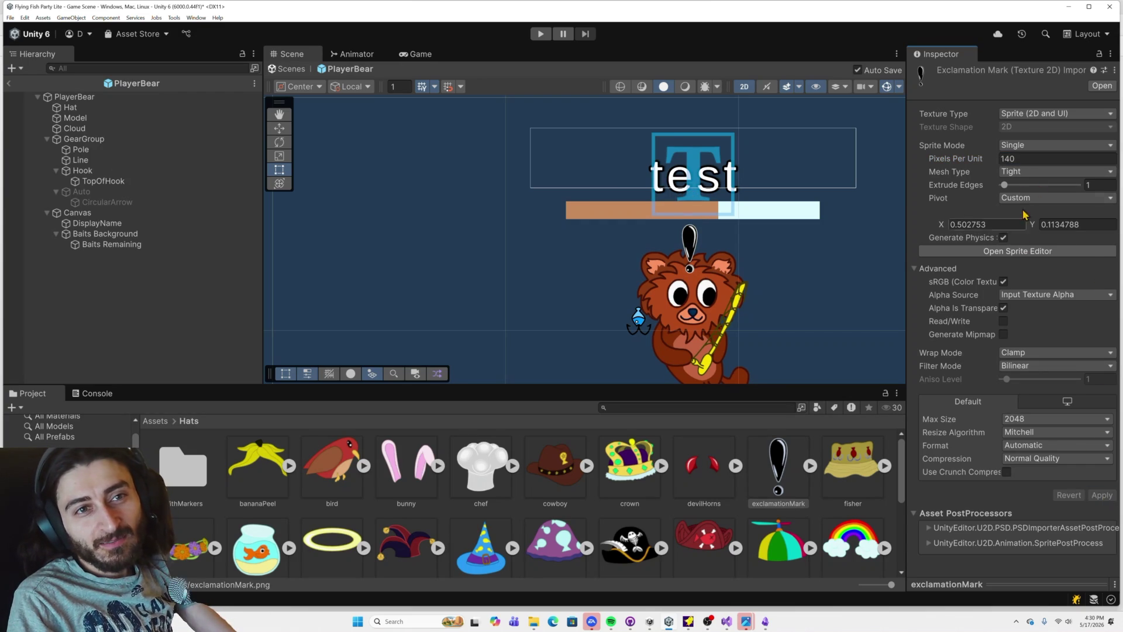
double_click(1007, 158)
text(130)
click(1102, 494)
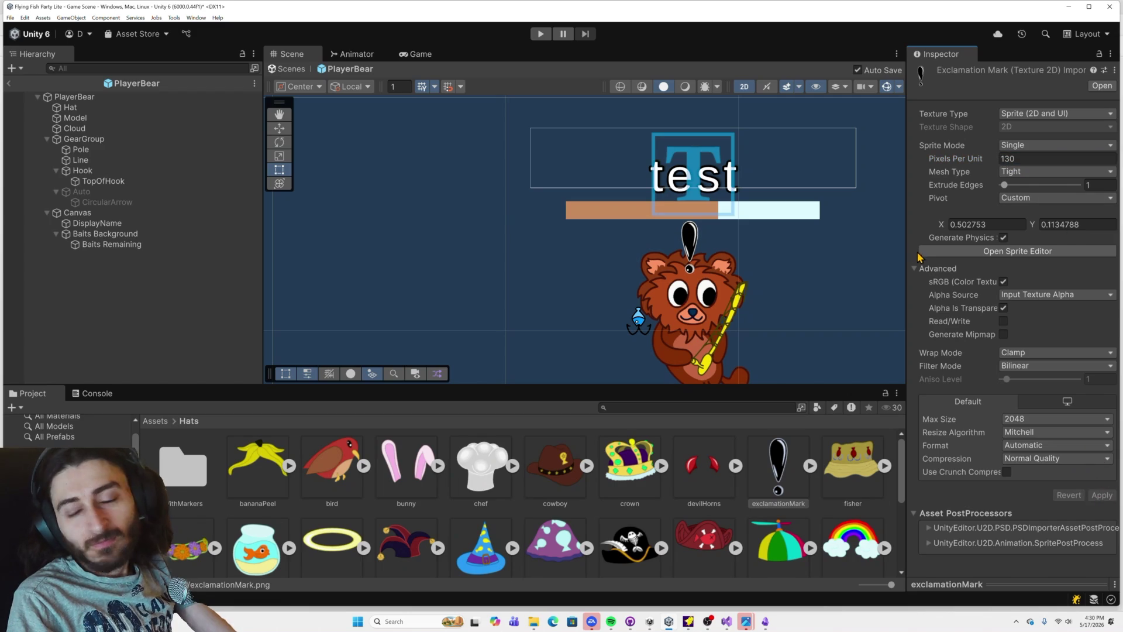
click(540, 34)
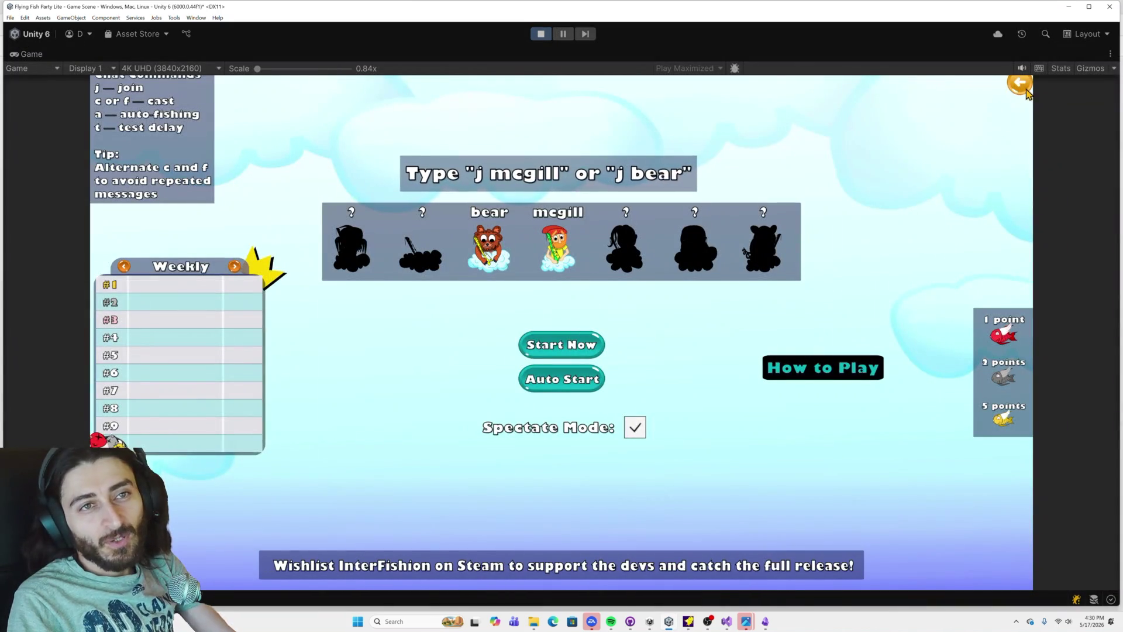
Step: Go back from the game's main menu into the Classic lobby, then stop Play mode
click(1023, 89)
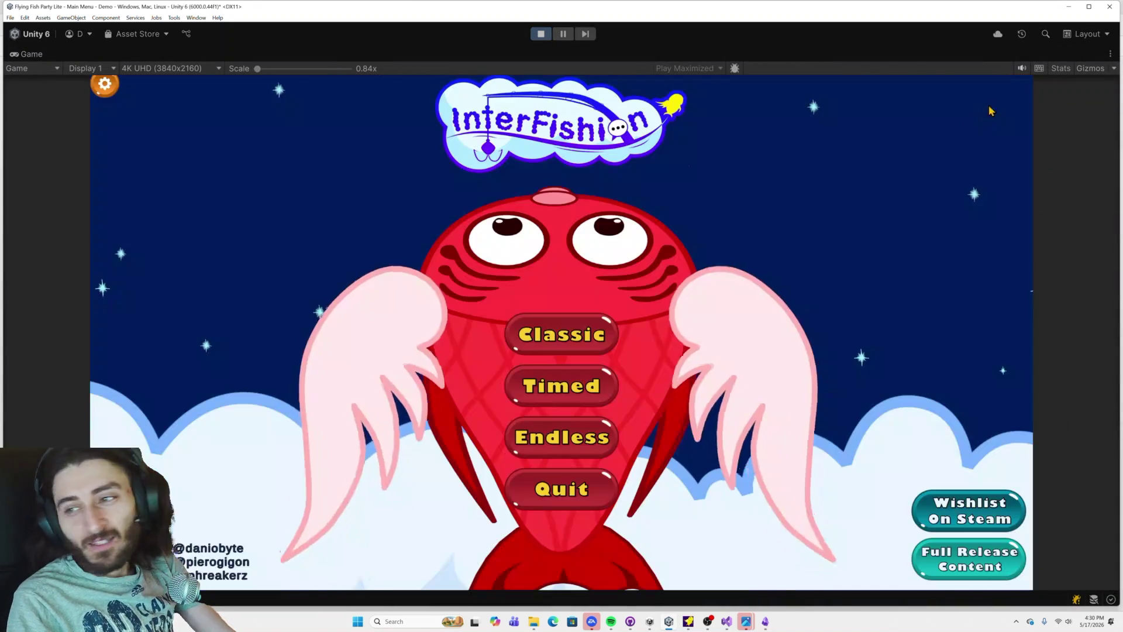
click(593, 327)
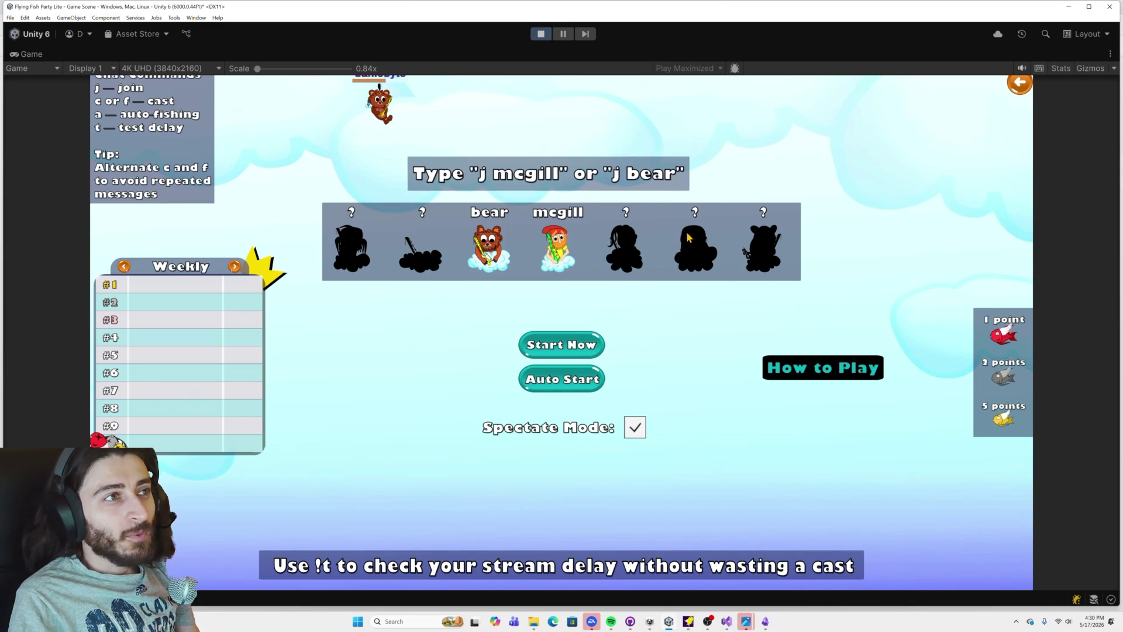
click(541, 34)
scroll(697, 240, up, 4)
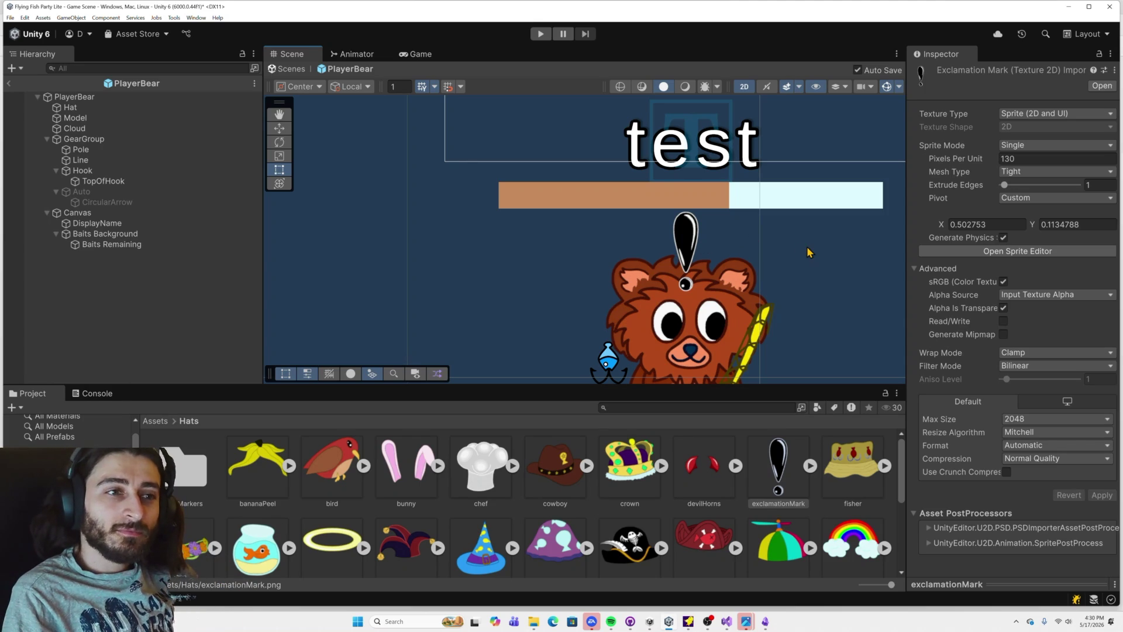
Step: Change the exclamationMark sprite's Pixels Per Unit to 140 and apply it
click(1008, 159)
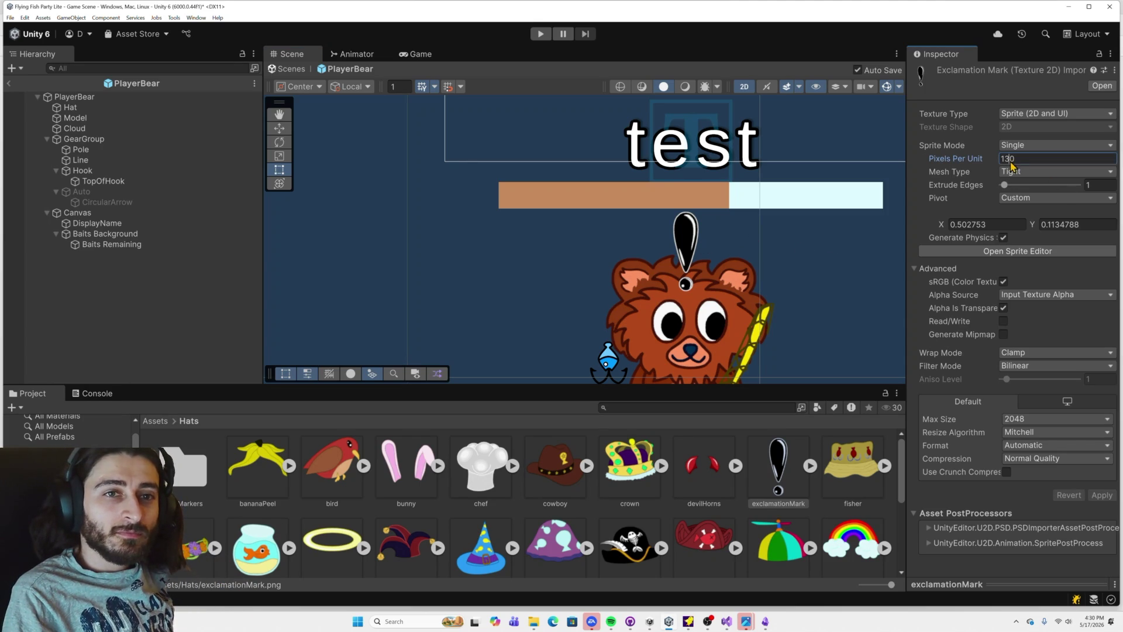
key(Delete)
text(4)
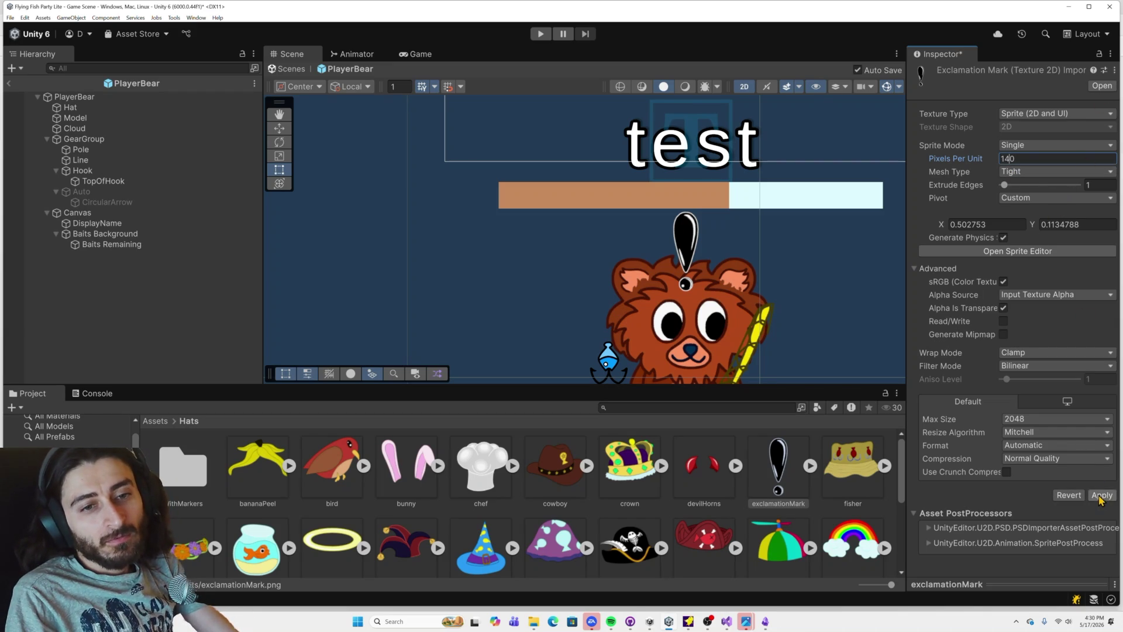
click(1101, 495)
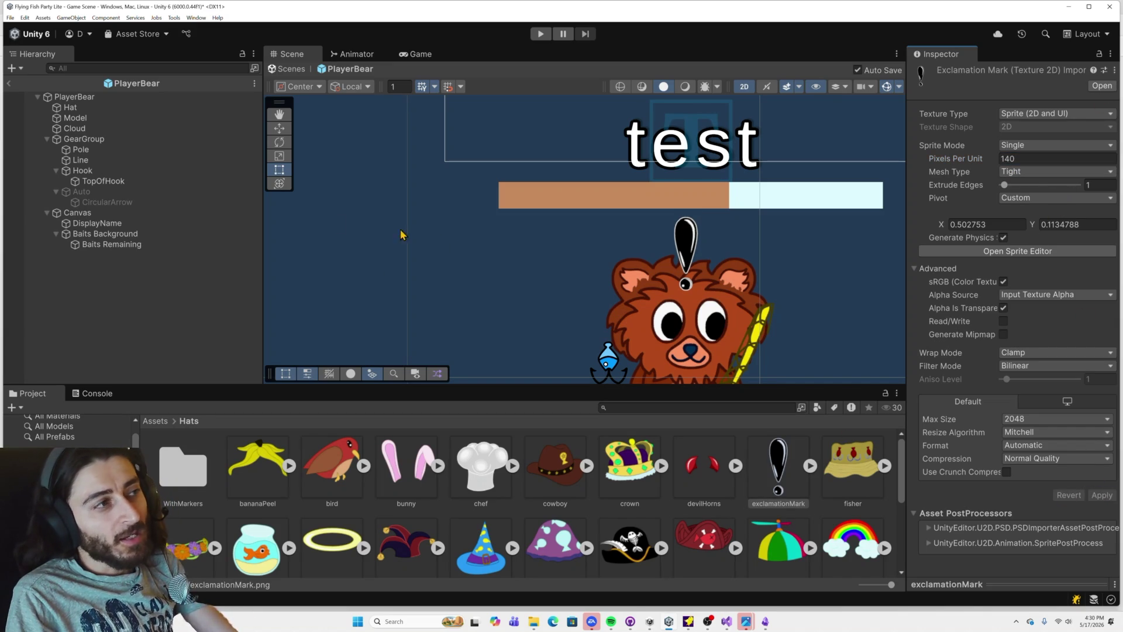
Step: Drag the exclamationMark pivot to the dot's bottom edge (Y 0.03529357), apply, and close the Sprite Editor
click(1049, 251)
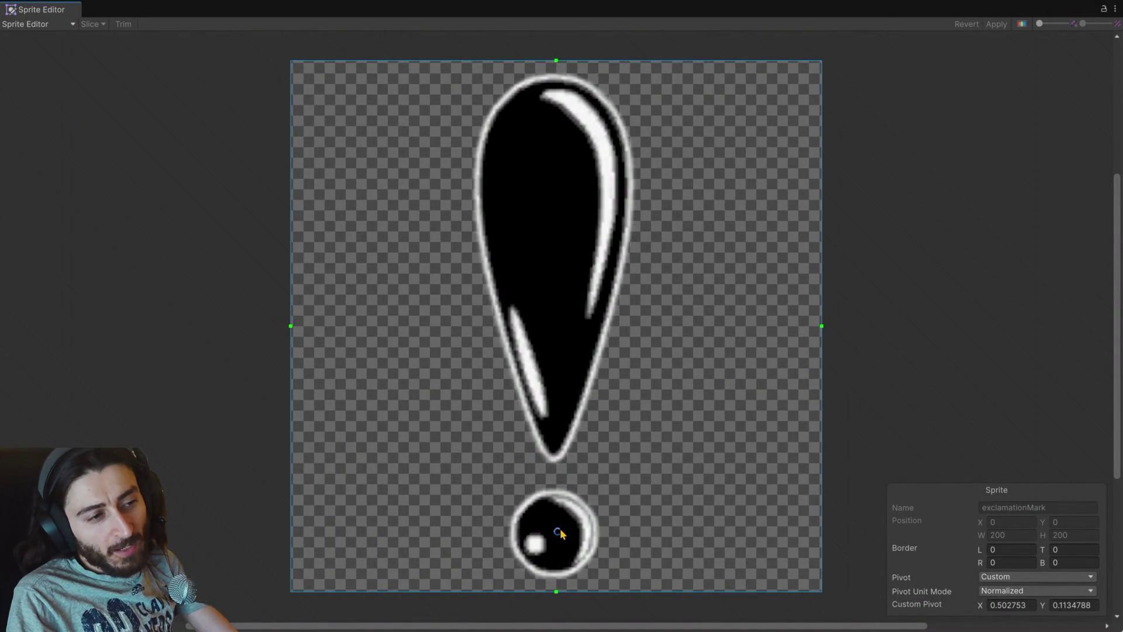
drag(560, 530, 559, 571)
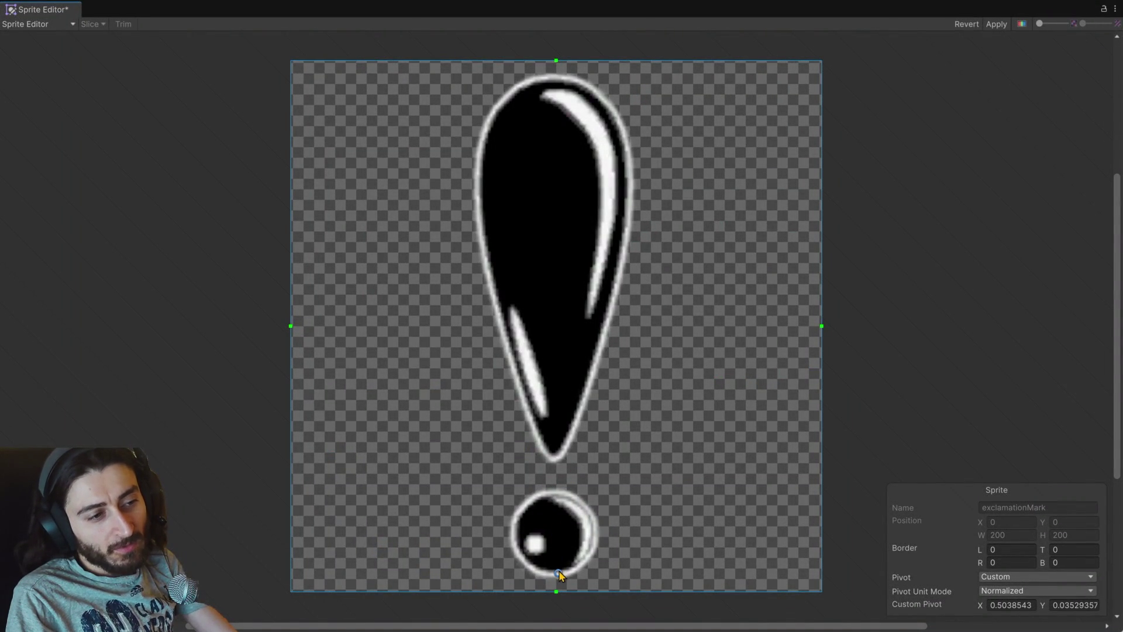
click(994, 24)
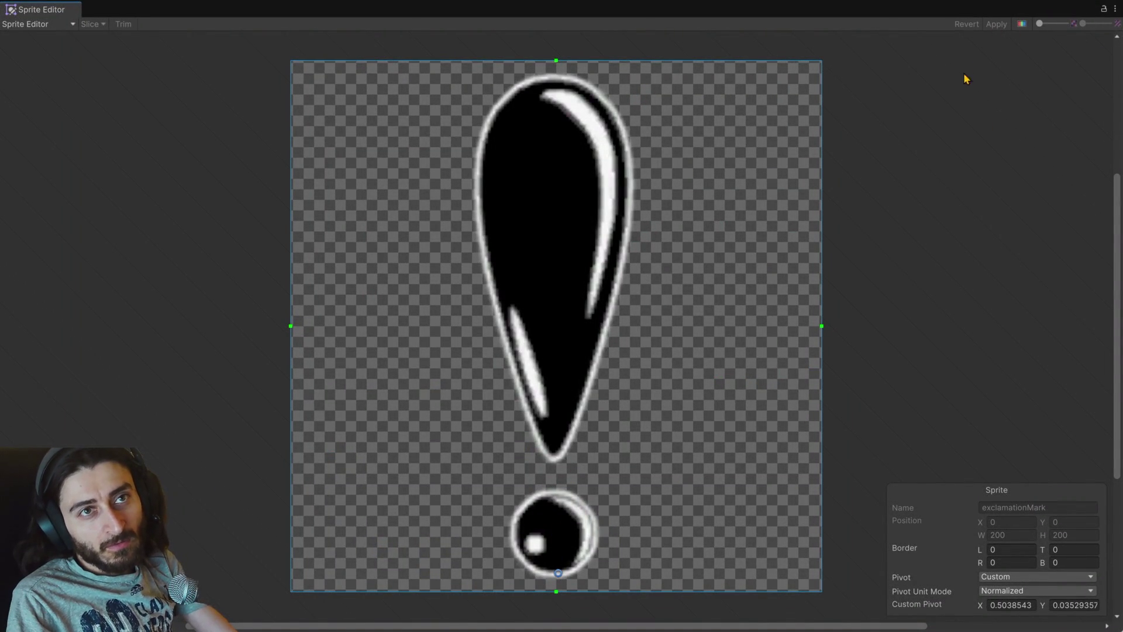
click(1115, 9)
click(1055, 44)
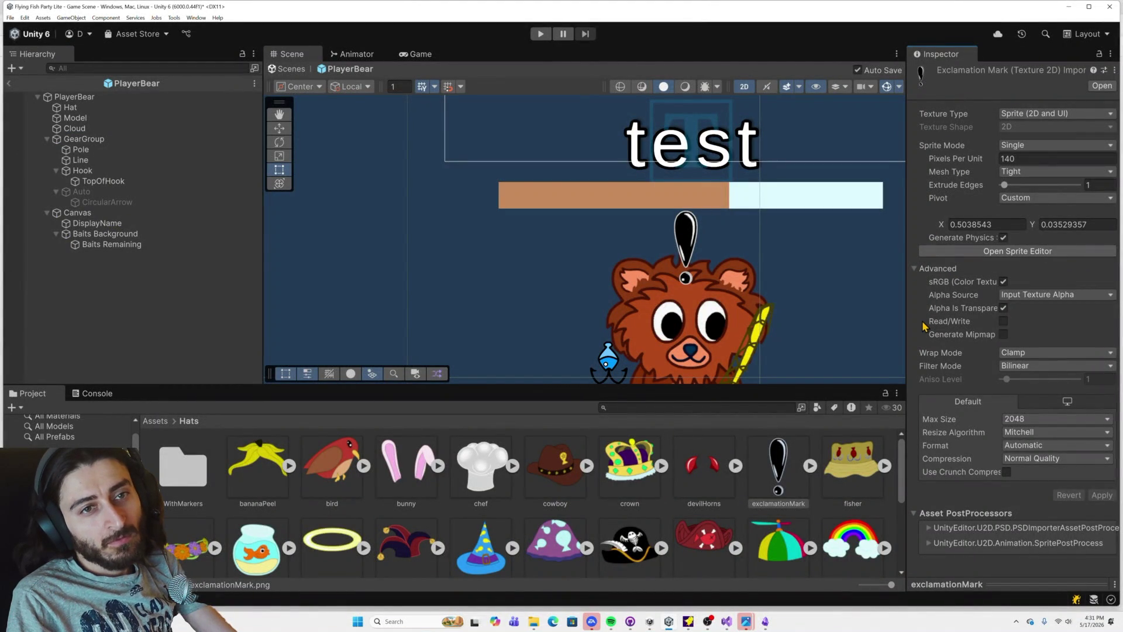
scroll(768, 322, down, 8)
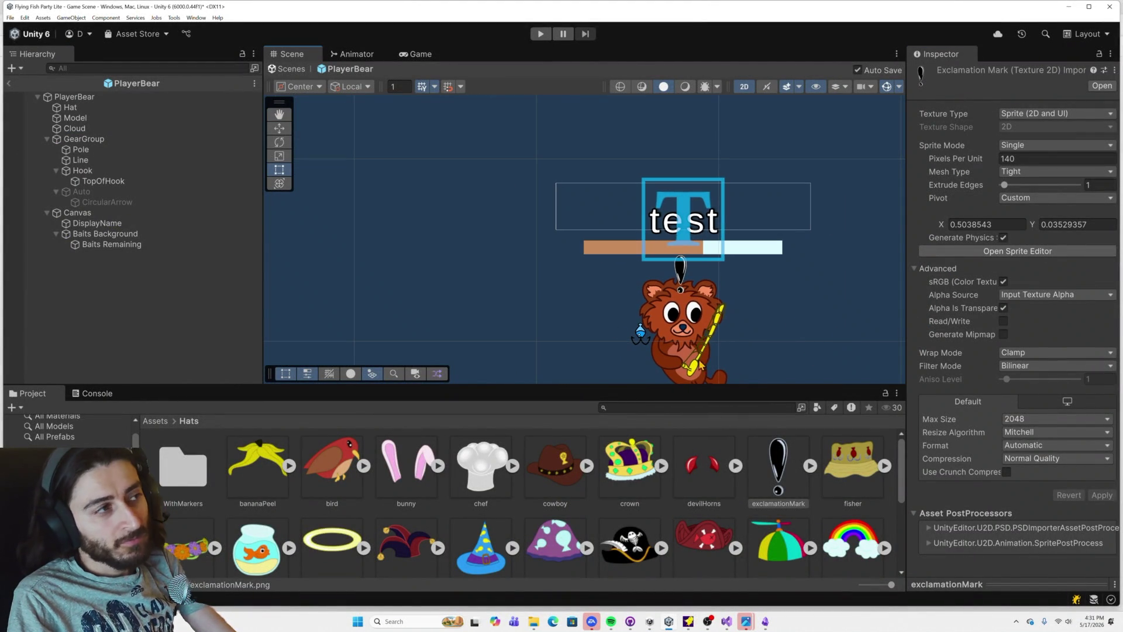
Step: Assign the fisher hat sprite to the bear's Hat Sprite Renderer
click(96, 109)
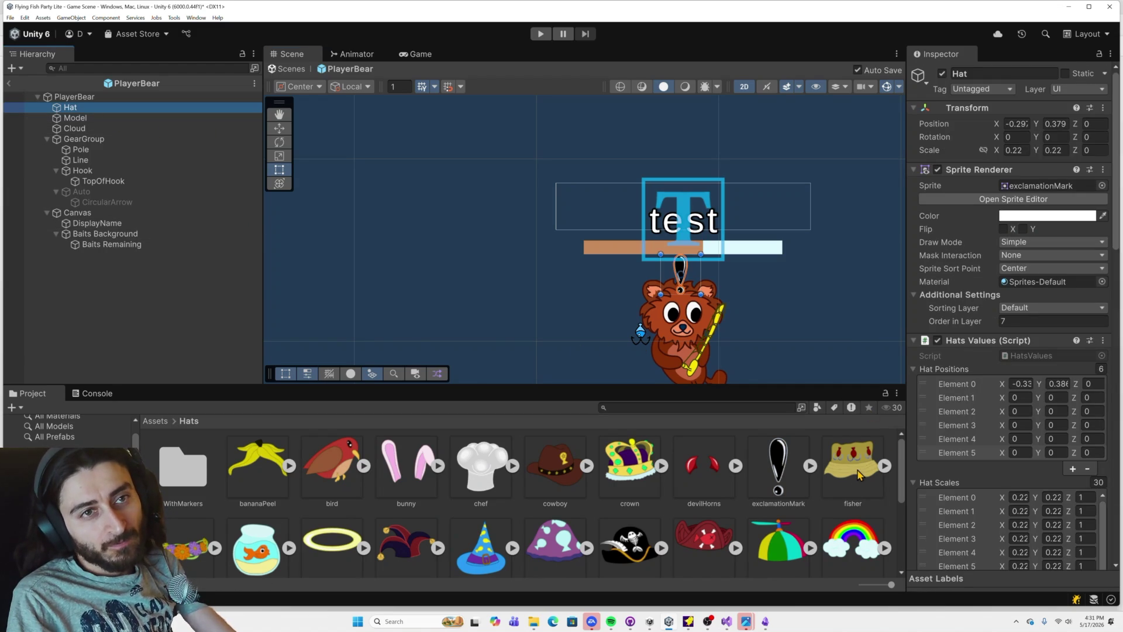
click(853, 473)
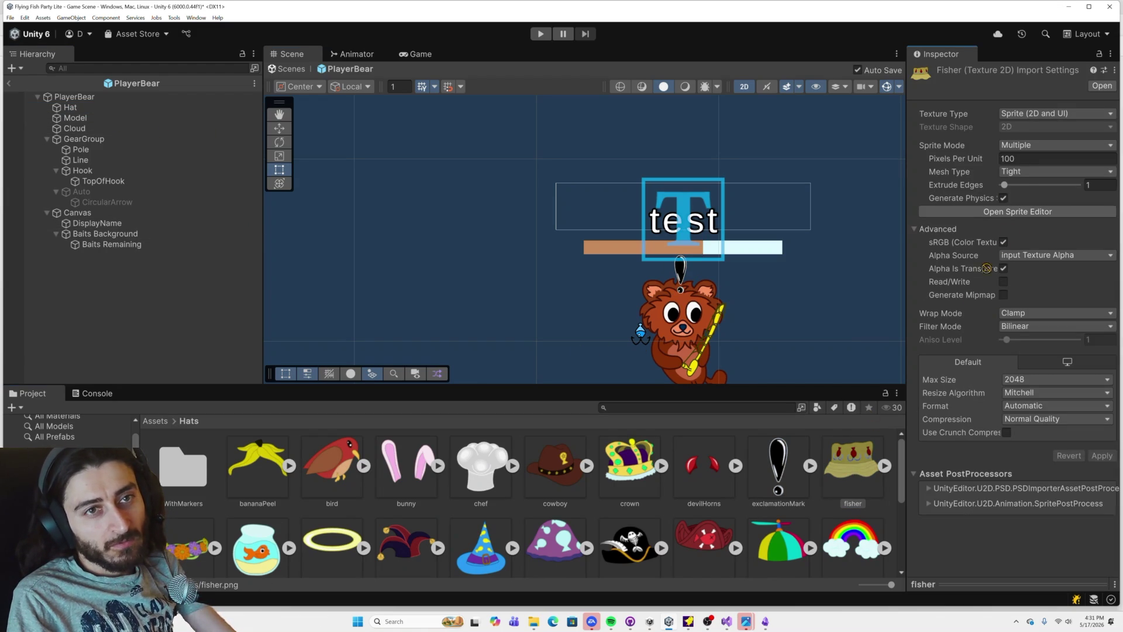
mouse_move(848, 465)
mouse_down()
mouse_move(126, 140)
mouse_move(97, 107)
mouse_up()
click(97, 100)
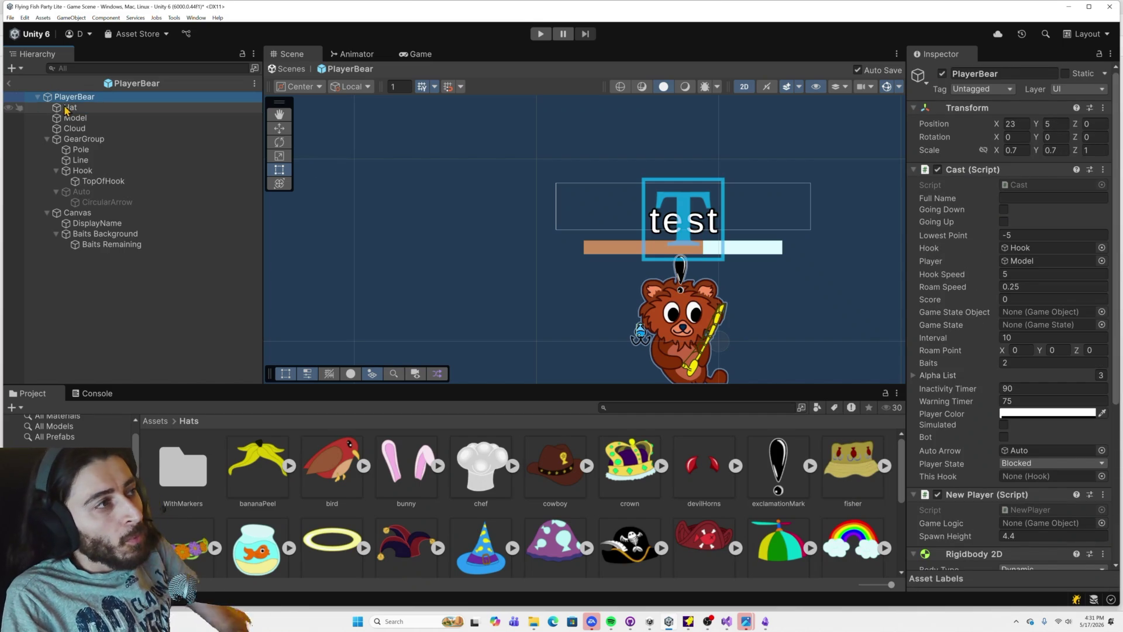
click(73, 108)
drag(845, 479, 1021, 187)
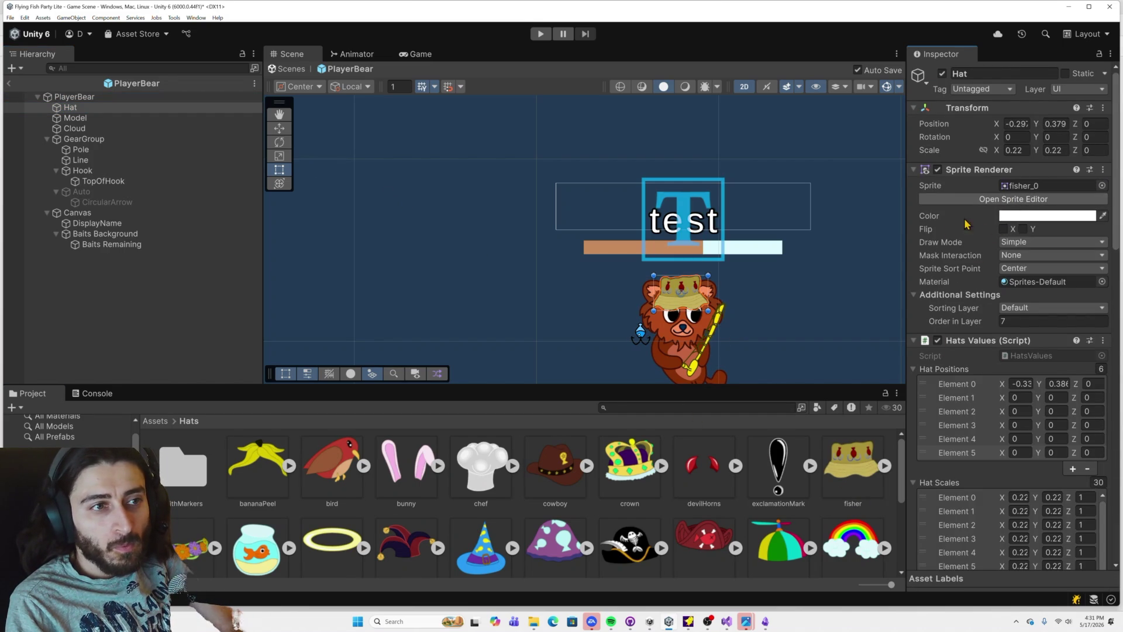
Step: In the Sprite Editor, drag the fisher hat's pivot down onto its brim
click(1014, 199)
drag(556, 263, 578, 340)
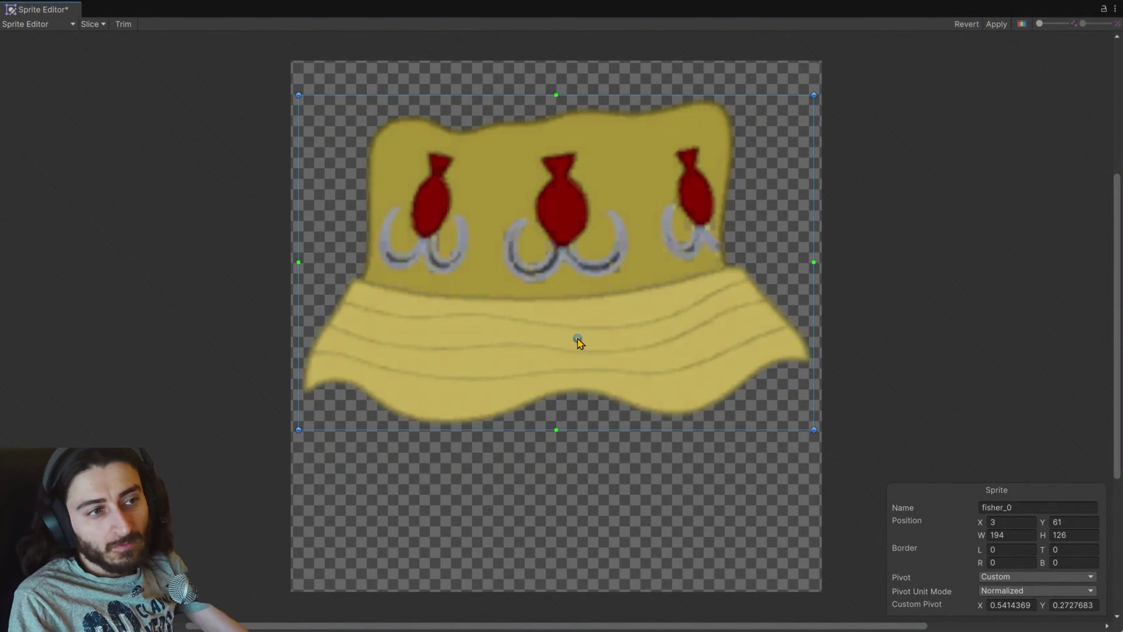
key(alt+Tab)
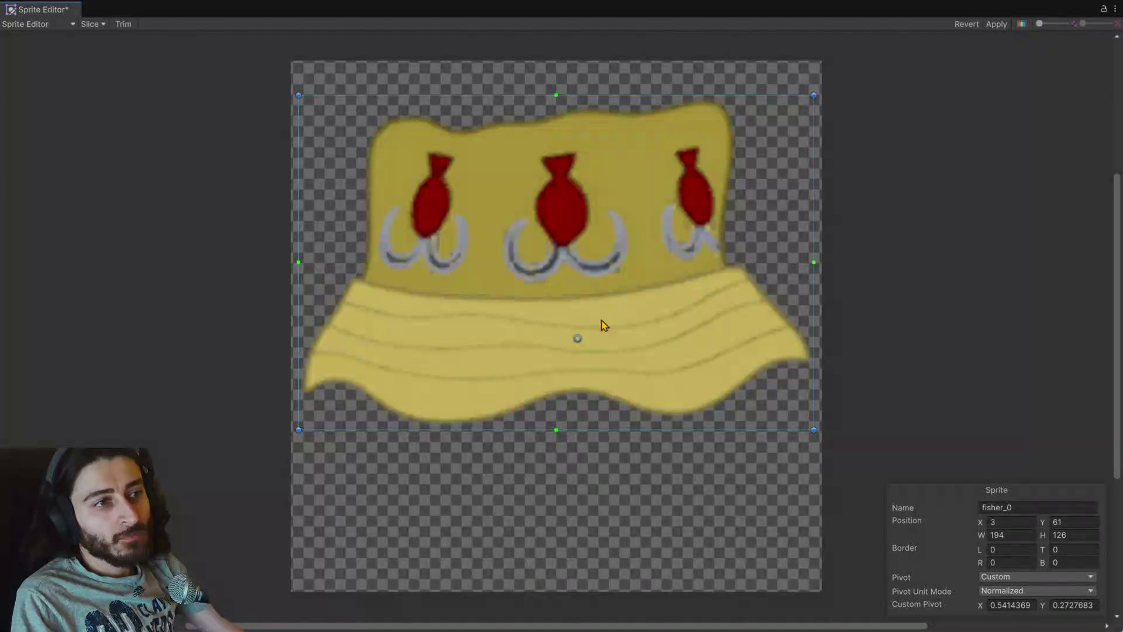
drag(584, 341, 594, 341)
Step: Apply the fisher hat's new pivot and close the Sprite Editor
click(996, 24)
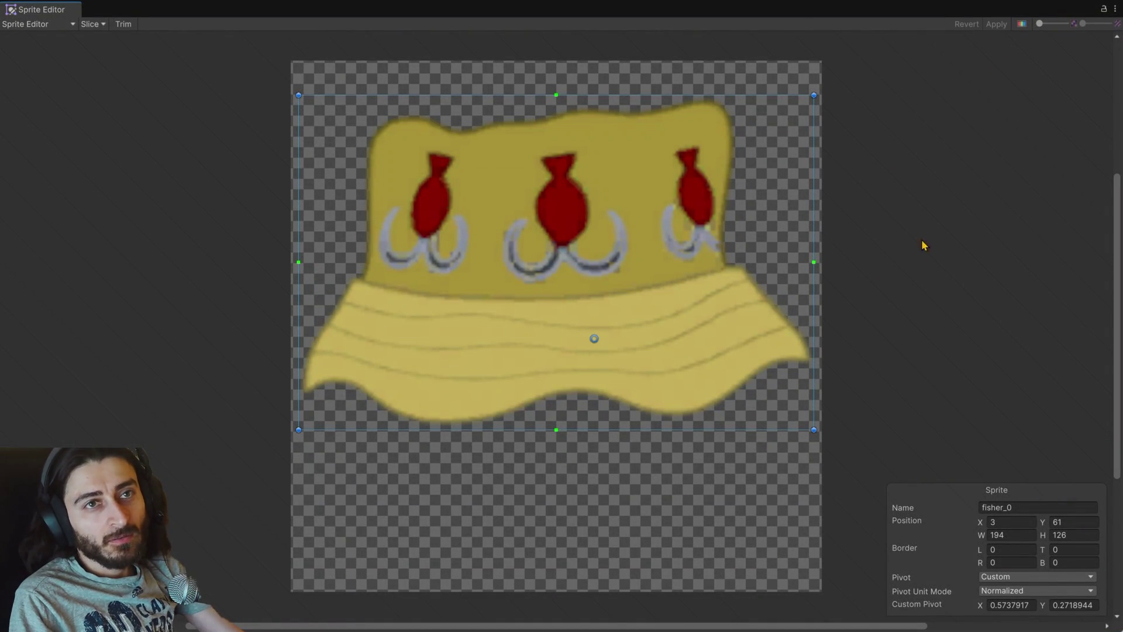
click(1118, 9)
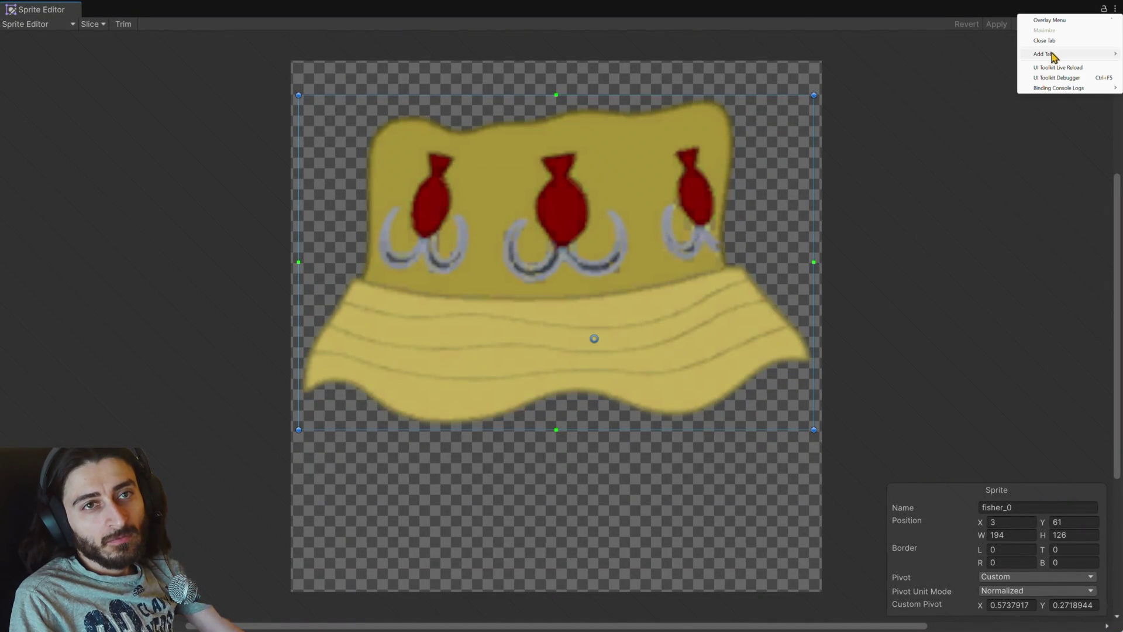
click(1056, 55)
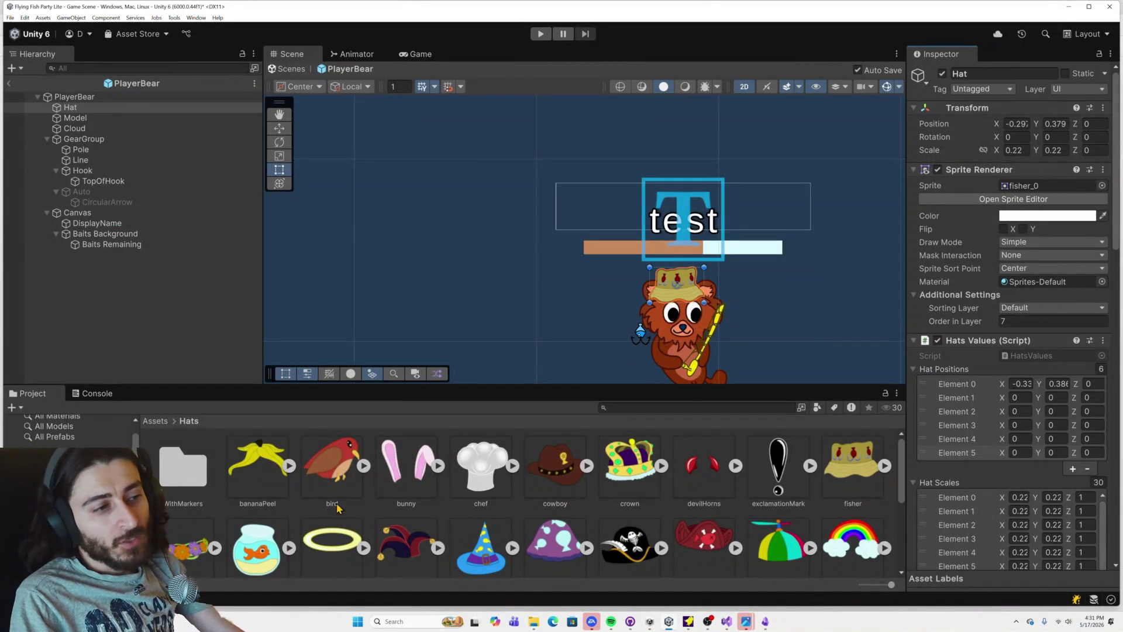
Step: Move the flowerCrown pivot lower to X 0.5667604, Y 0.3771739 and apply it
click(190, 547)
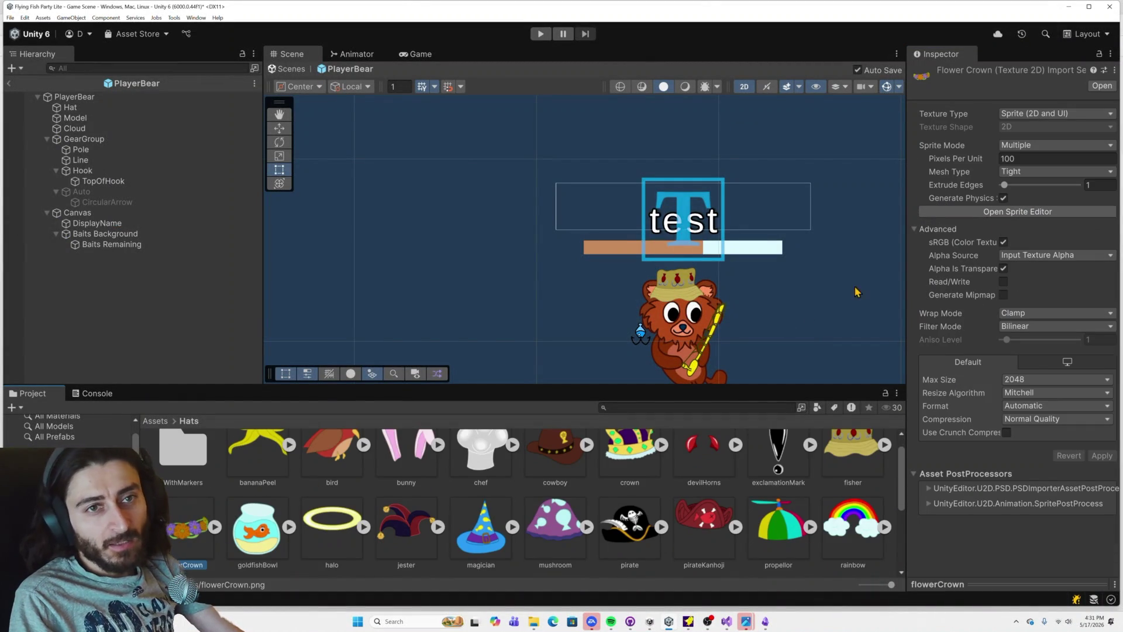
click(1027, 220)
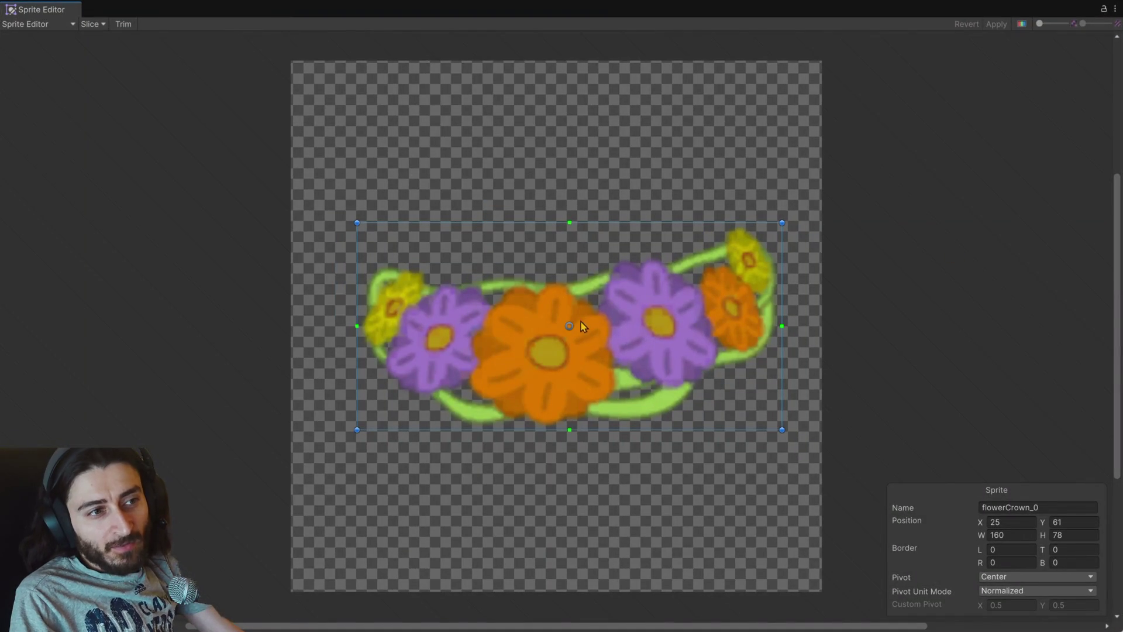
drag(571, 328, 598, 353)
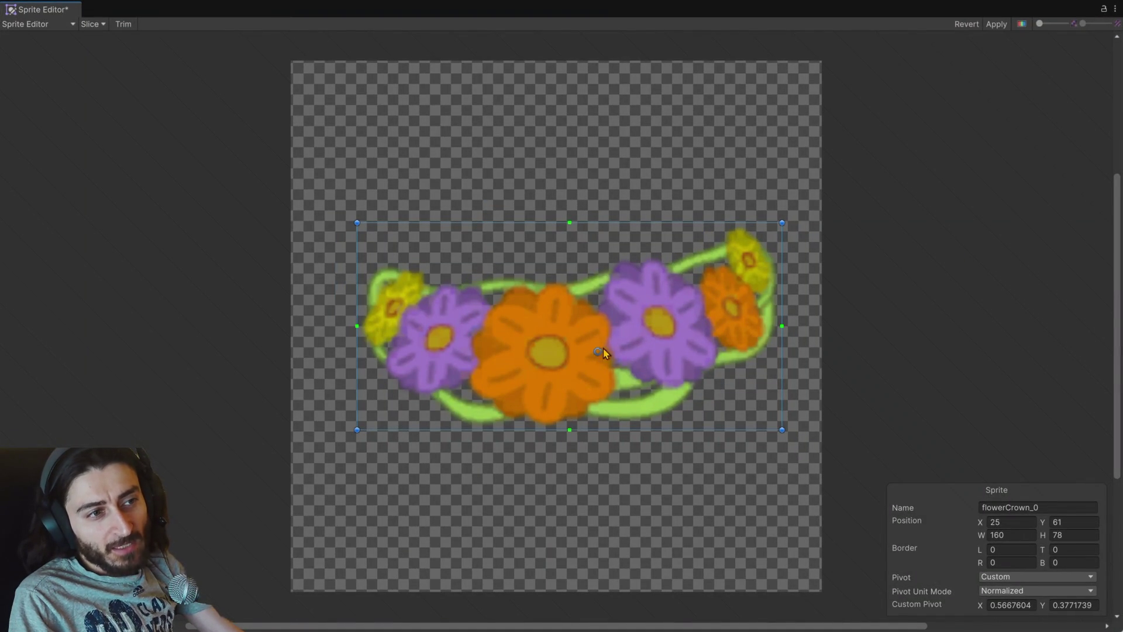
click(999, 26)
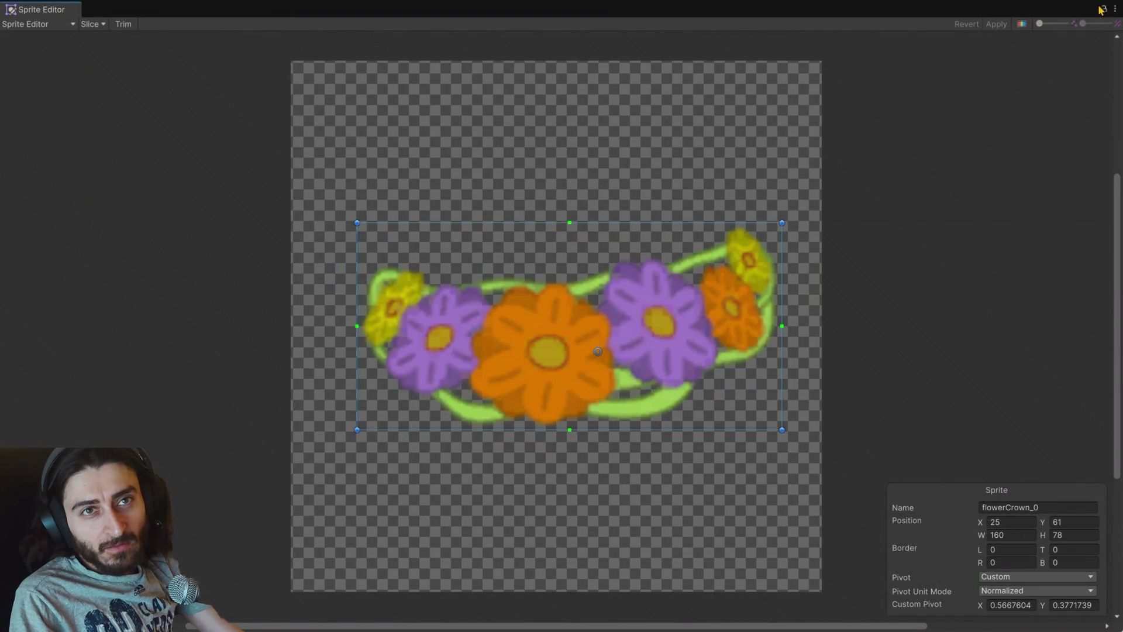
click(1115, 8)
click(1043, 45)
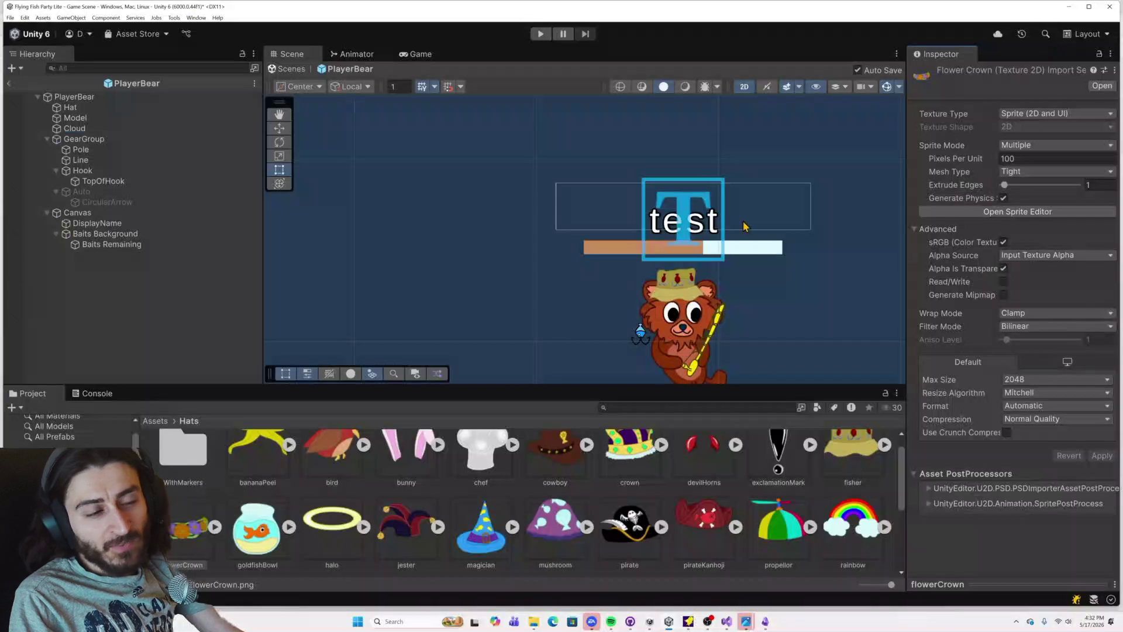
click(253, 530)
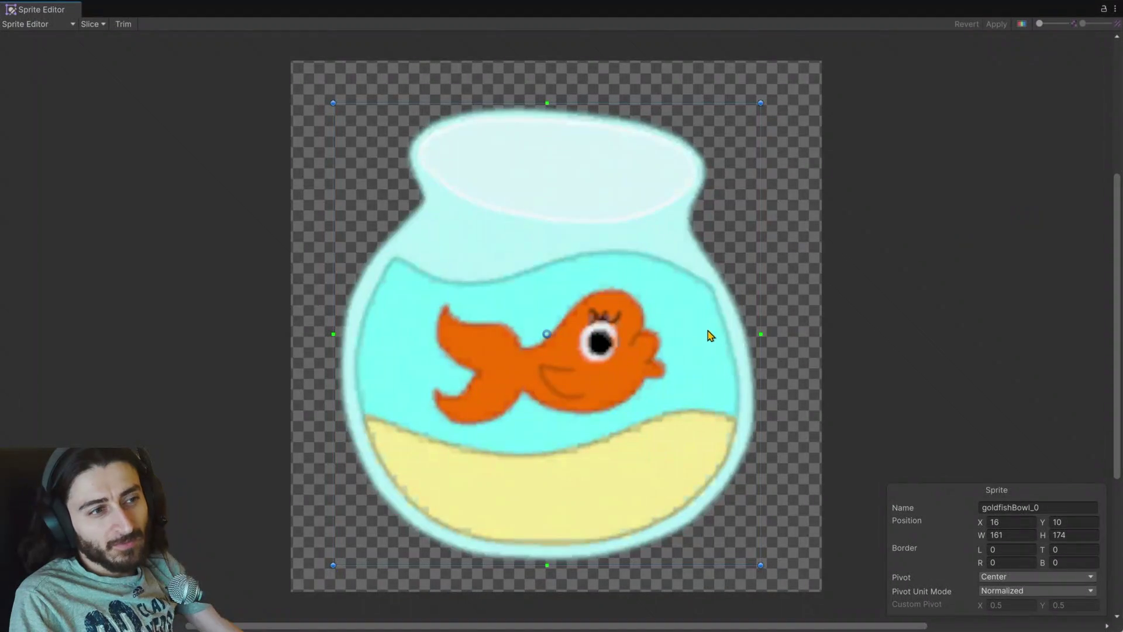
Step: Drag the goldfishBowl pivot down into the sand, apply, and close the Sprite Editor
key(alt+Tab)
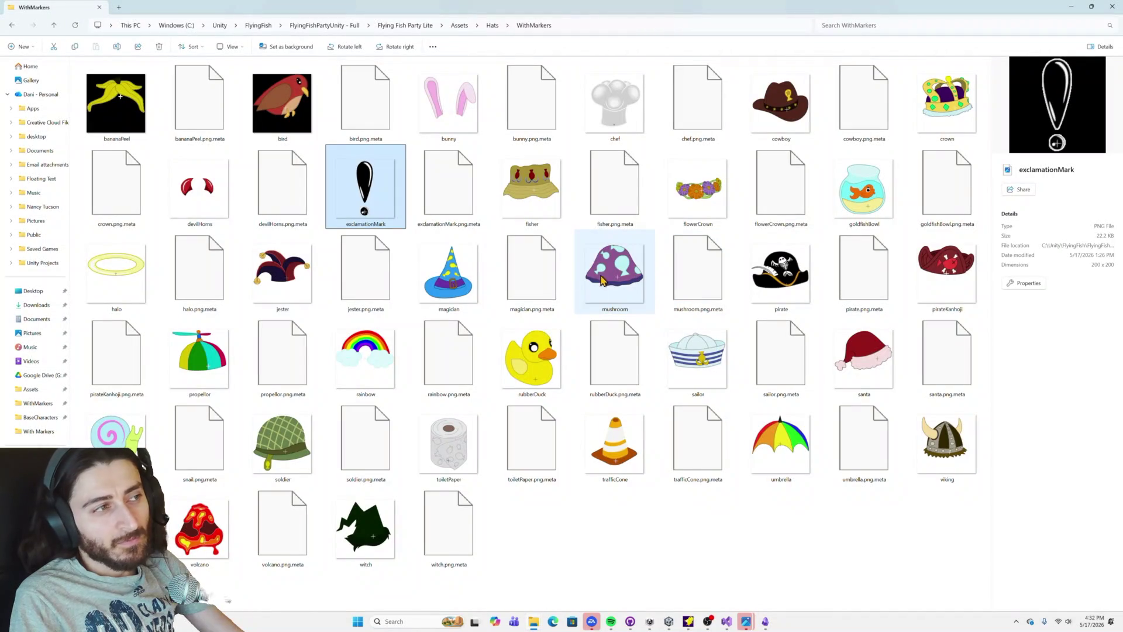
key(alt+Tab)
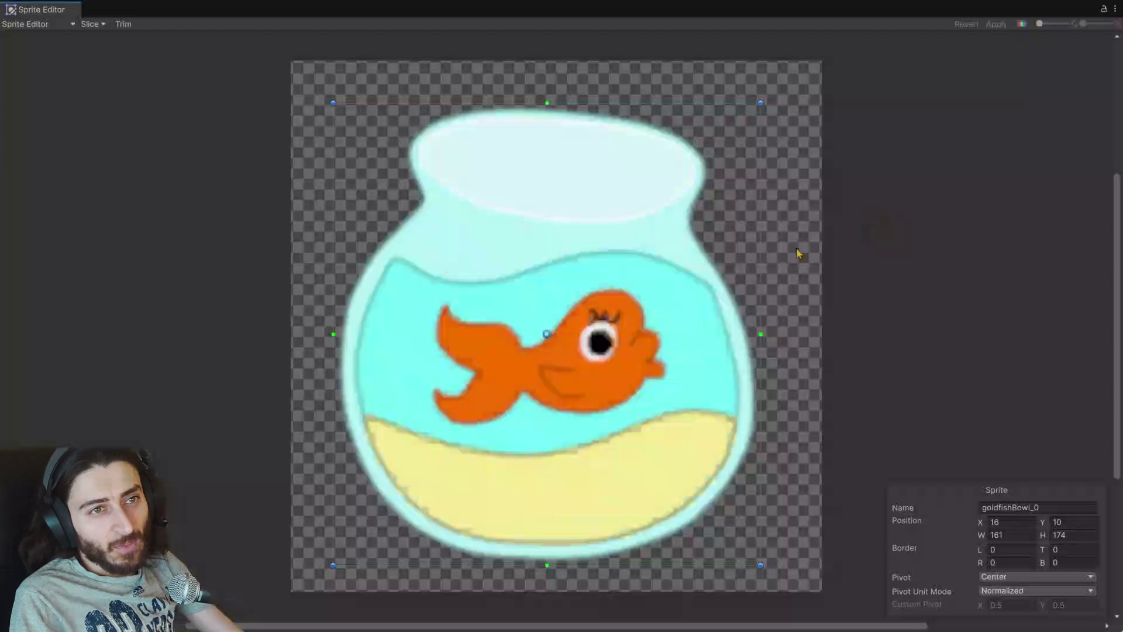
mouse_move(547, 334)
mouse_down()
mouse_move(610, 486)
mouse_move(601, 489)
mouse_up()
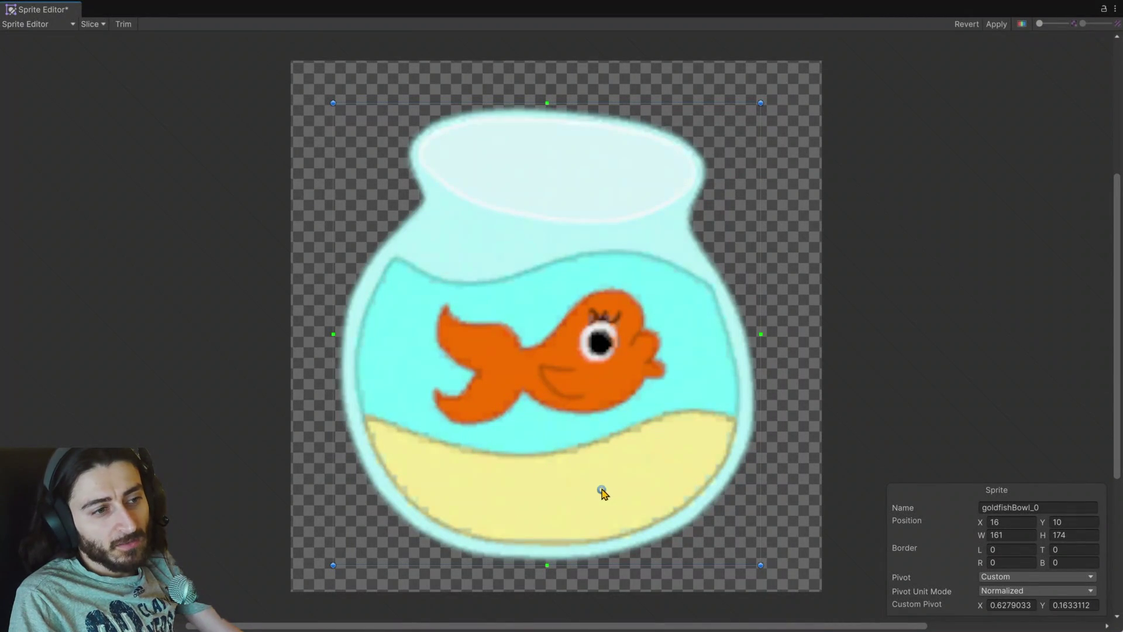
click(995, 24)
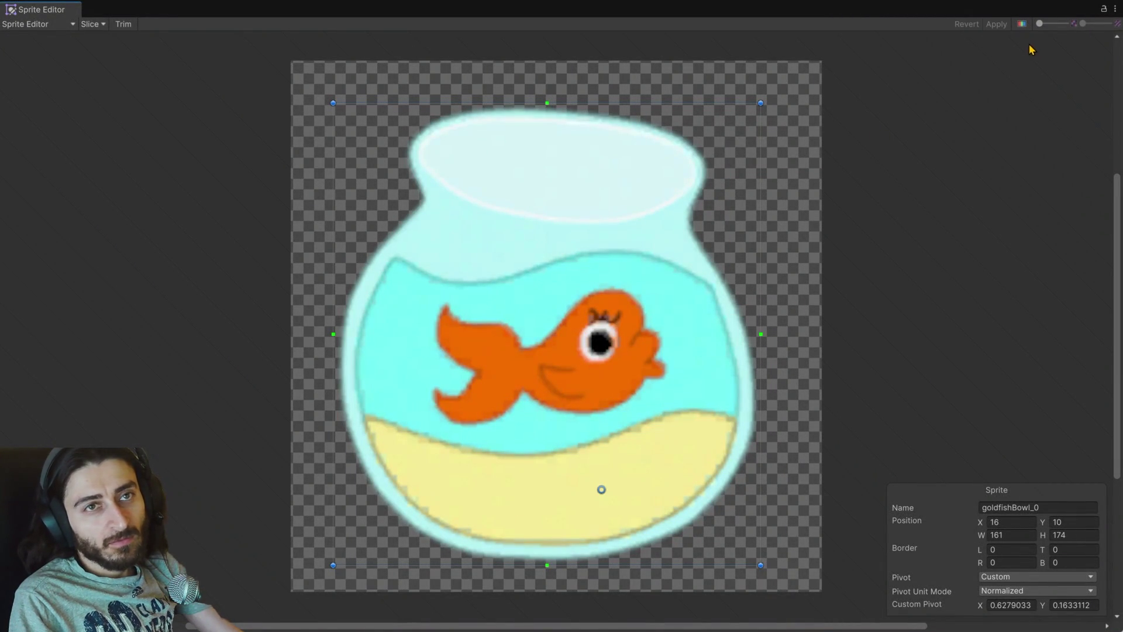
key(alt+Tab)
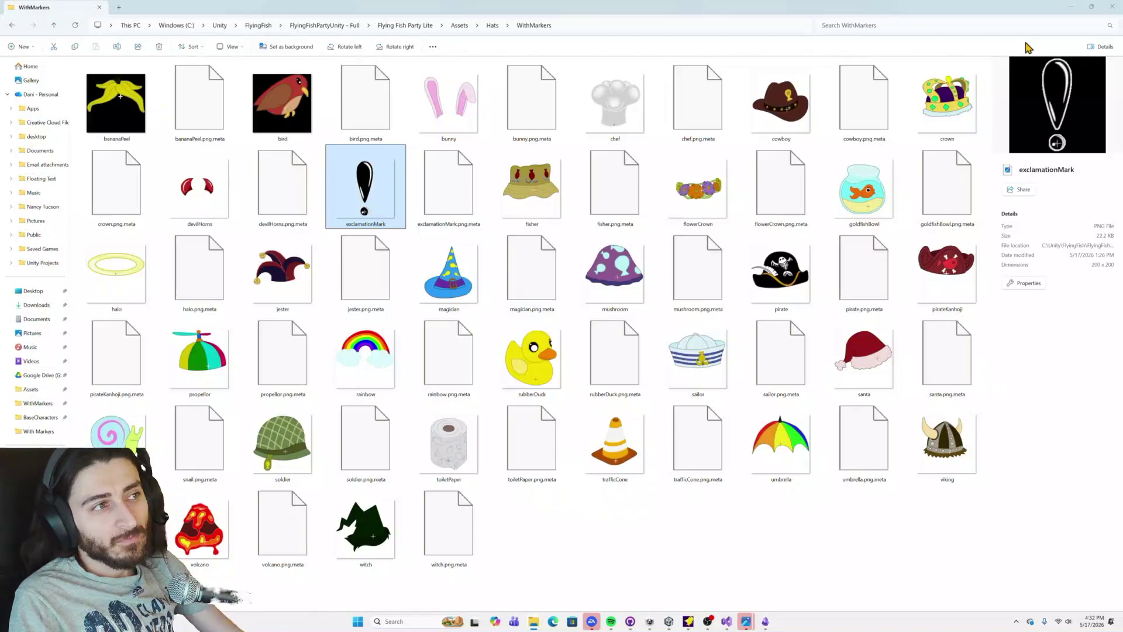
key(alt+Tab)
click(1115, 8)
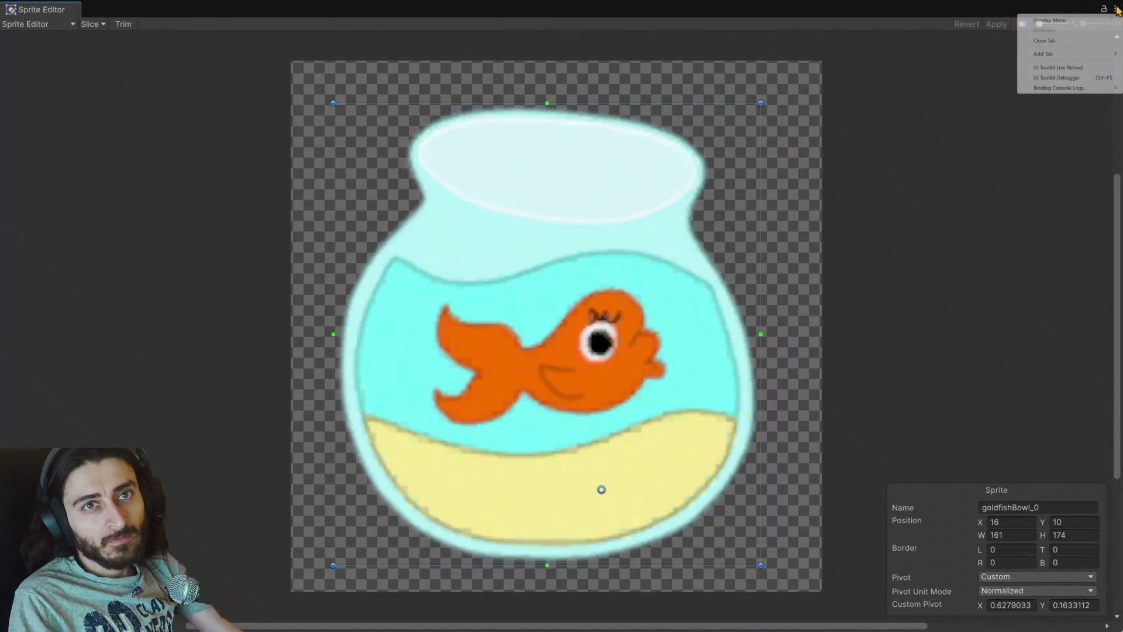
click(1045, 41)
Step: Set the halo pivot on its lower rim (X 0.5117387, Y 0.1302145) and apply
click(331, 548)
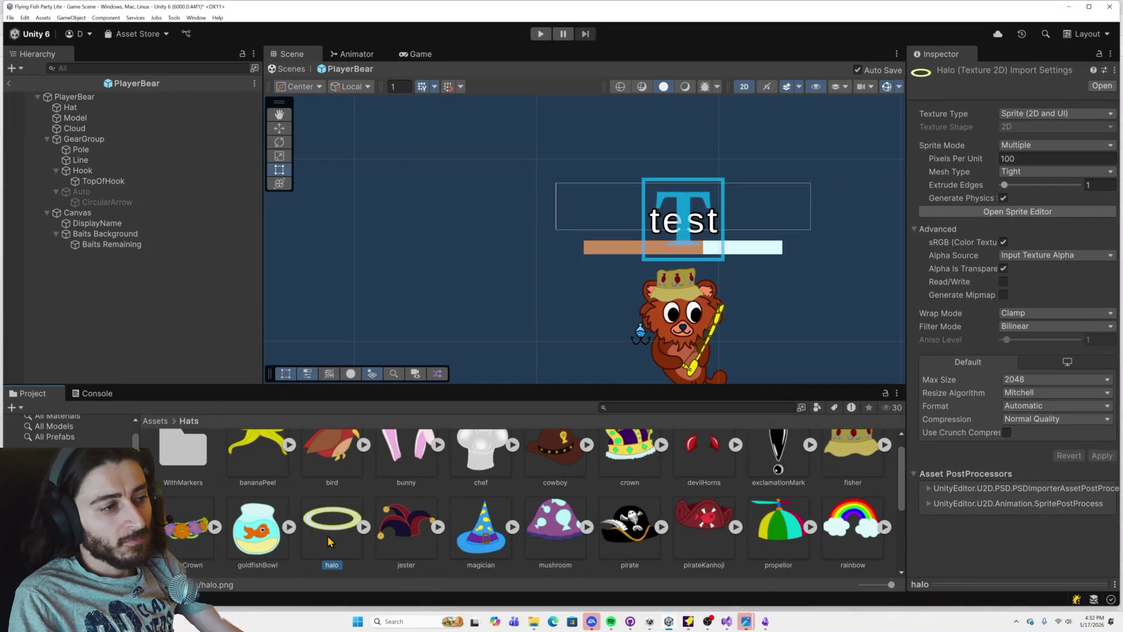
key(alt+Tab)
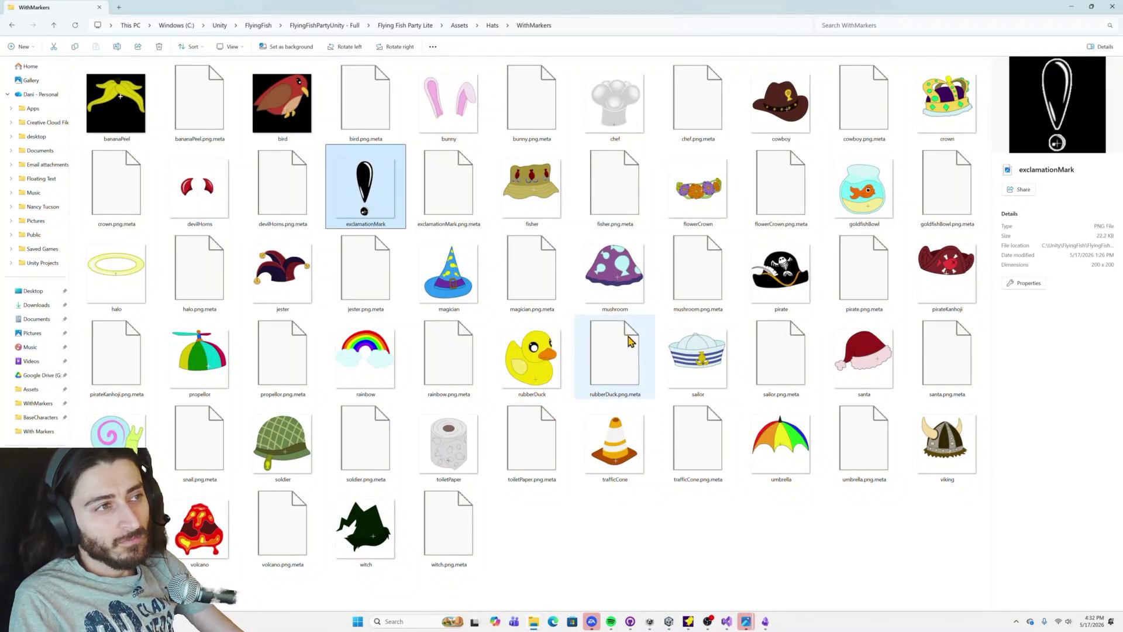
key(alt+Tab)
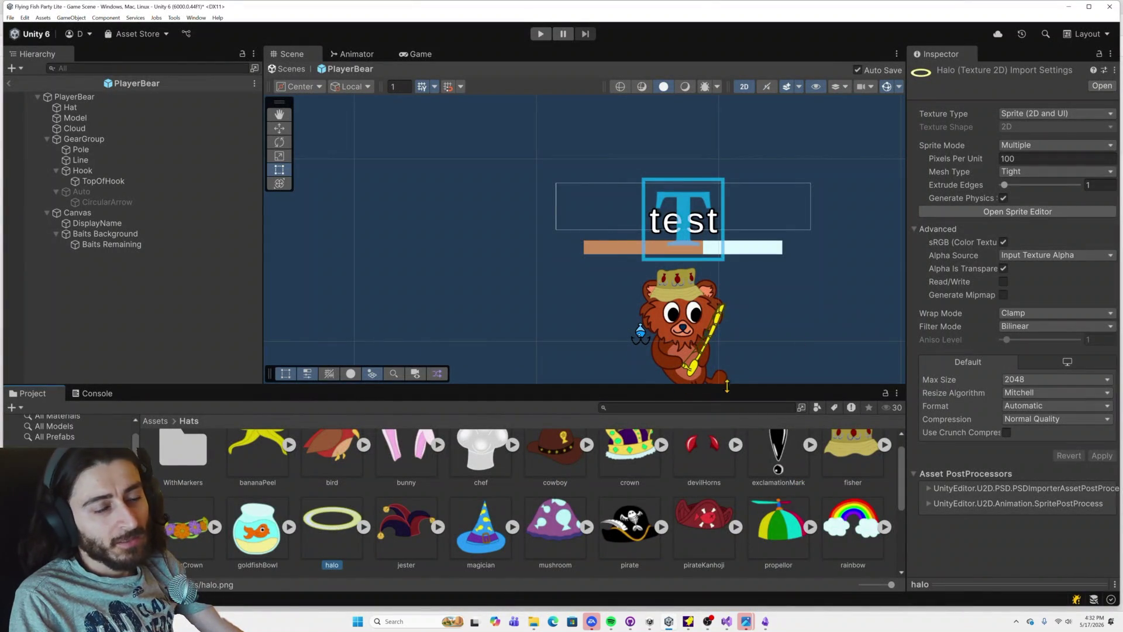
click(1017, 211)
drag(558, 248, 563, 325)
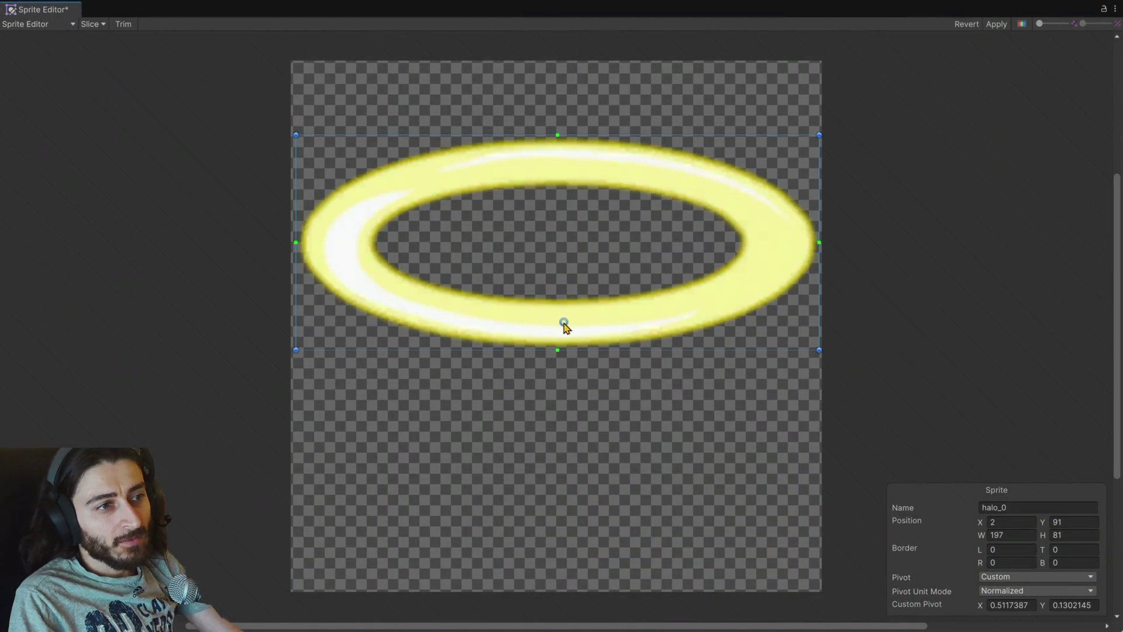
click(997, 24)
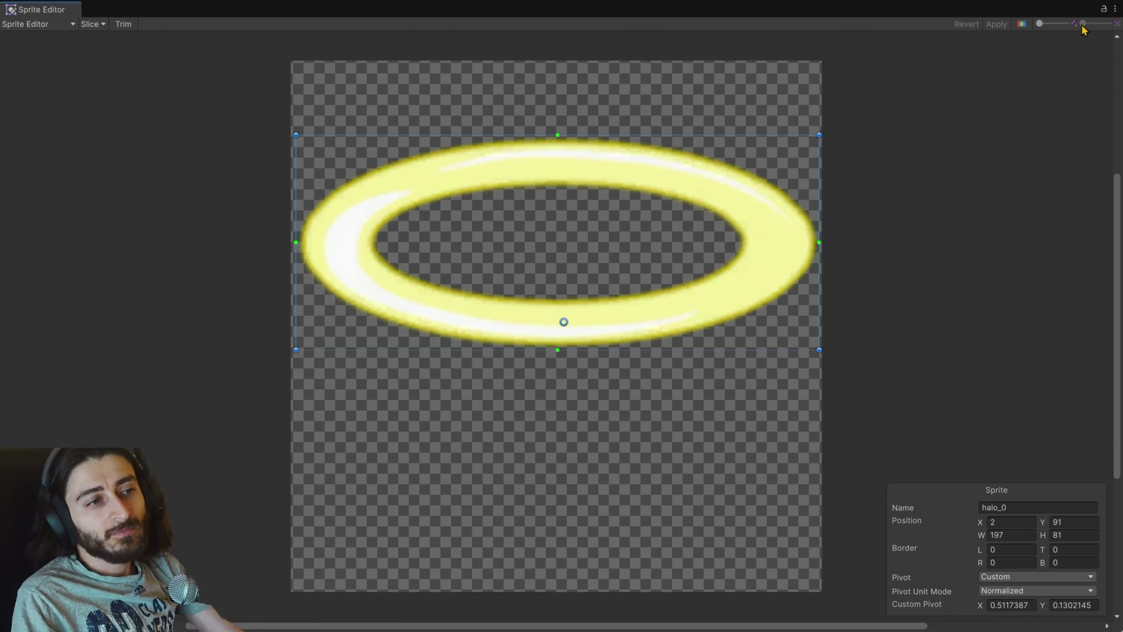
click(1115, 8)
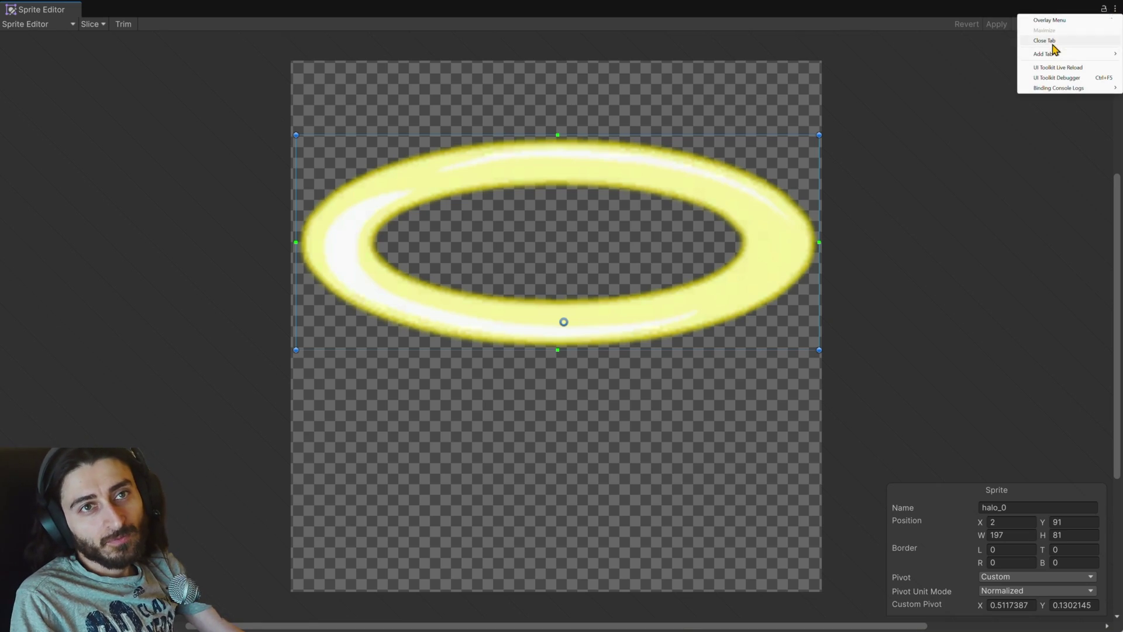
click(1055, 53)
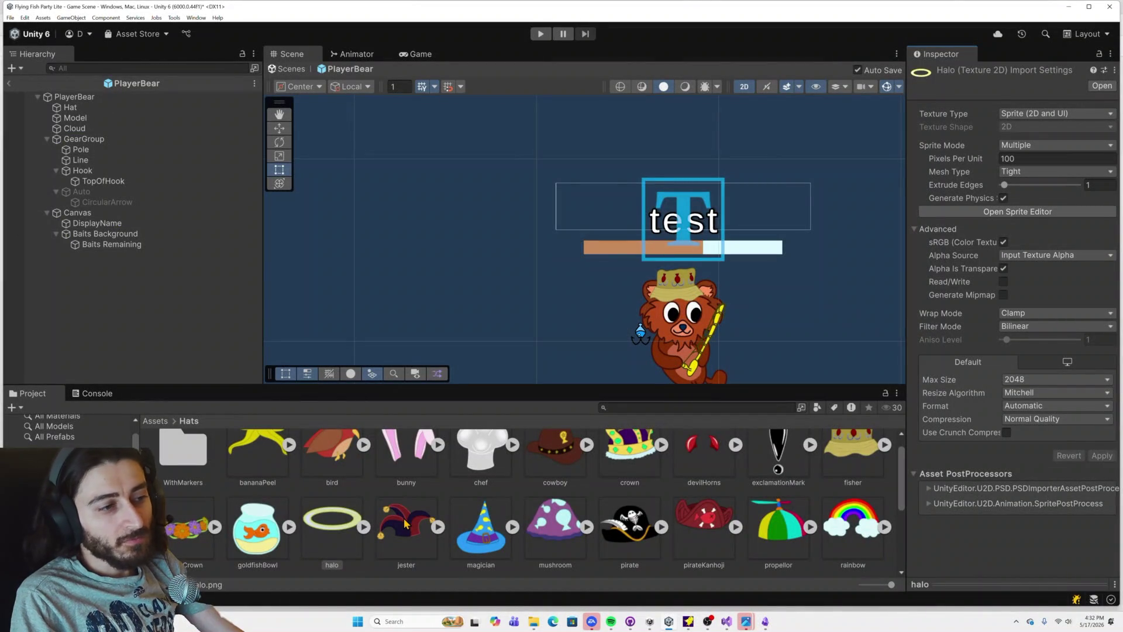
Step: Reposition the jester hat's pivot lower, apply, and close the Sprite Editor
key(alt+Tab)
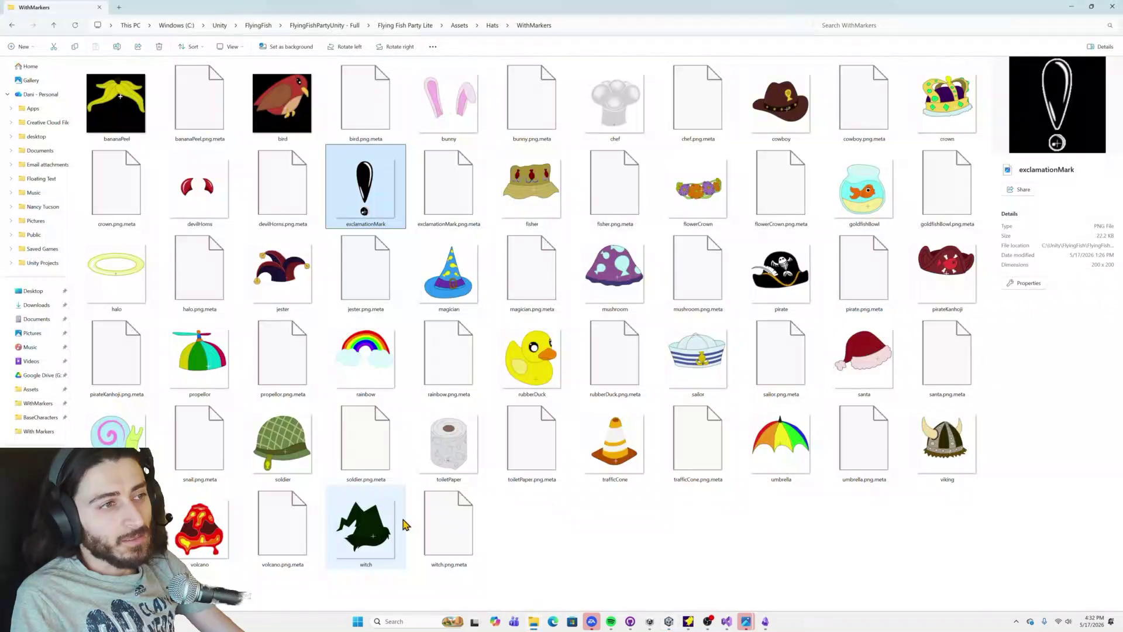
key(alt+Tab)
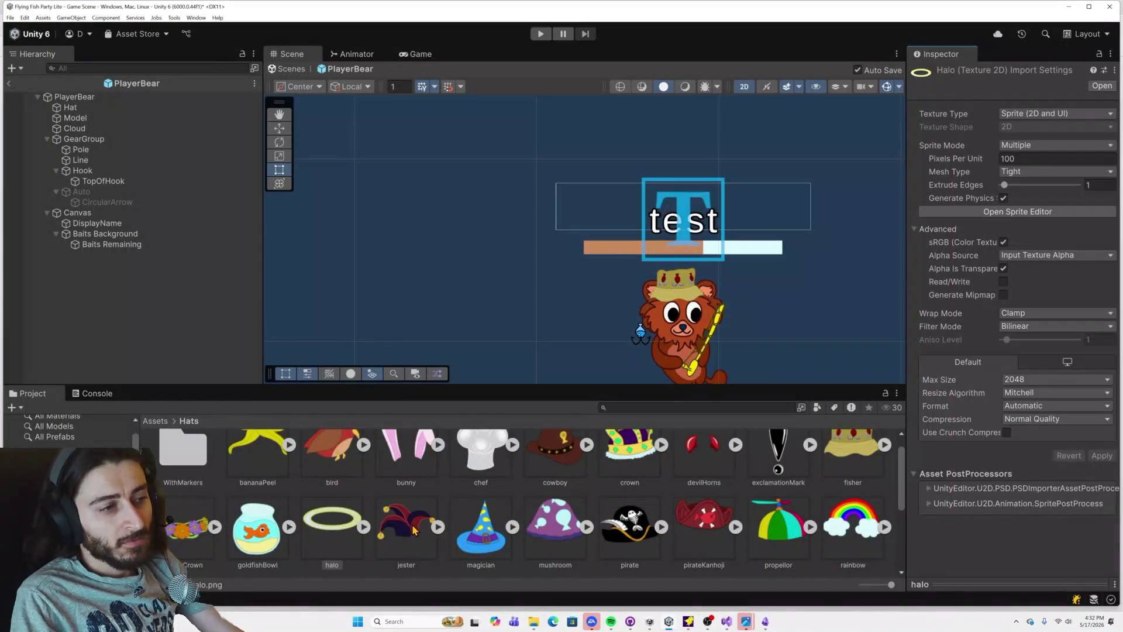
click(972, 212)
drag(555, 272, 594, 361)
click(995, 24)
click(1115, 9)
click(1044, 40)
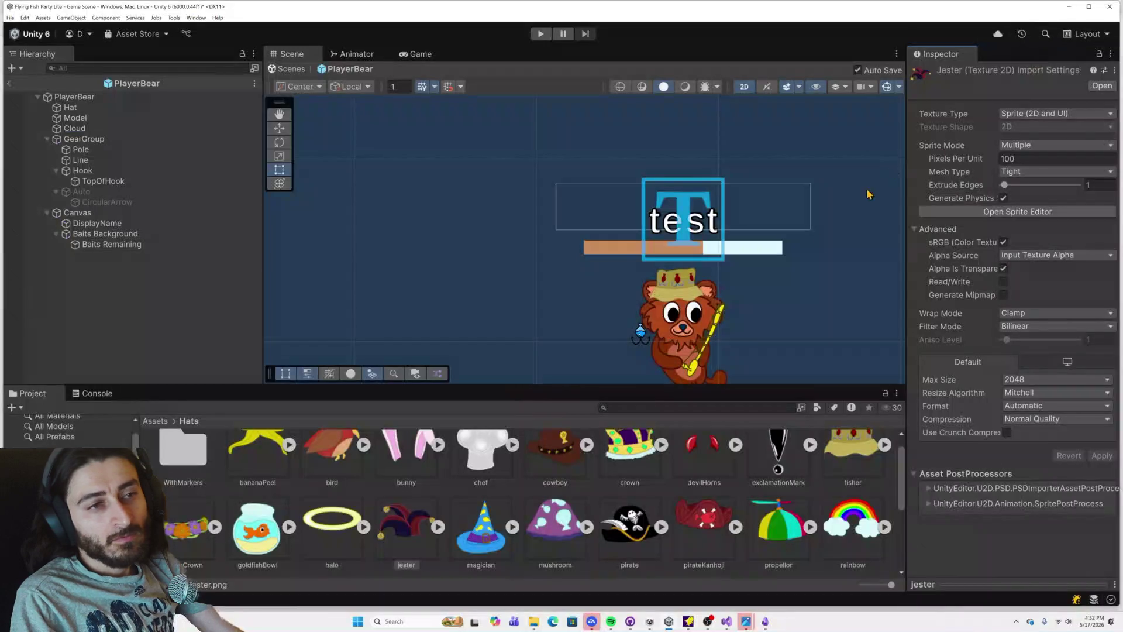
Step: Move the magician hat's pivot to its brim (X 0.5850628, Y 0.07404122) and apply
click(473, 537)
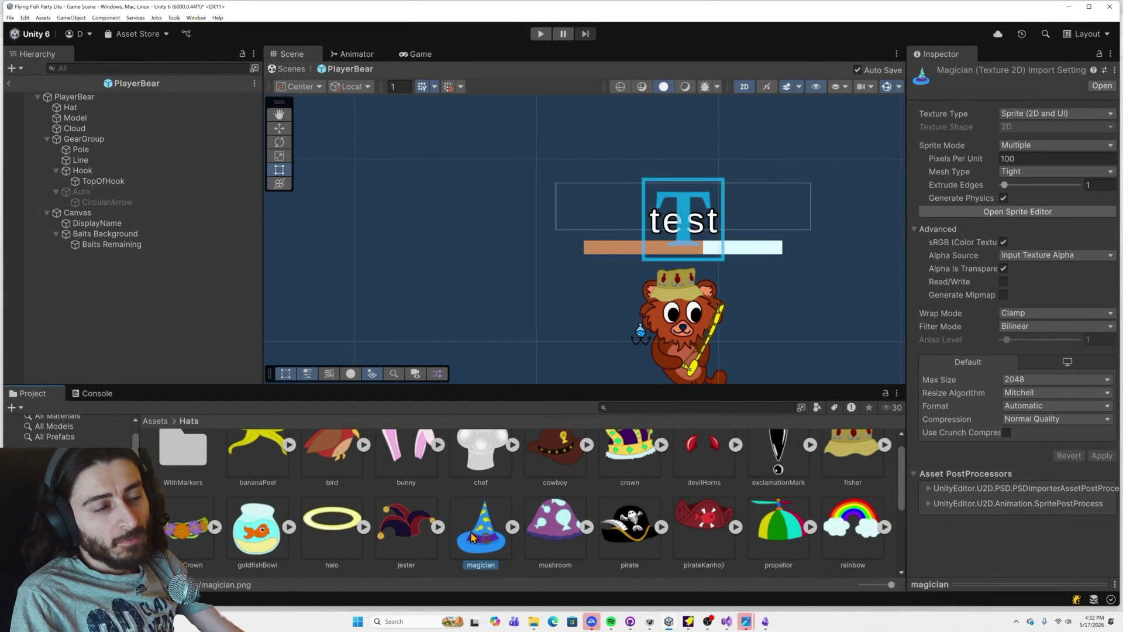
click(989, 211)
key(alt+Tab)
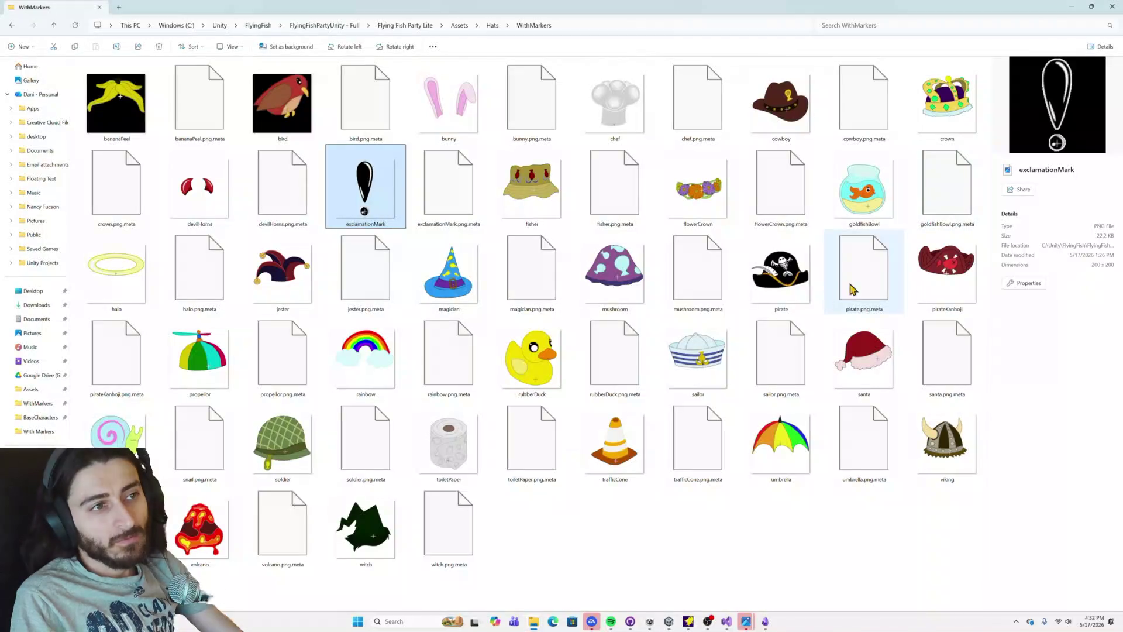
key(alt+Tab)
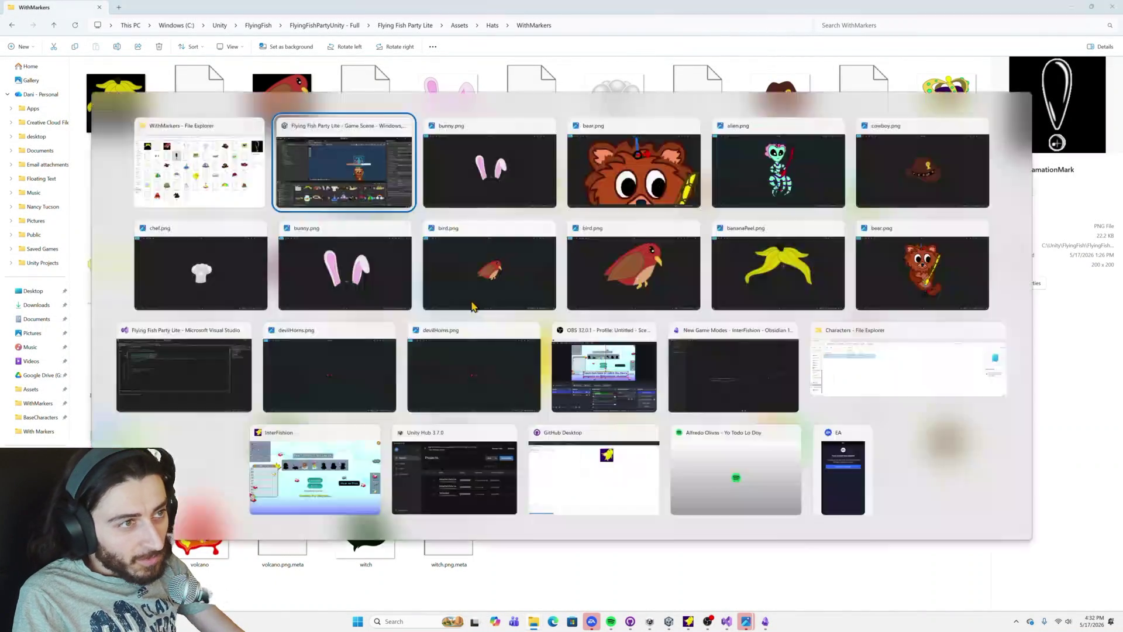
drag(557, 316, 595, 523)
click(996, 24)
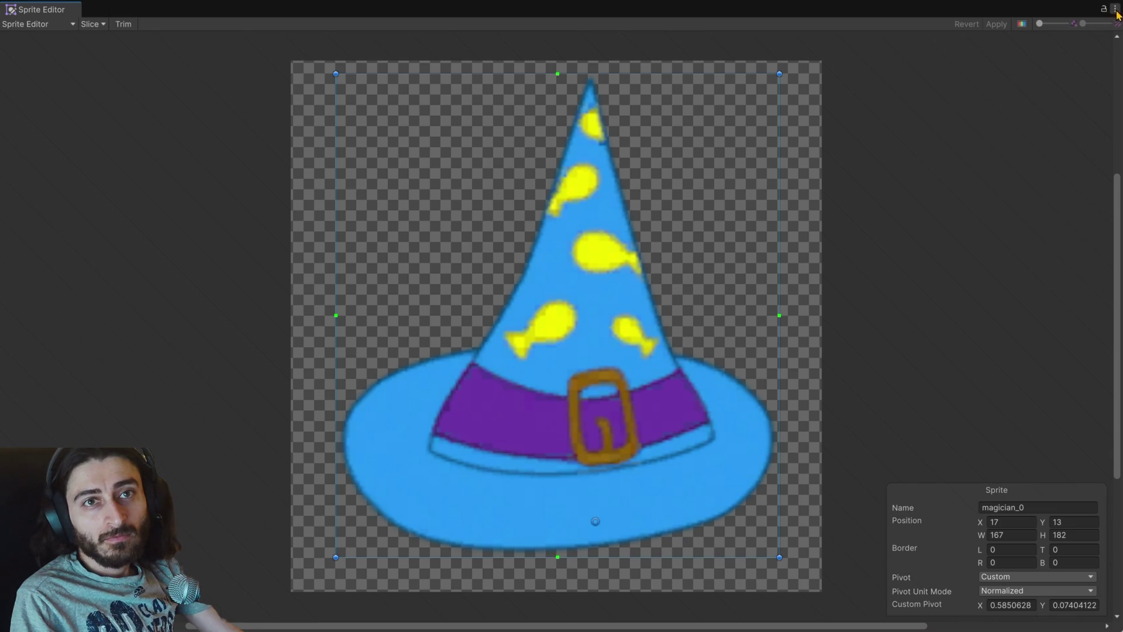
click(1114, 8)
click(1044, 41)
Step: Check the hat reference folder, then select the mushroom hat asset
key(alt+Tab)
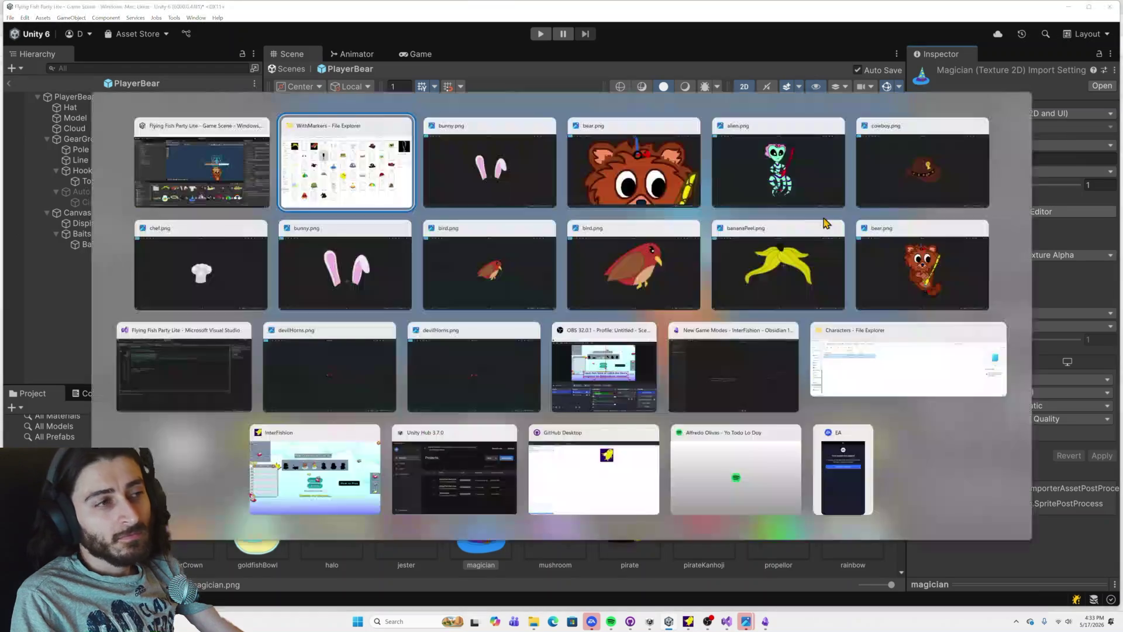
click(696, 318)
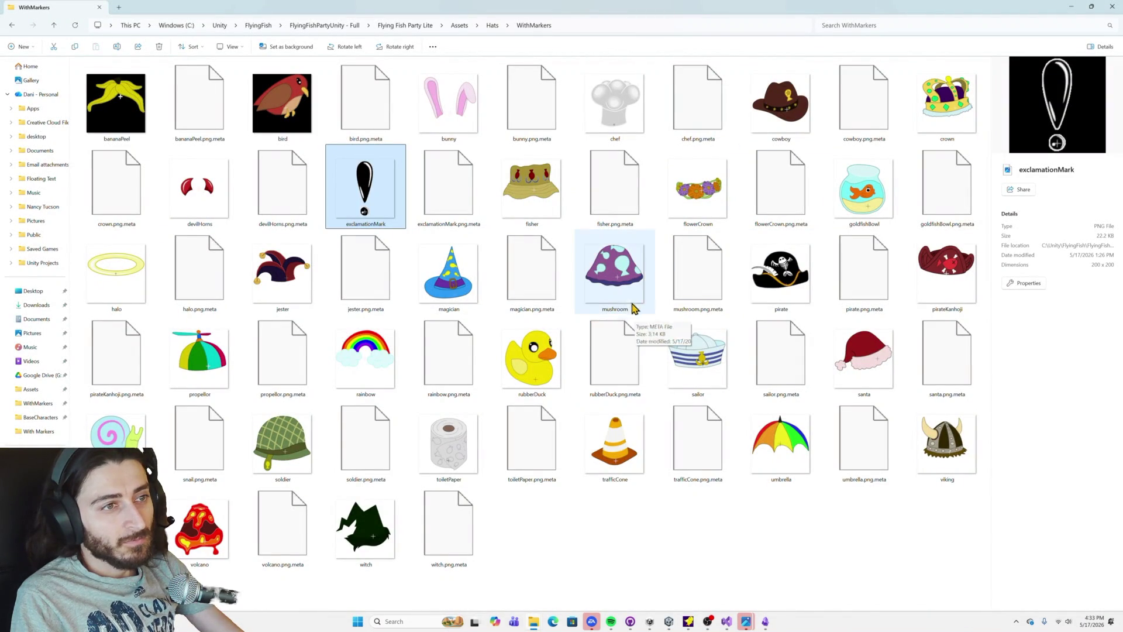
key(alt+Tab)
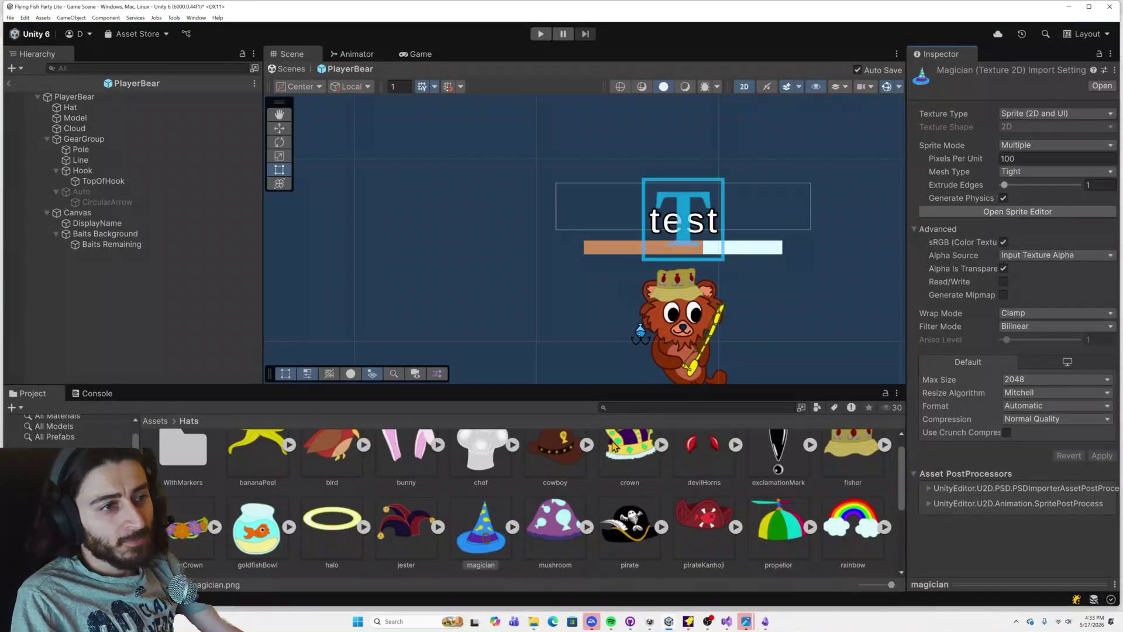
click(543, 541)
Step: Move the mushroom hat's pivot down near its base, apply, and close the editor
click(969, 213)
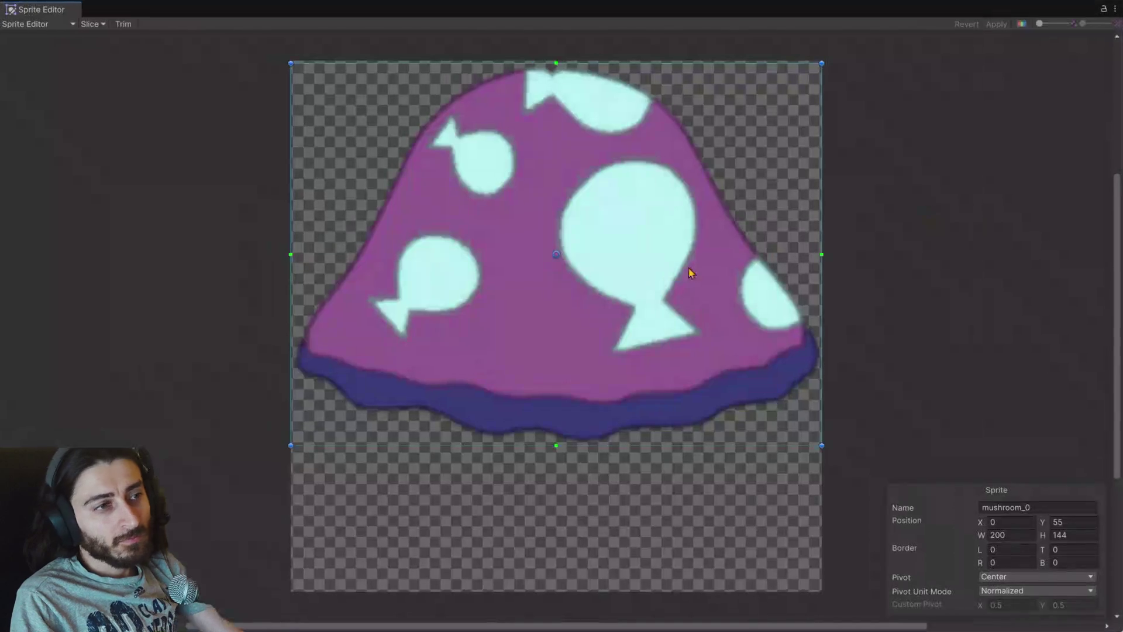
drag(557, 260, 587, 355)
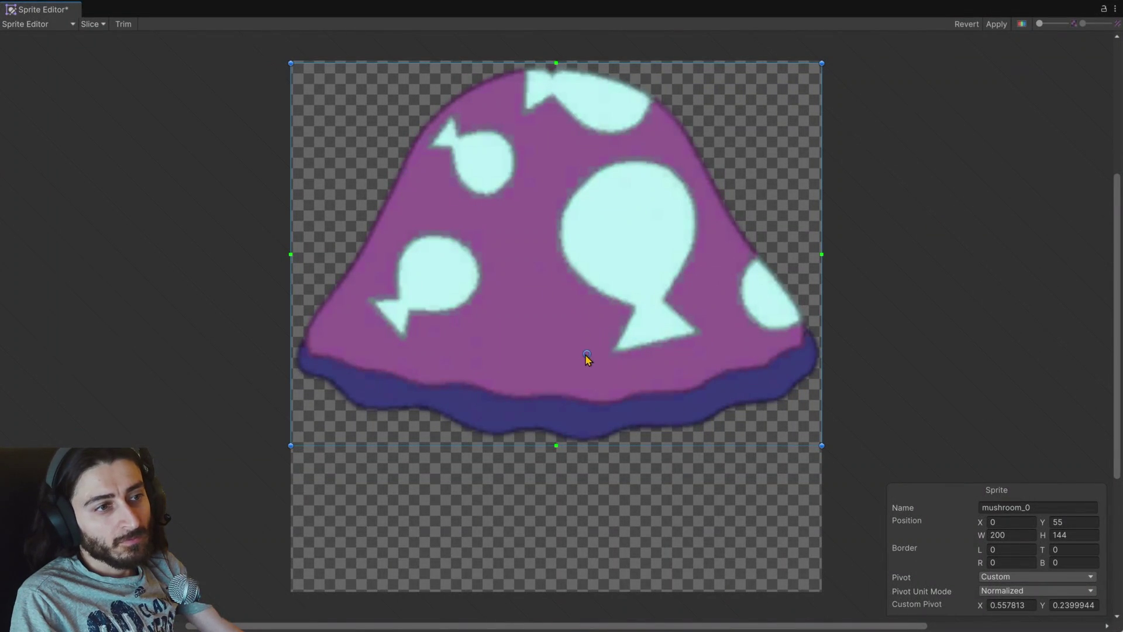
click(996, 24)
click(1115, 9)
click(1045, 41)
Step: Set the pirate hat's pivot on its gold band (X 0.5628463, Y 0.1107385) and apply
key(alt+Tab)
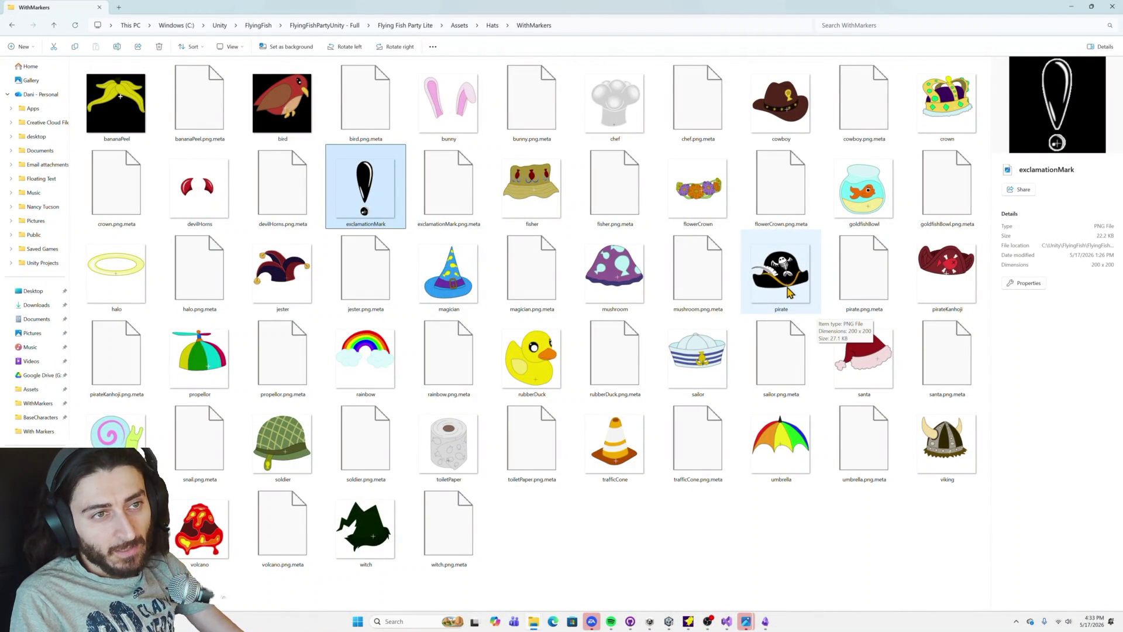
key(alt+Tab)
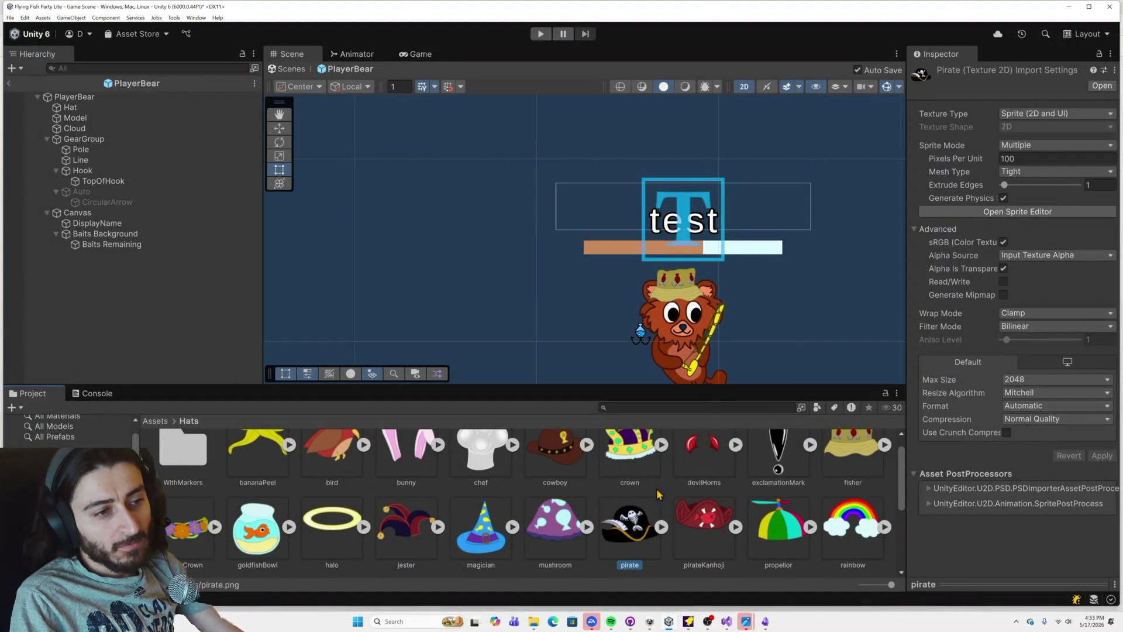
click(977, 212)
drag(554, 290, 587, 427)
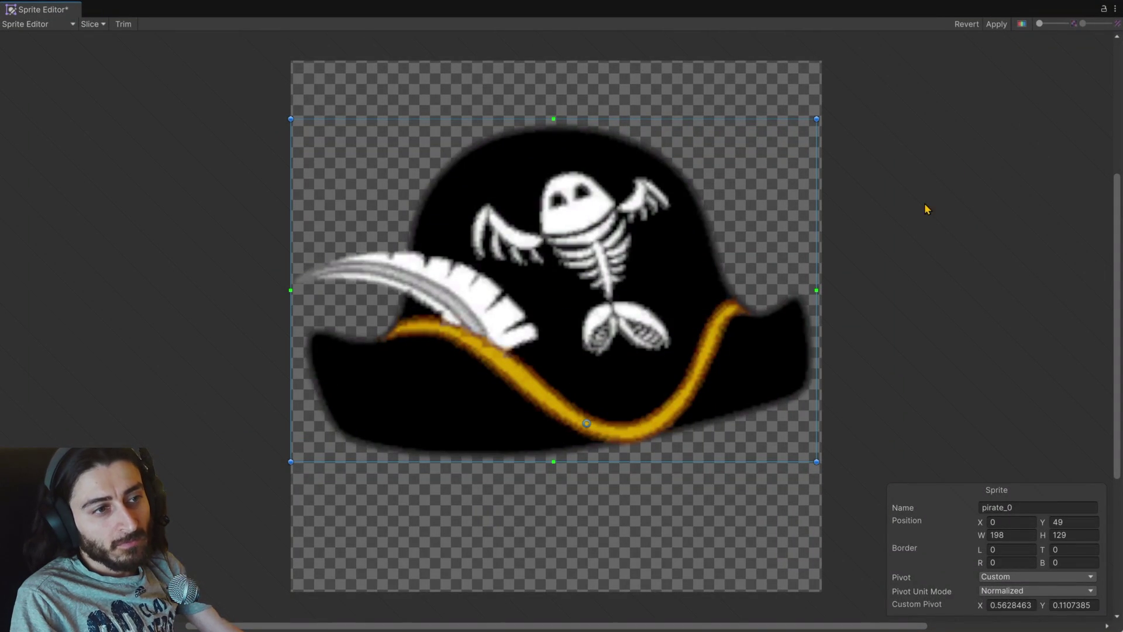
click(995, 24)
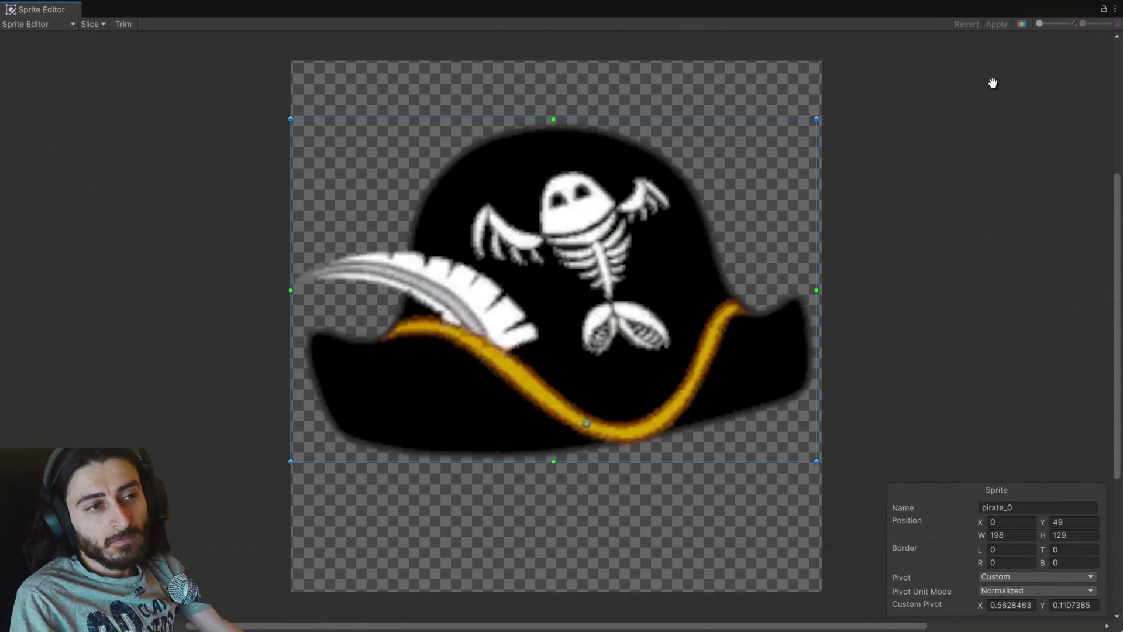
key(alt+Tab)
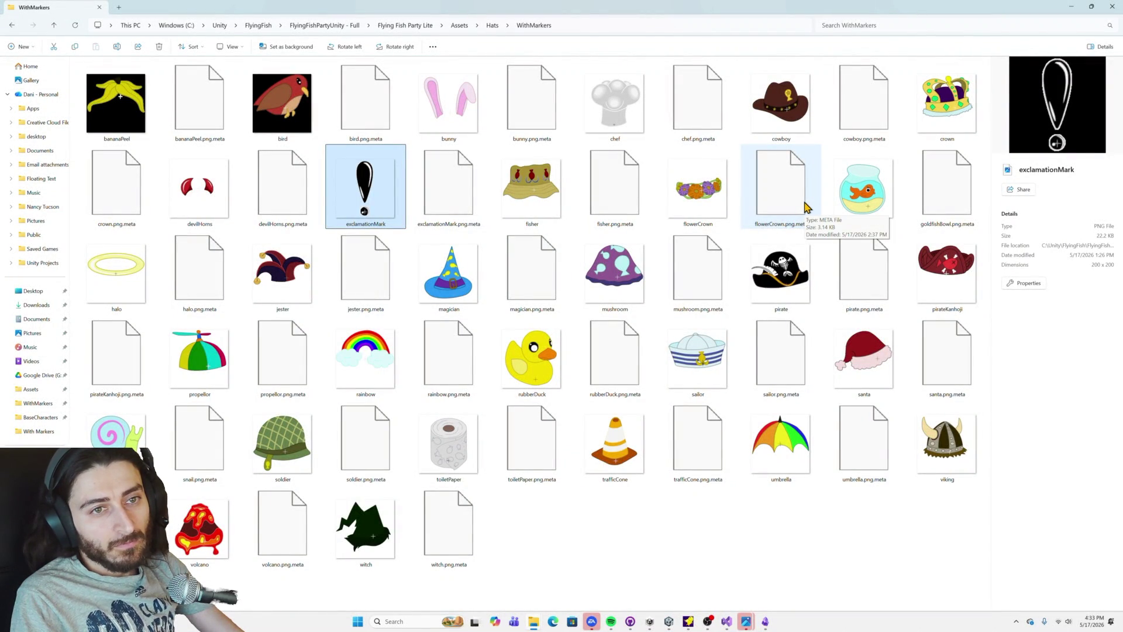
key(alt+Tab)
click(1114, 9)
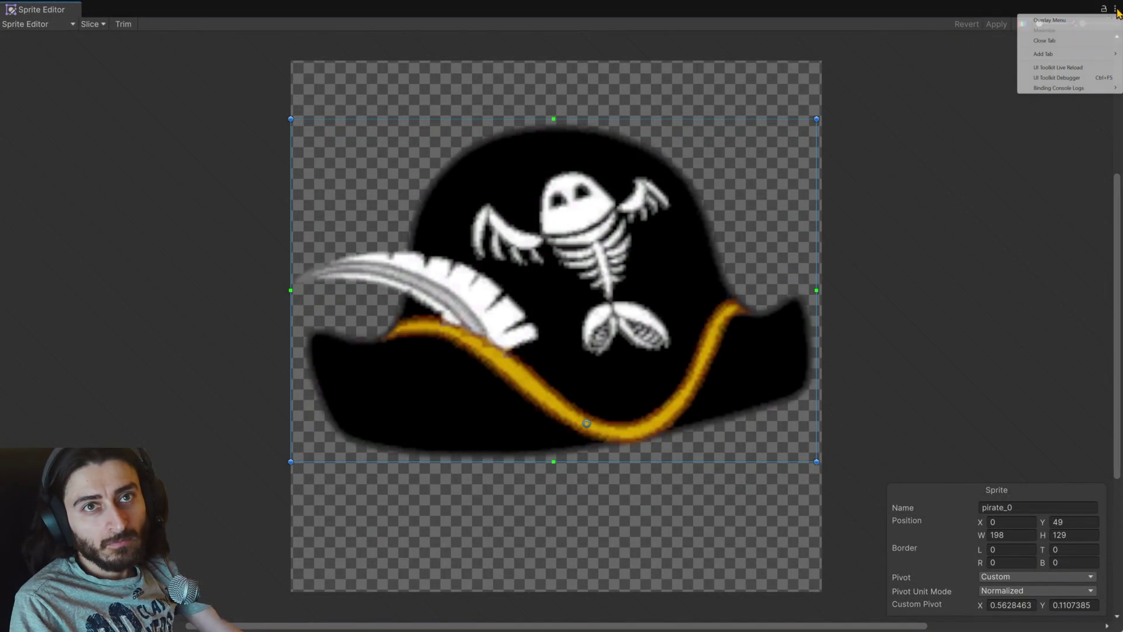
click(1051, 42)
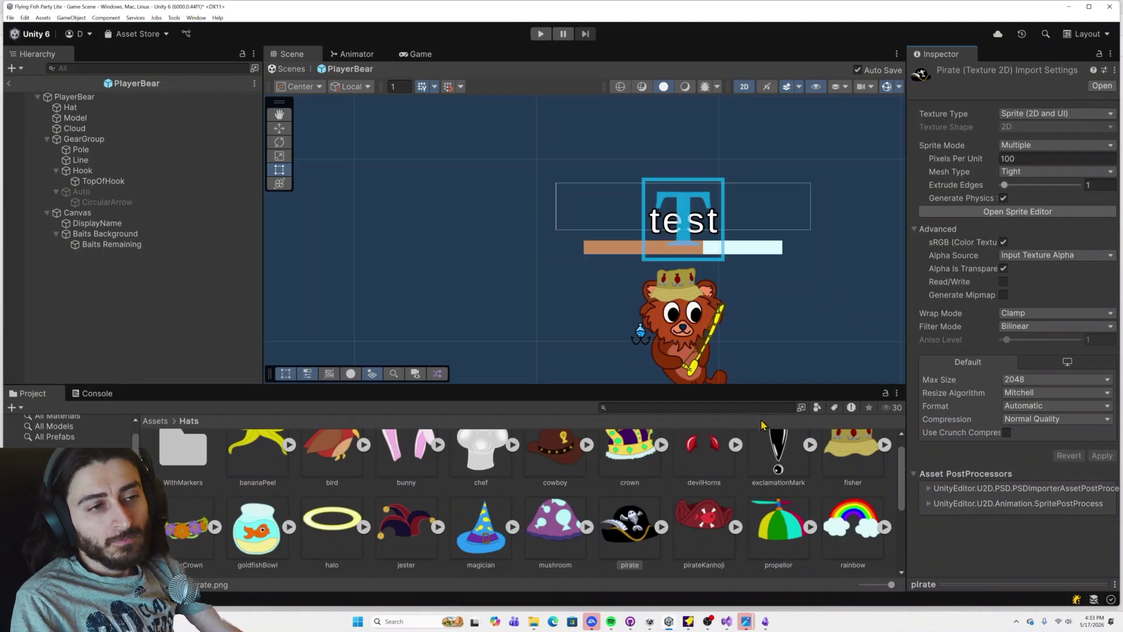
Step: Move the pirateKanhoji pivot down to the hat's bottom edge and apply it
click(696, 529)
click(981, 218)
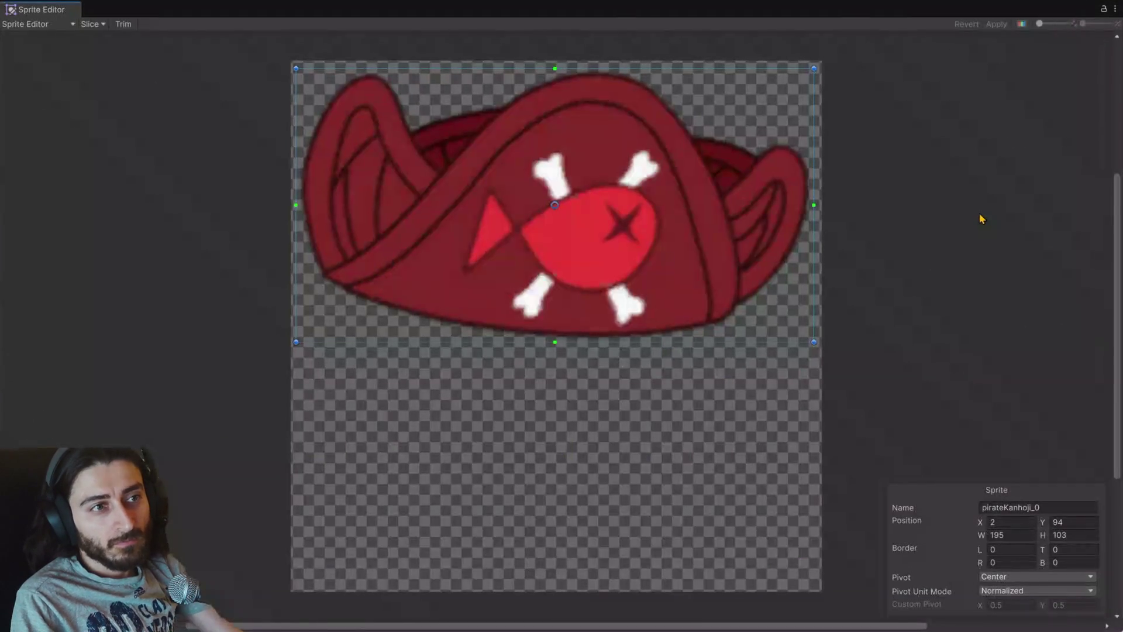
key(alt+Tab)
key(alt+Tab)
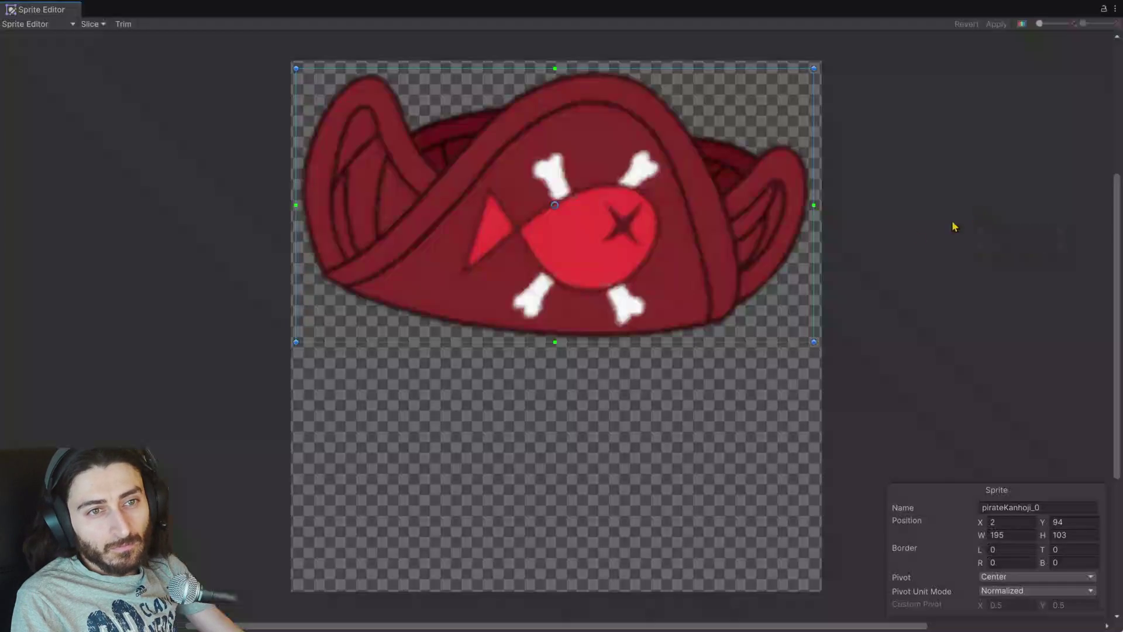
drag(559, 208, 557, 319)
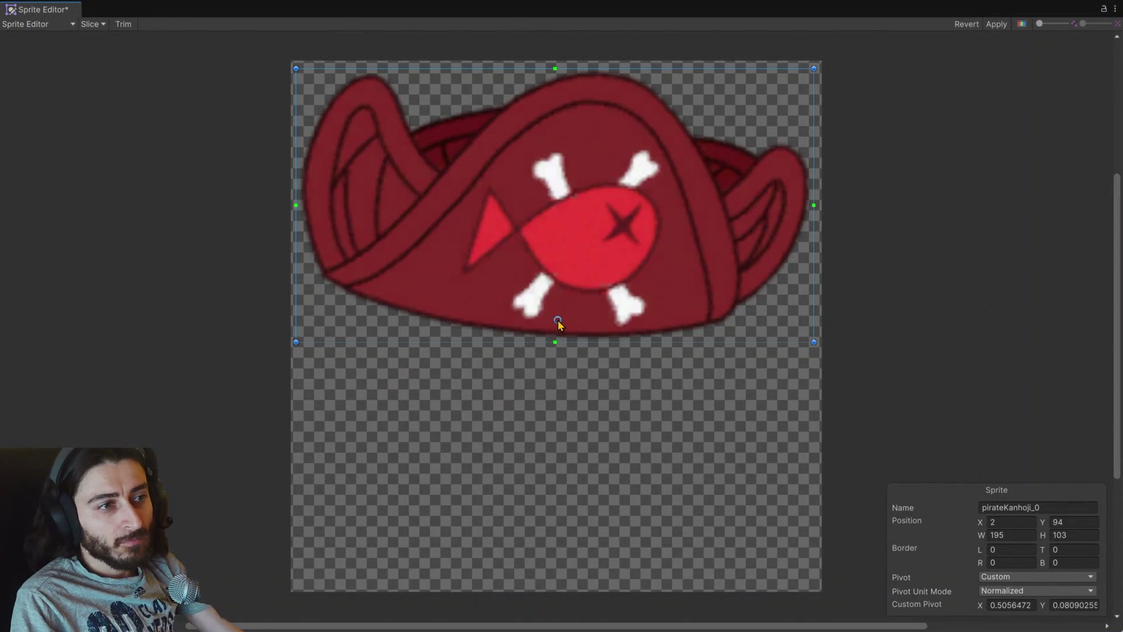
click(996, 24)
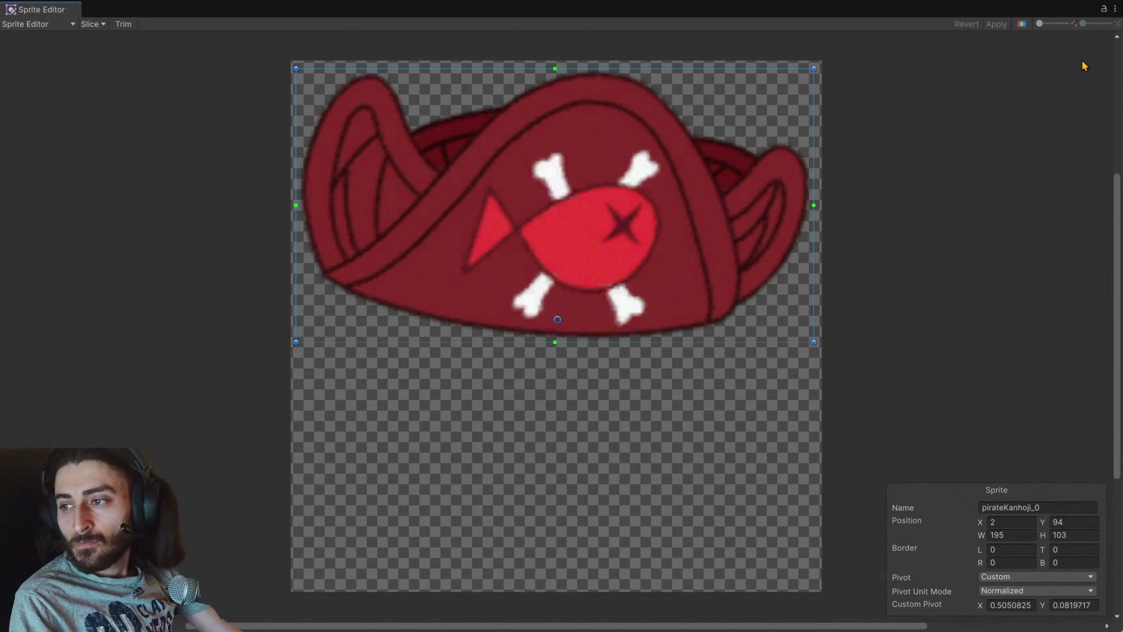
click(1112, 10)
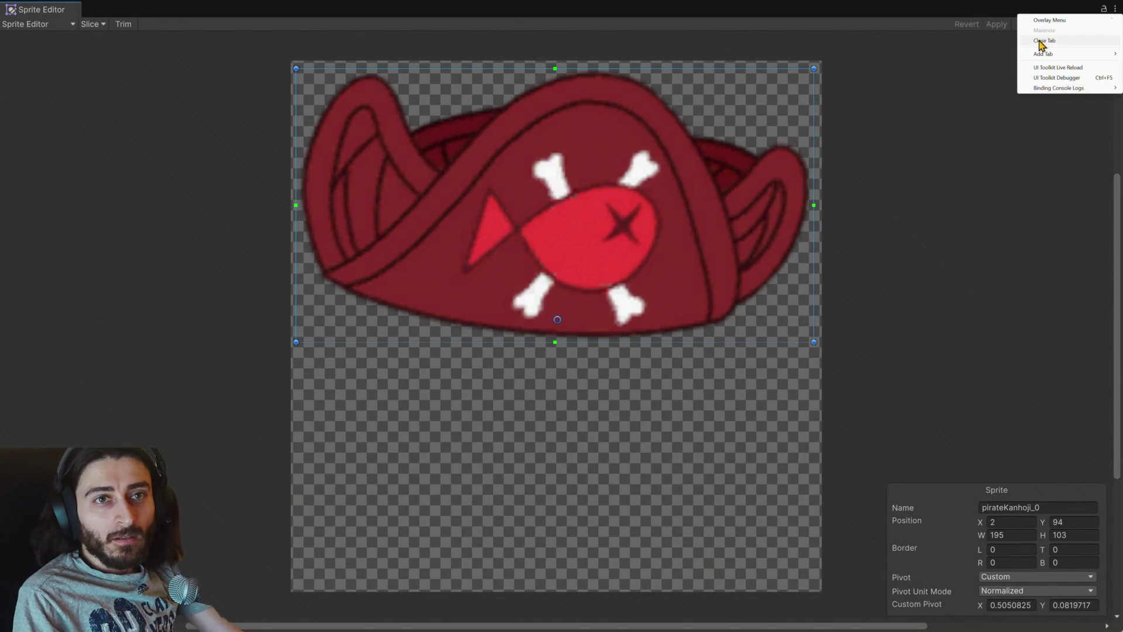
click(1035, 44)
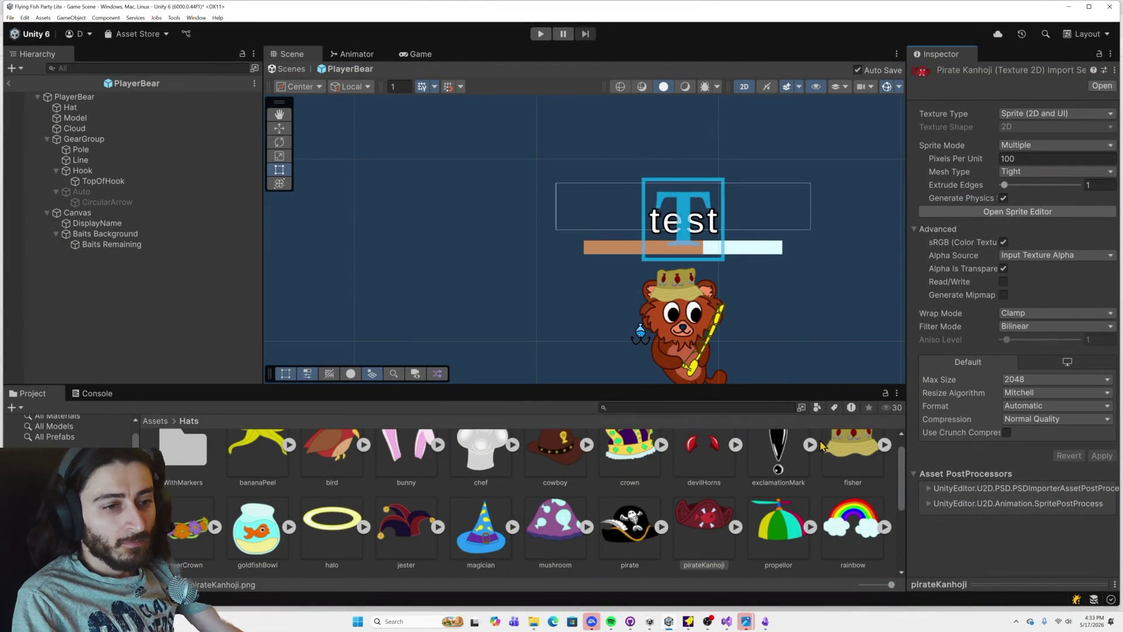
Step: Drag the propellor hat's pivot to its lower edge and apply it
click(784, 526)
click(994, 212)
key(alt+Tab)
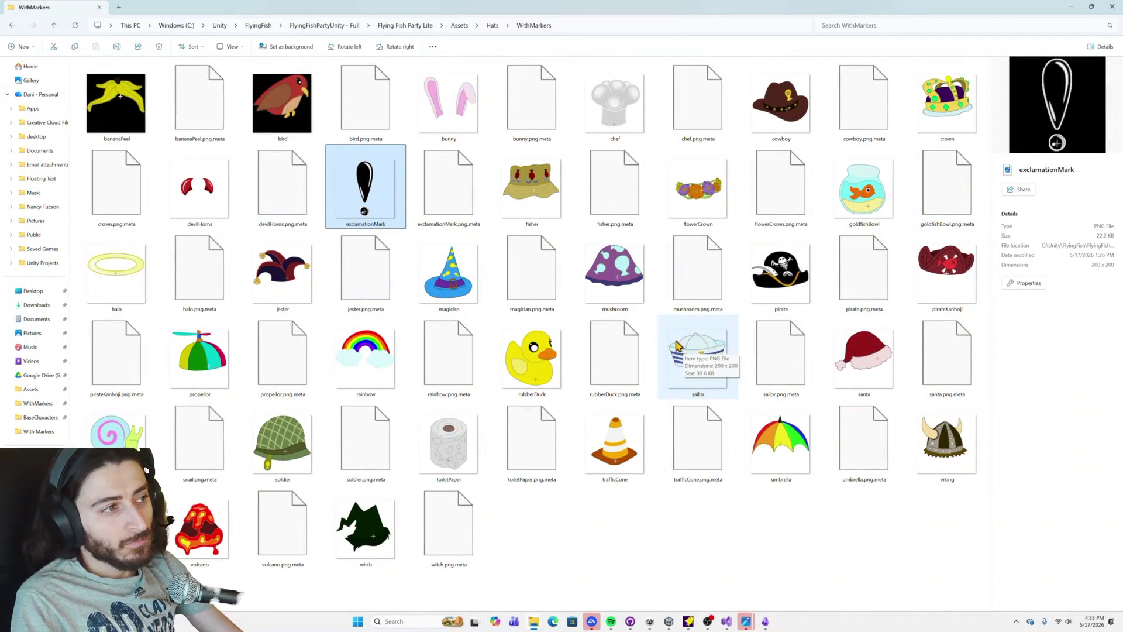
key(alt+Tab)
mouse_move(559, 250)
mouse_down()
mouse_move(603, 284)
mouse_move(636, 386)
mouse_up()
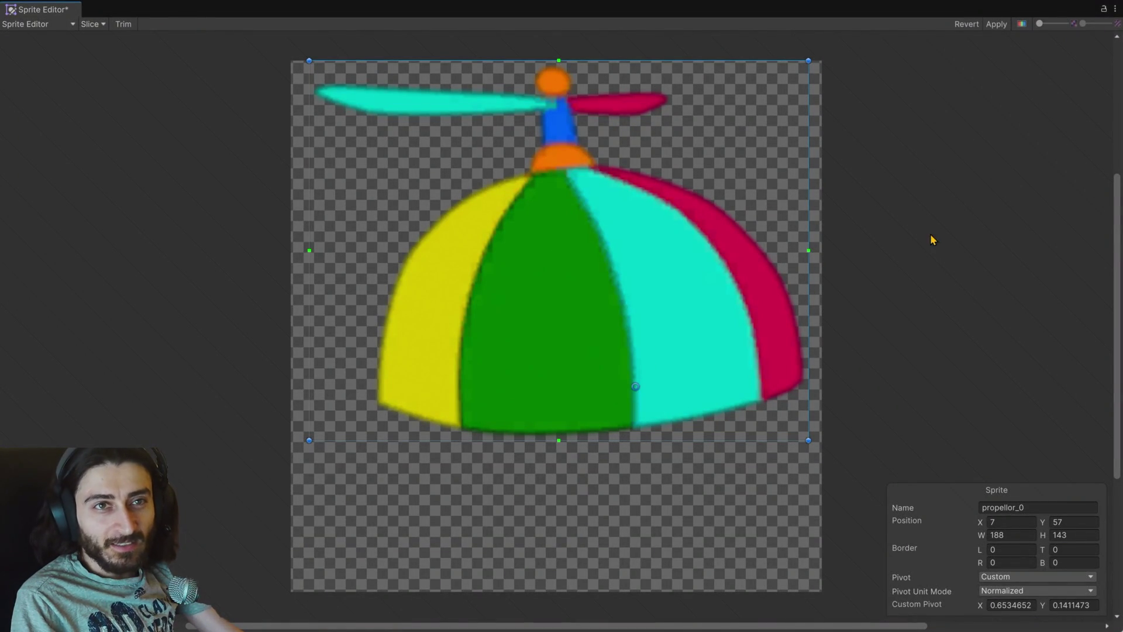
click(994, 25)
click(1115, 9)
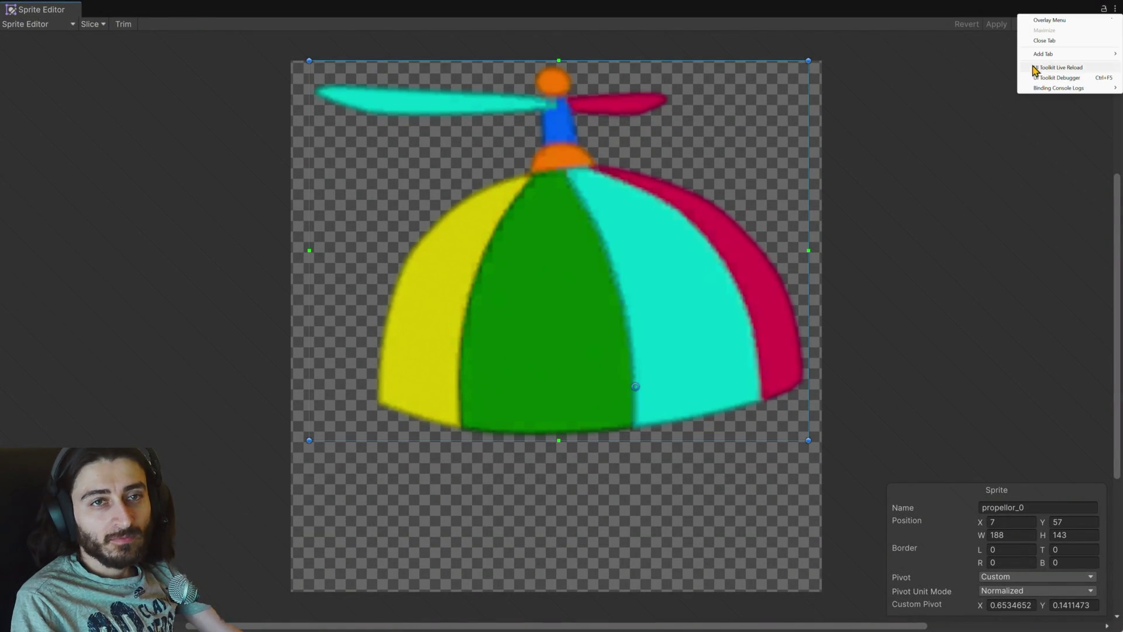
click(1044, 40)
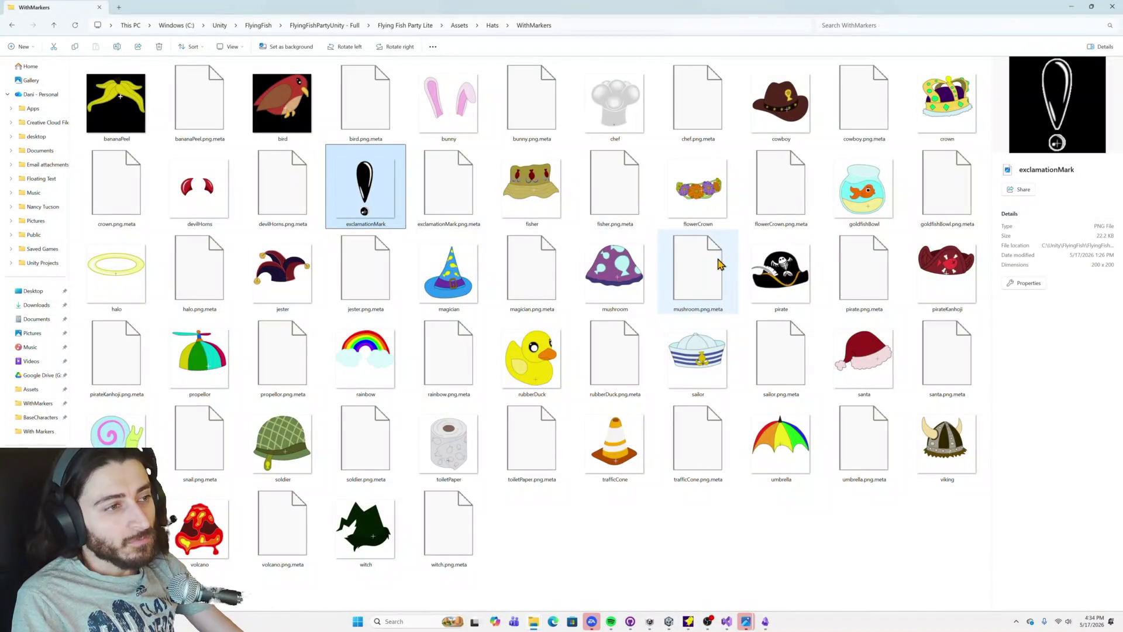
Step: Set the rainbow pivot between the clouds (X 0.5154169, Y 0.2077266) and apply
key(alt+Tab)
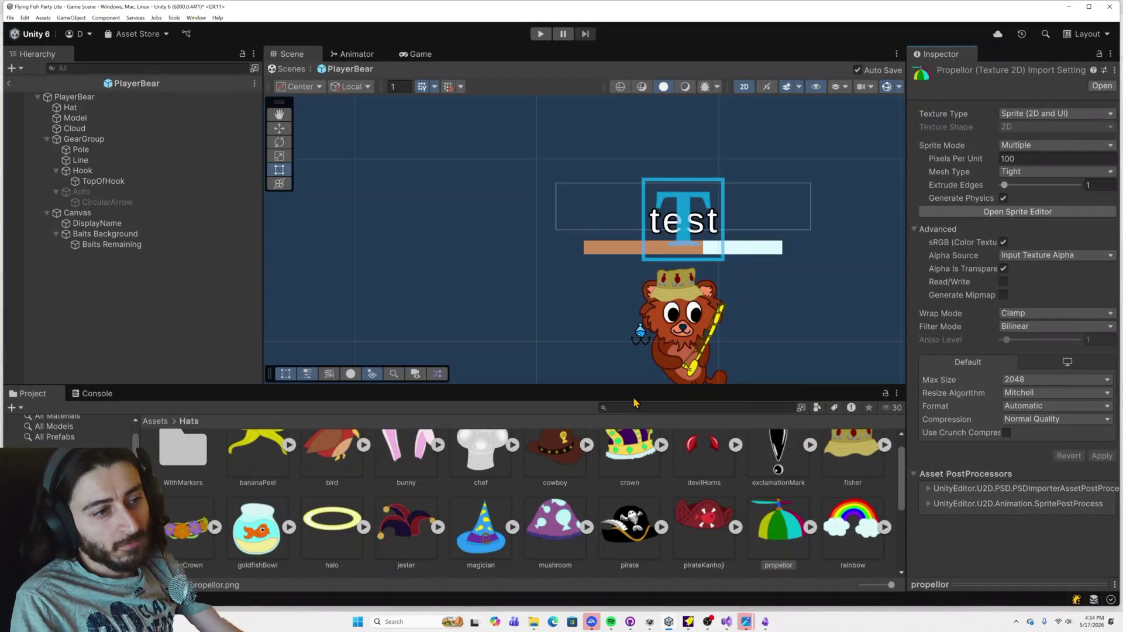
click(851, 523)
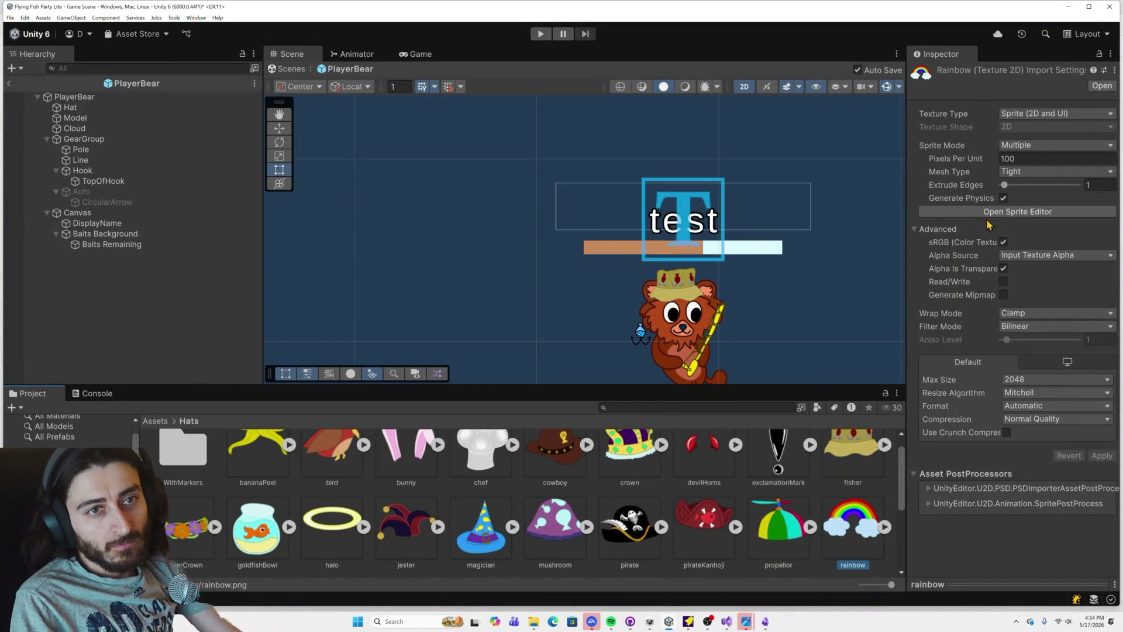
click(988, 212)
drag(556, 240, 565, 347)
click(996, 24)
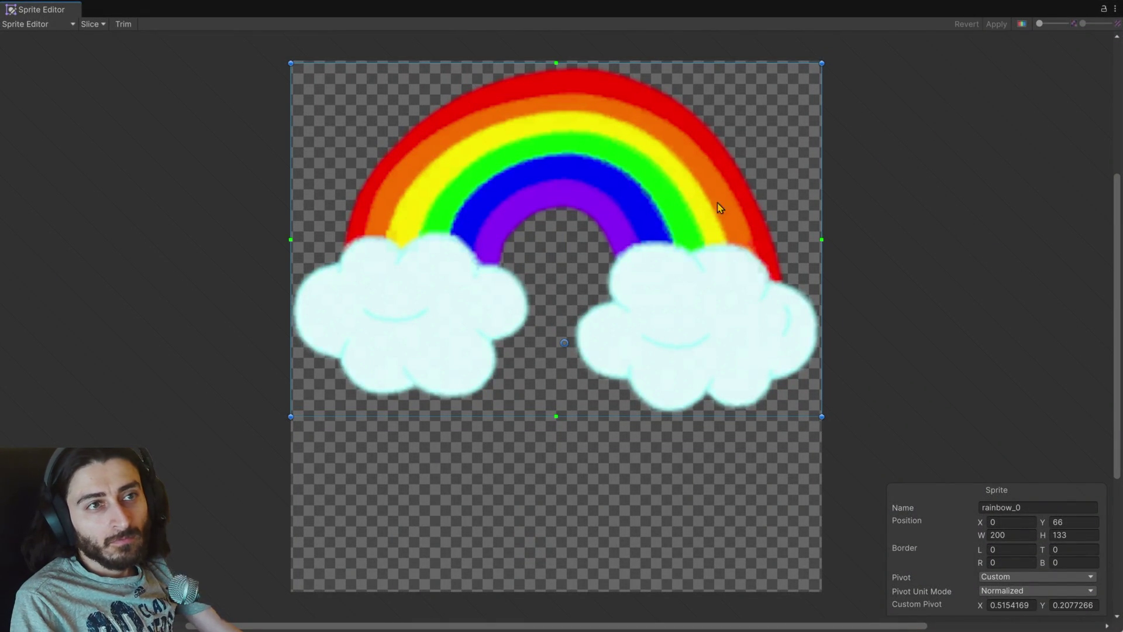
key(alt+Tab)
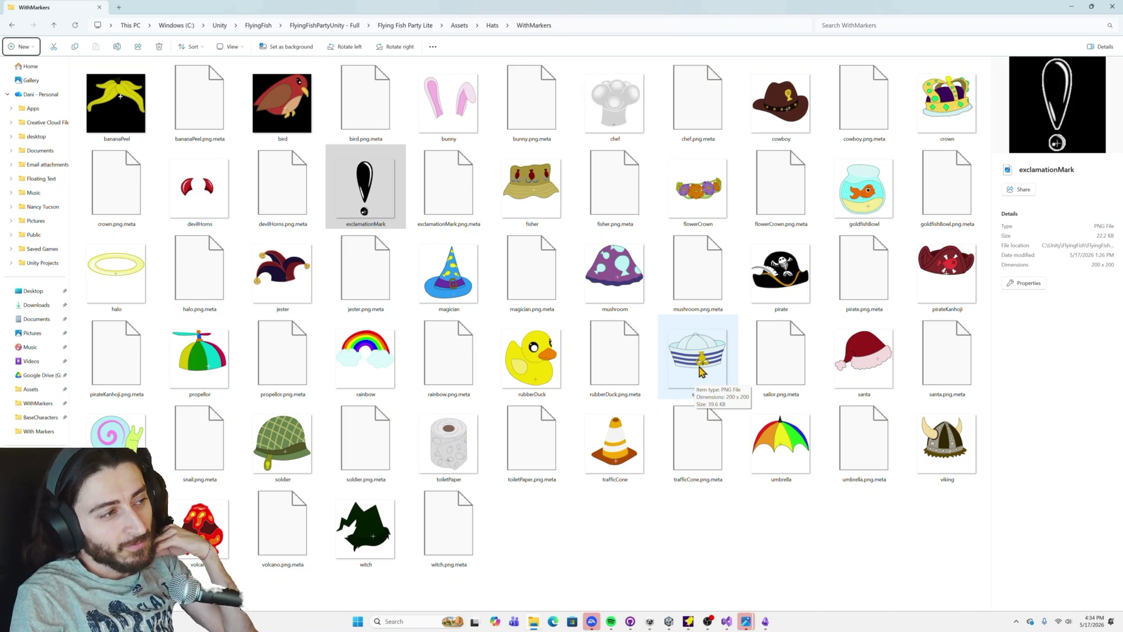
click(539, 385)
key(alt+Tab)
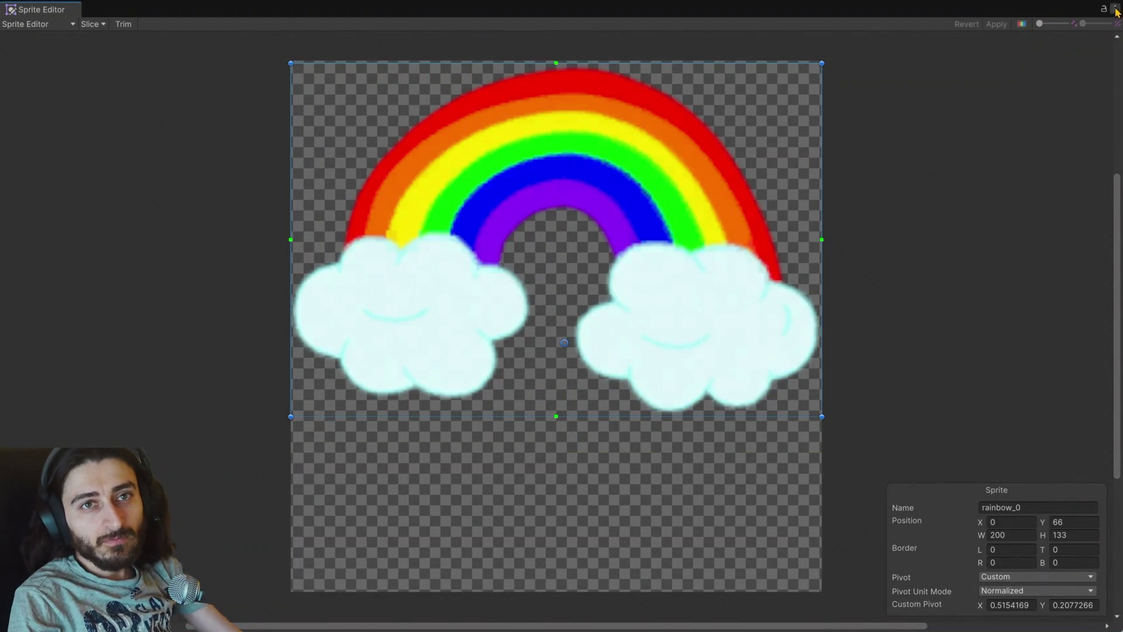
click(1115, 8)
click(1048, 43)
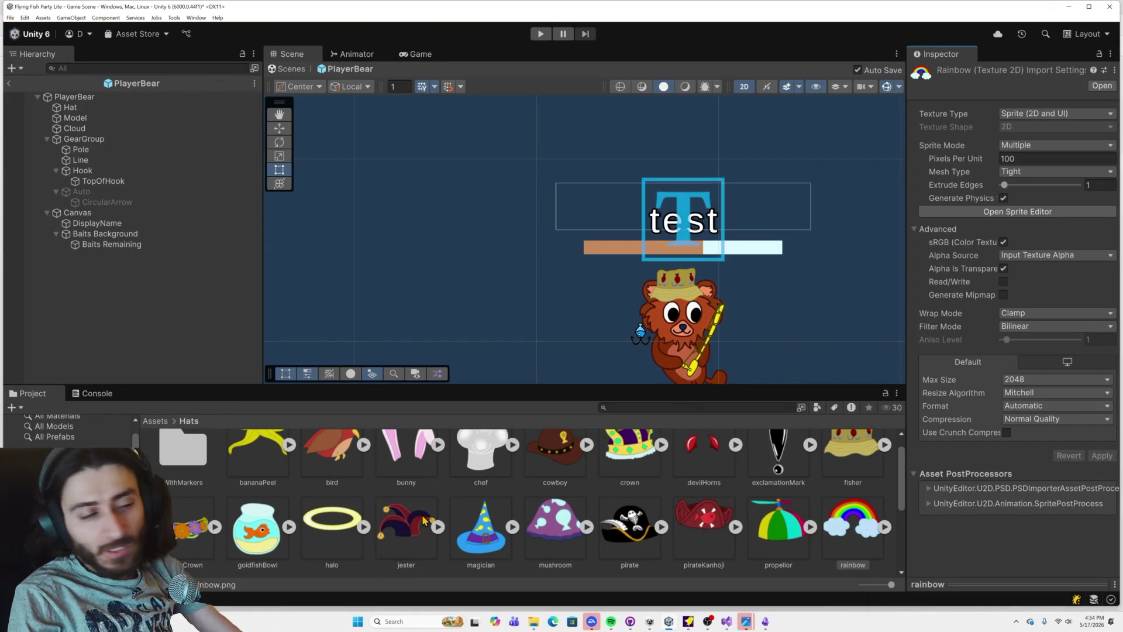
Step: Move the rubberDuck pivot to the duck's bottom edge (X 0.5645955, Y 0.08315818) and apply
scroll(421, 507, down, 3)
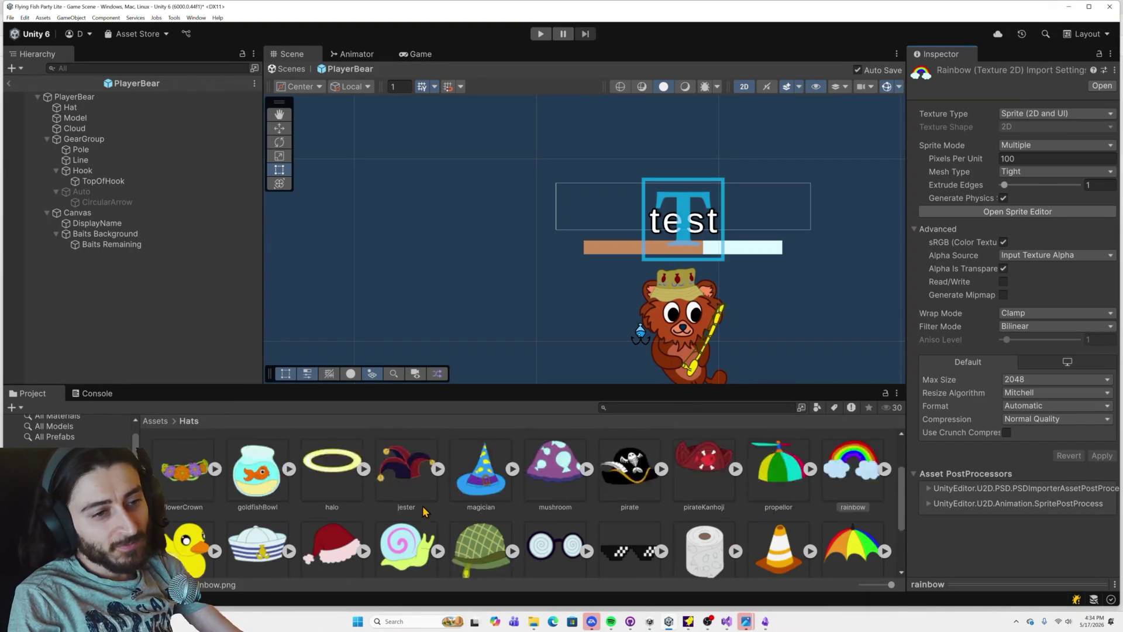
click(197, 526)
click(965, 211)
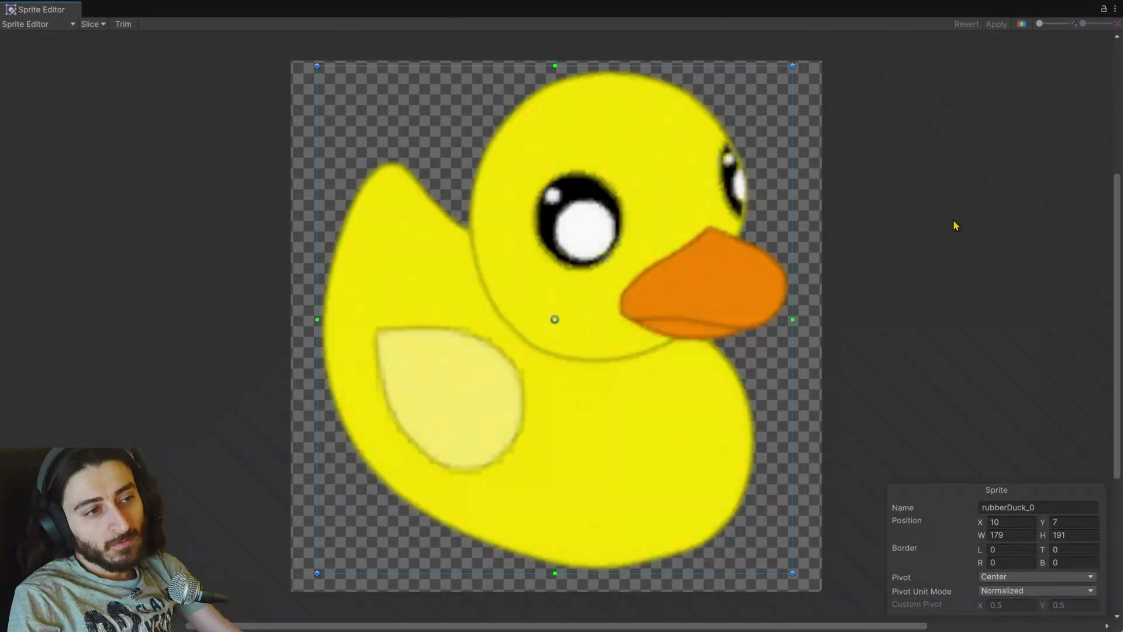
key(alt+Tab)
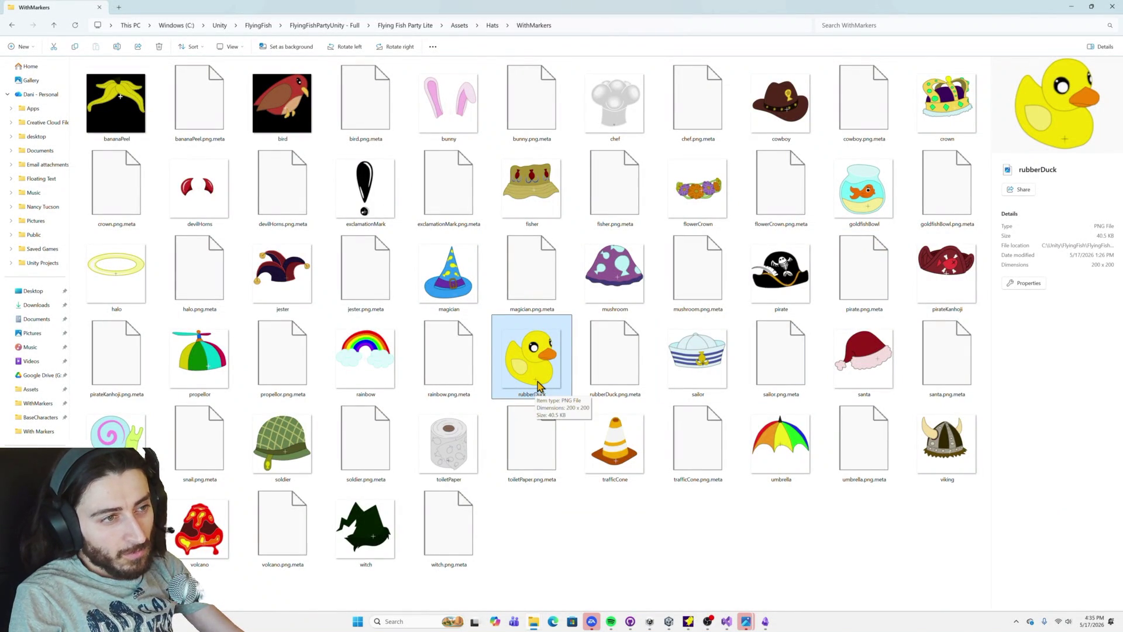
key(alt+Tab)
drag(556, 322, 585, 533)
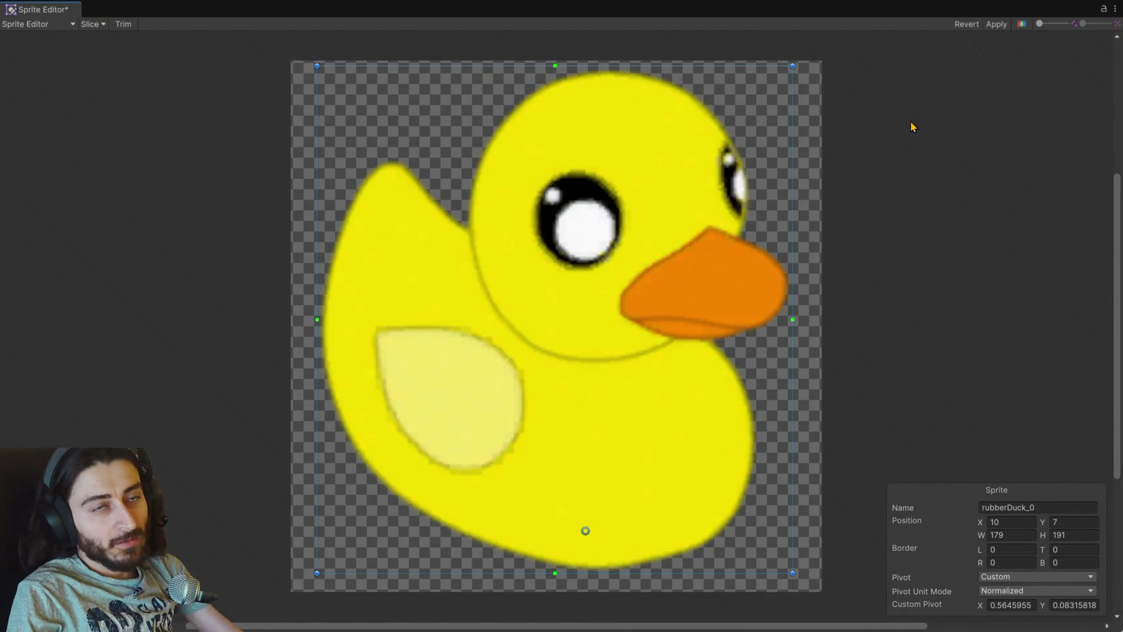
click(994, 24)
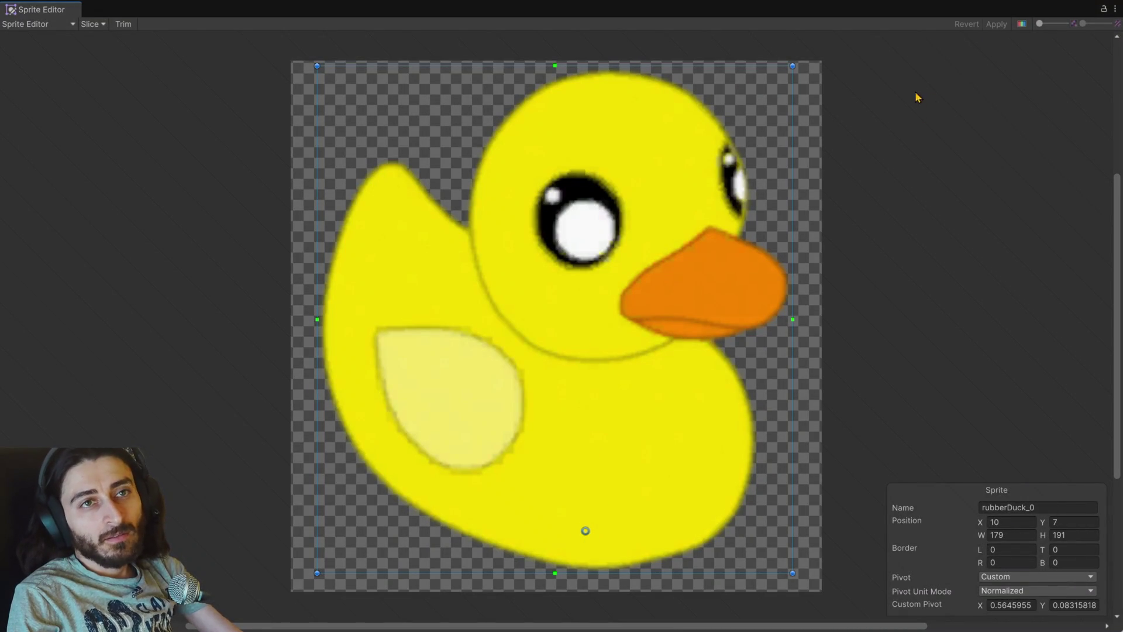
click(1114, 9)
click(1035, 41)
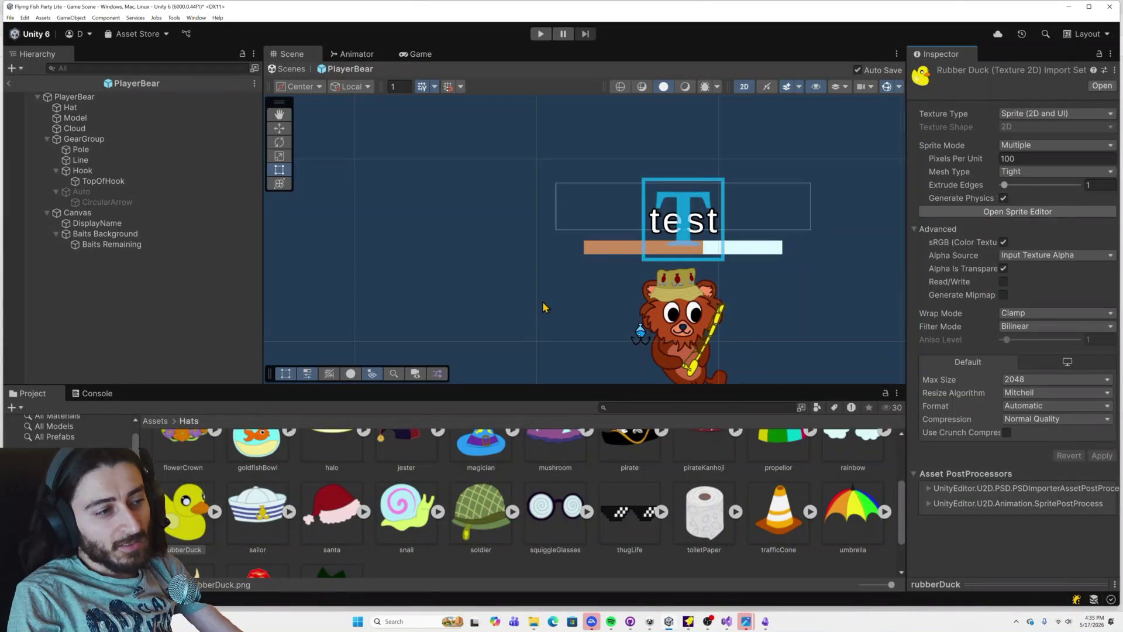
key(alt+Tab)
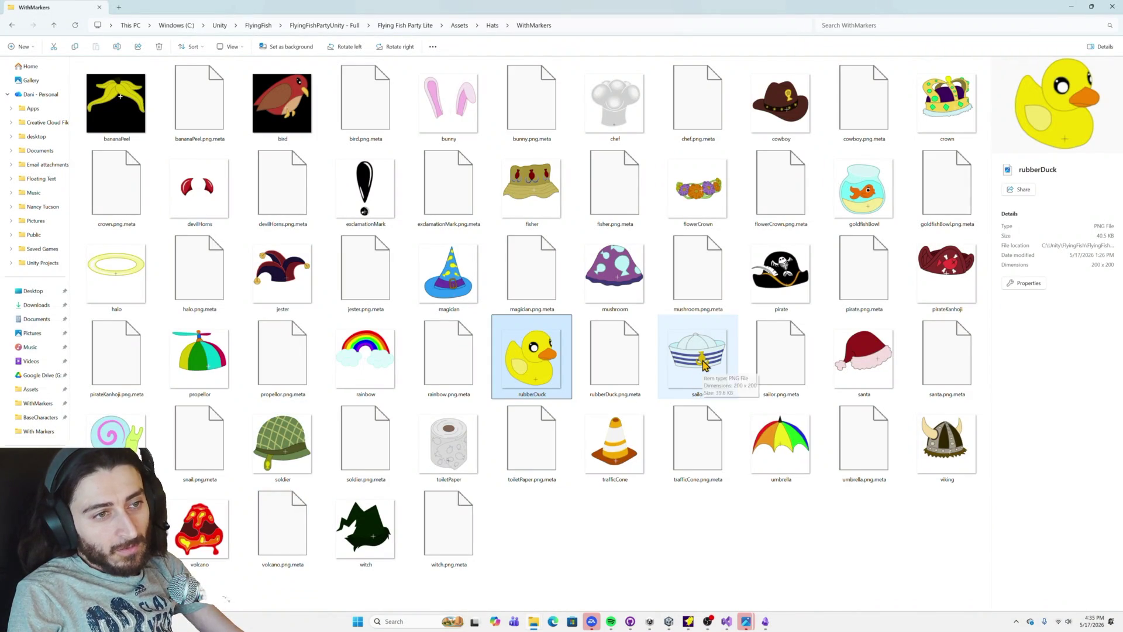
key(alt+Tab)
click(939, 212)
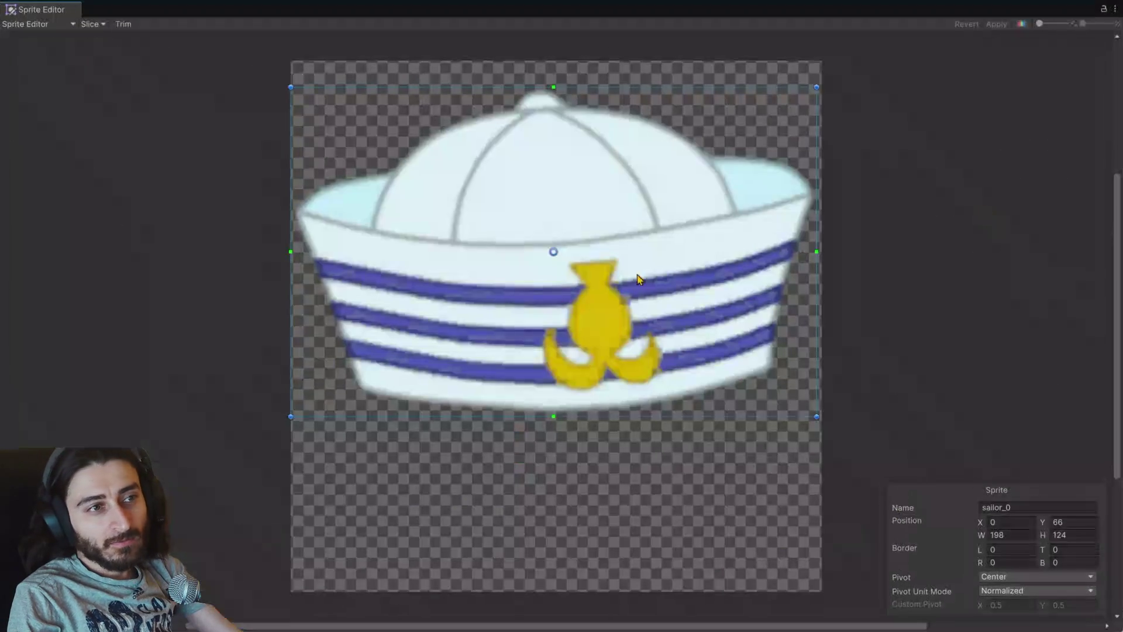
drag(555, 253, 606, 370)
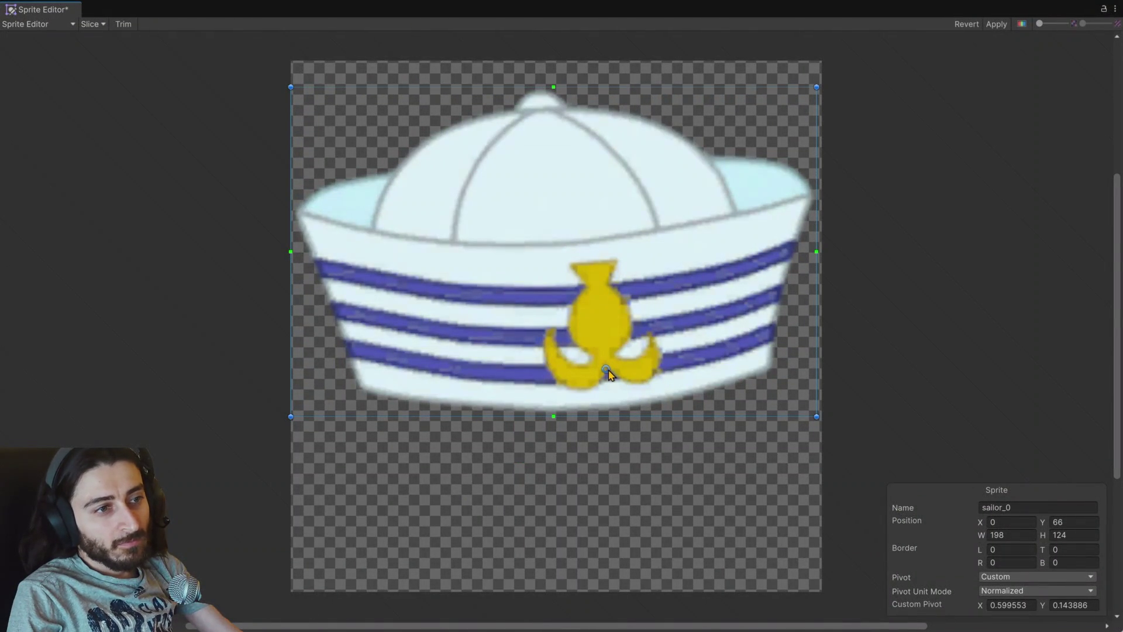
click(997, 24)
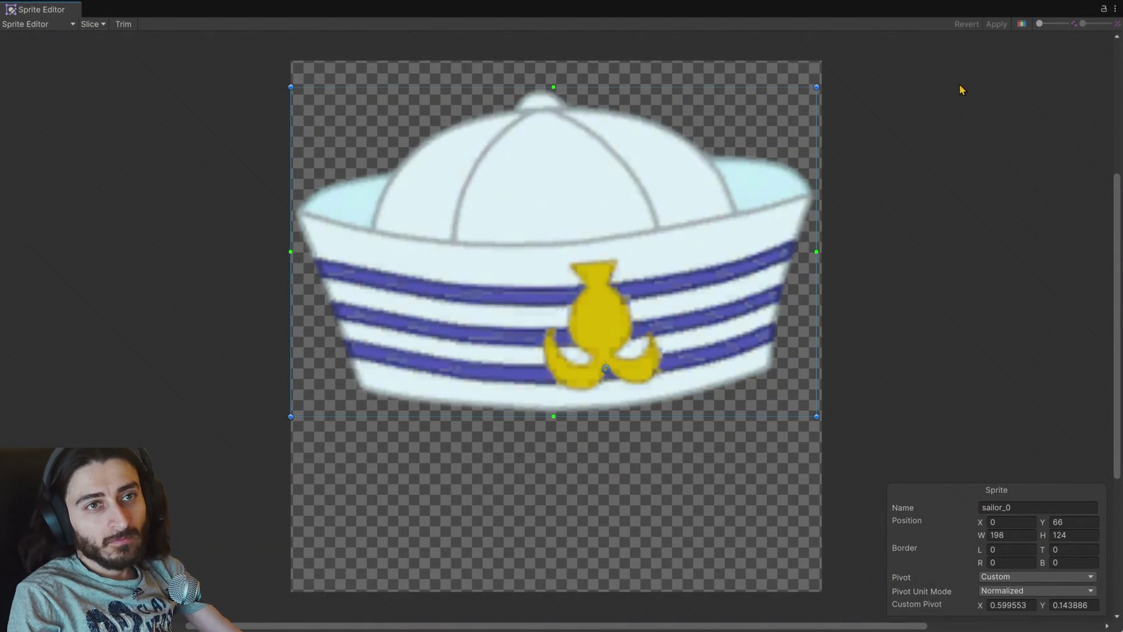
click(1114, 10)
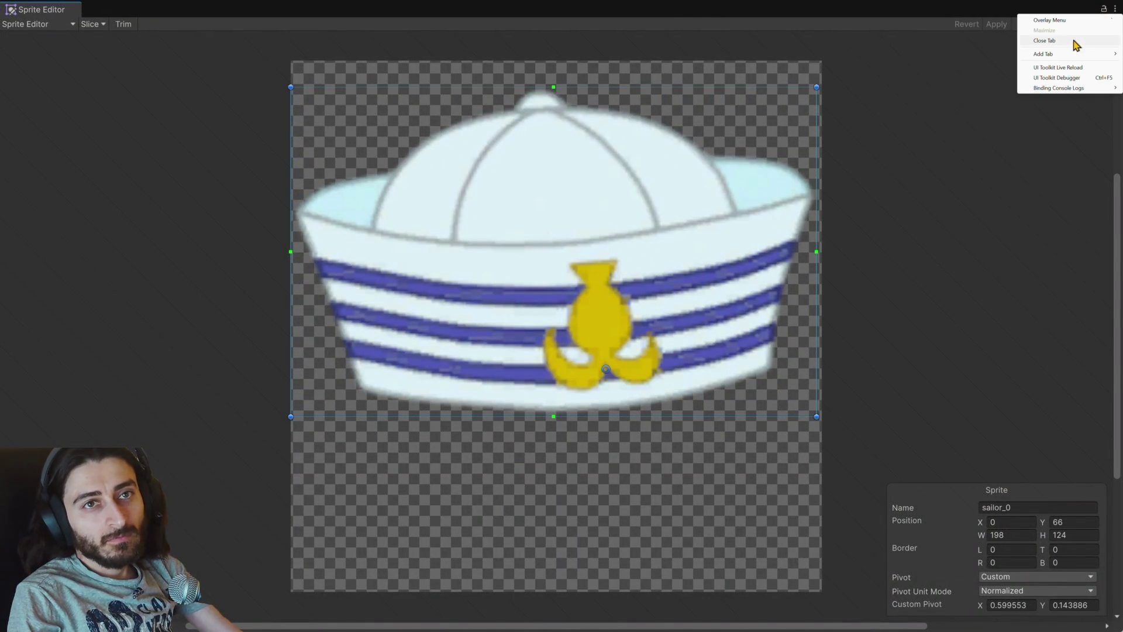
click(1078, 42)
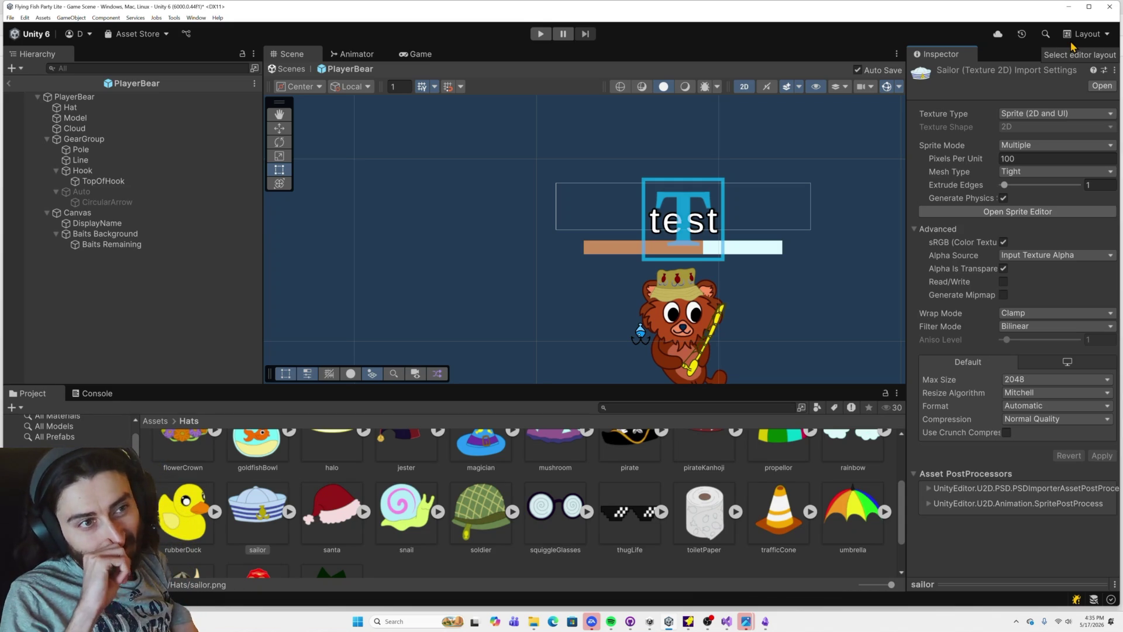
scroll(712, 314, down, 2)
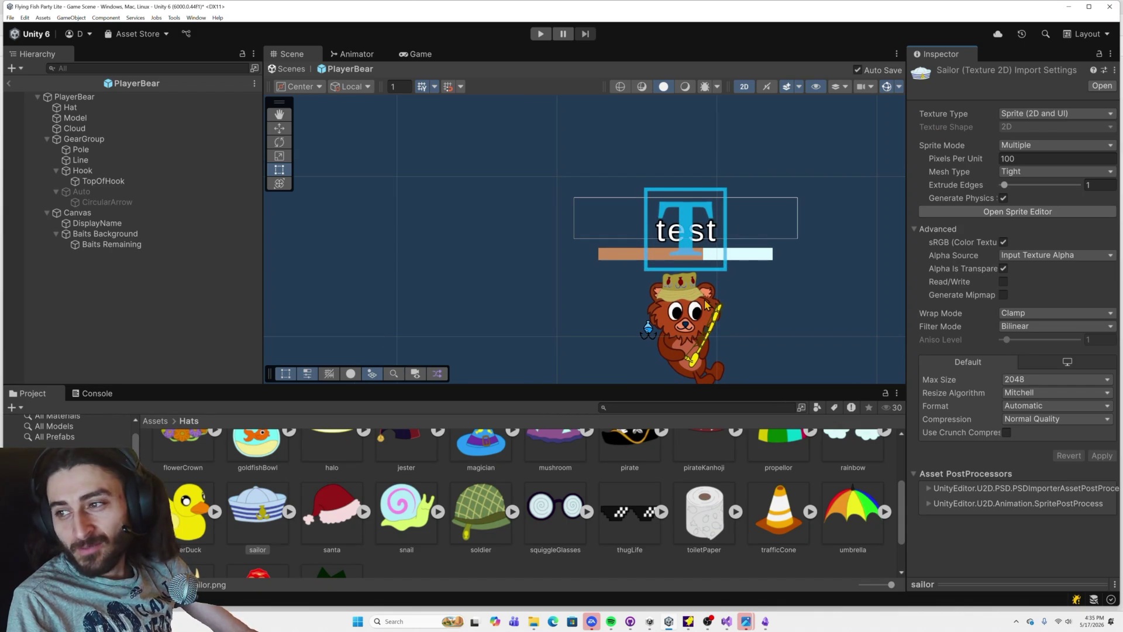
mouse_move(745, 318)
mouse_down()
mouse_move(690, 293)
mouse_move(651, 251)
mouse_move(678, 250)
mouse_up()
scroll(656, 277, up, 1)
key(t)
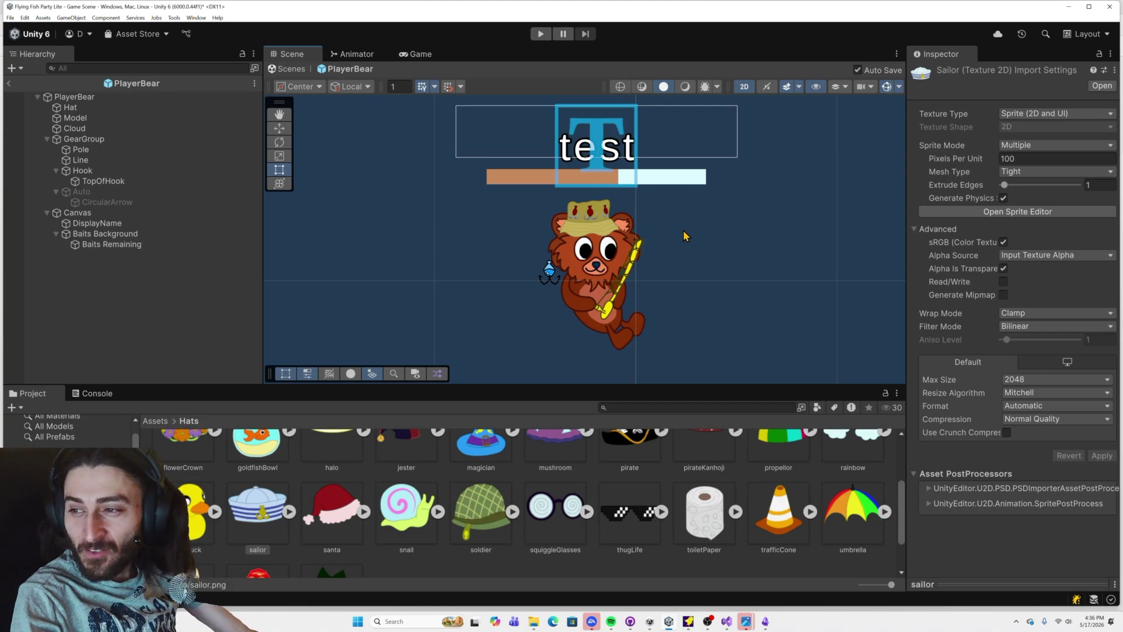
scroll(658, 186, up, 2)
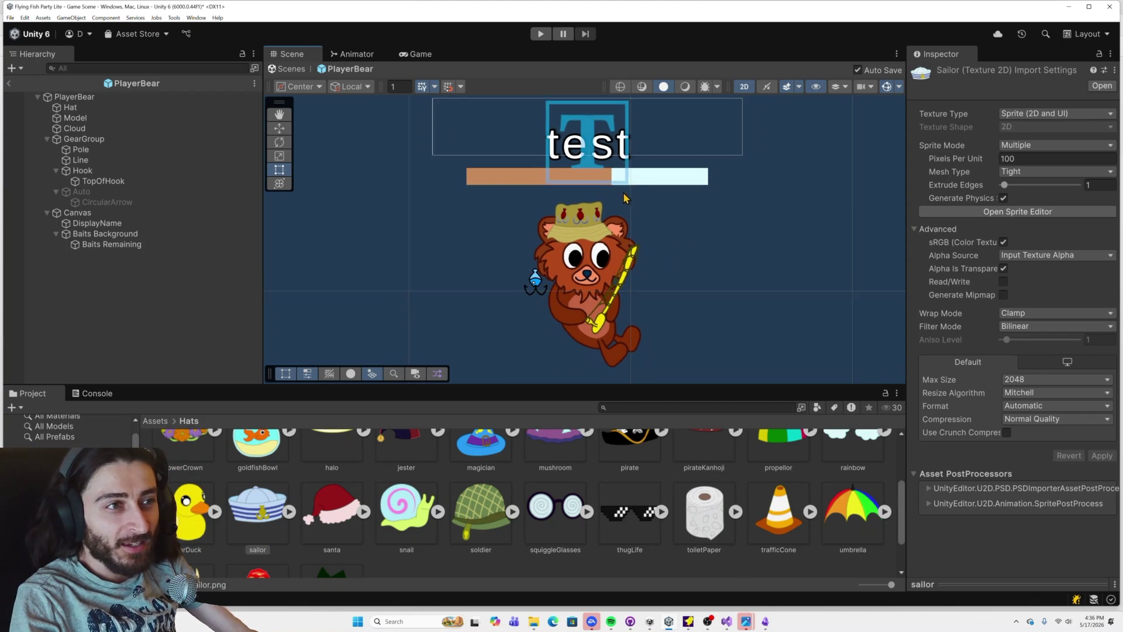
mouse_move(586, 187)
mouse_down()
mouse_move(643, 175)
mouse_move(586, 183)
mouse_up()
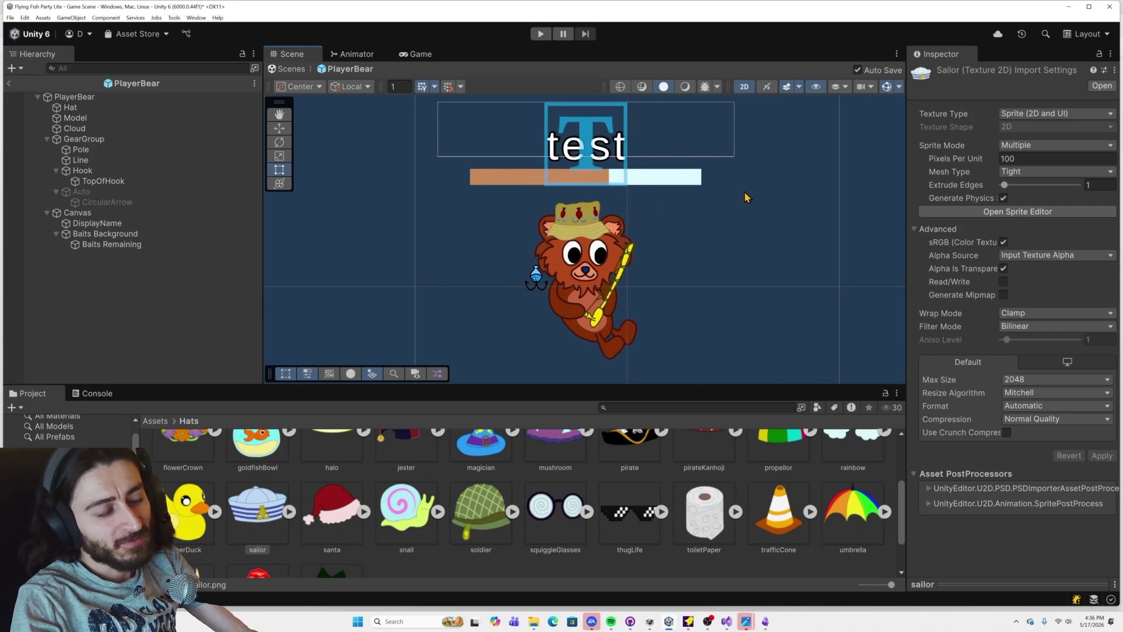
scroll(620, 208, up, 1)
scroll(643, 207, down, 2)
scroll(657, 212, up, 1)
scroll(654, 213, down, 1)
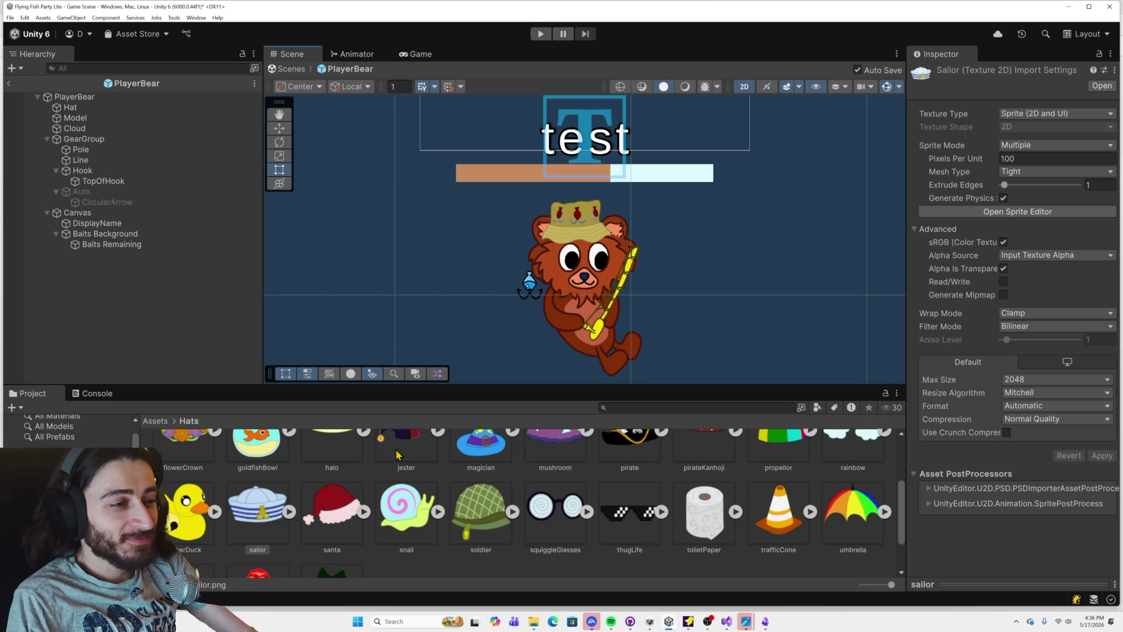
click(346, 502)
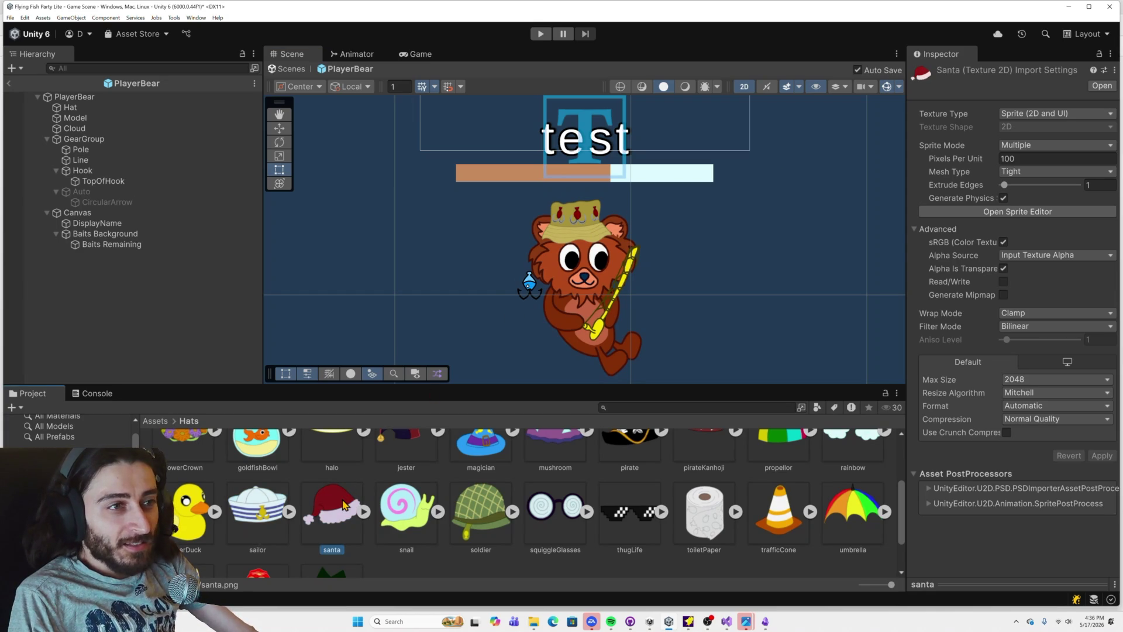
Step: Drag the santa hat's pivot onto its fur trim (X 0.7452673, Y 0.3043192) and apply
click(1046, 212)
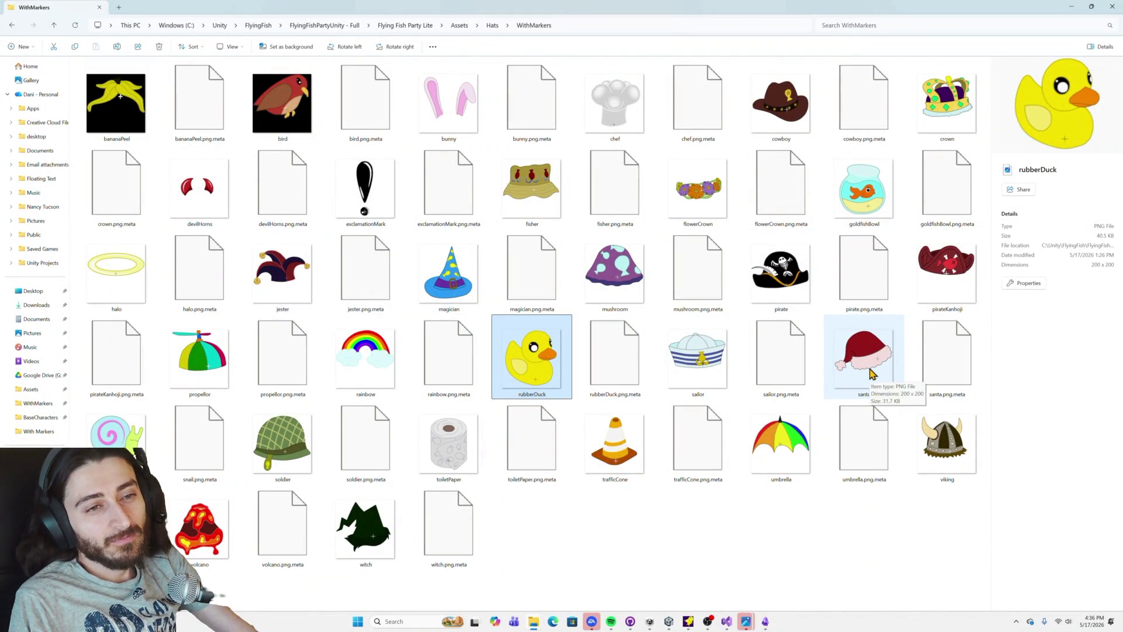
key(alt+Tab)
mouse_move(555, 259)
mouse_down()
mouse_move(679, 304)
mouse_move(685, 331)
mouse_up()
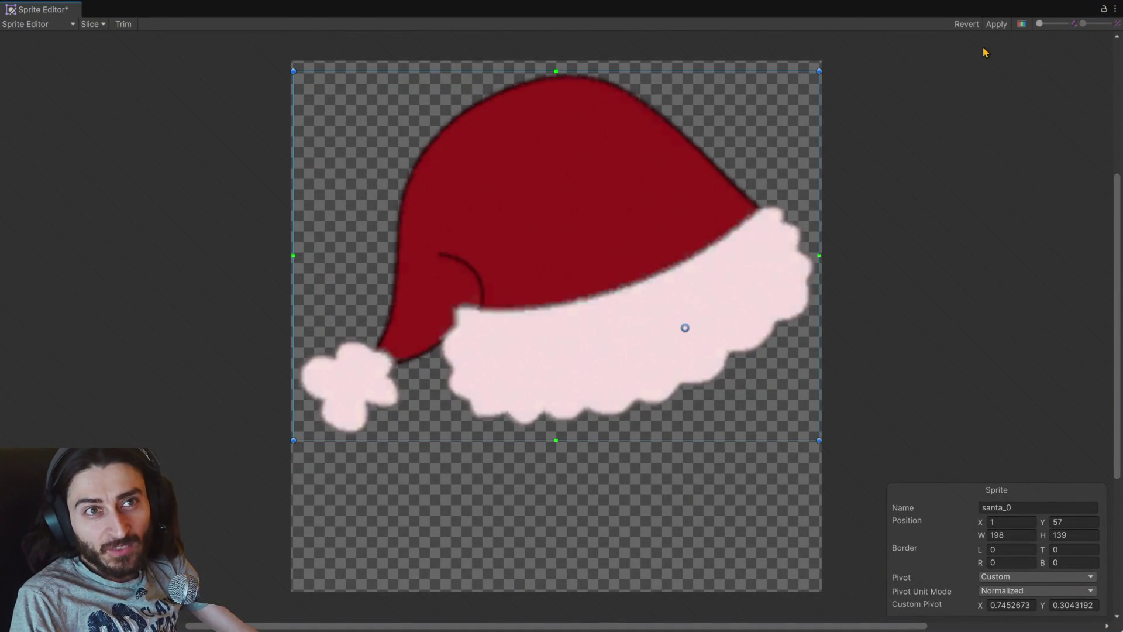
click(994, 30)
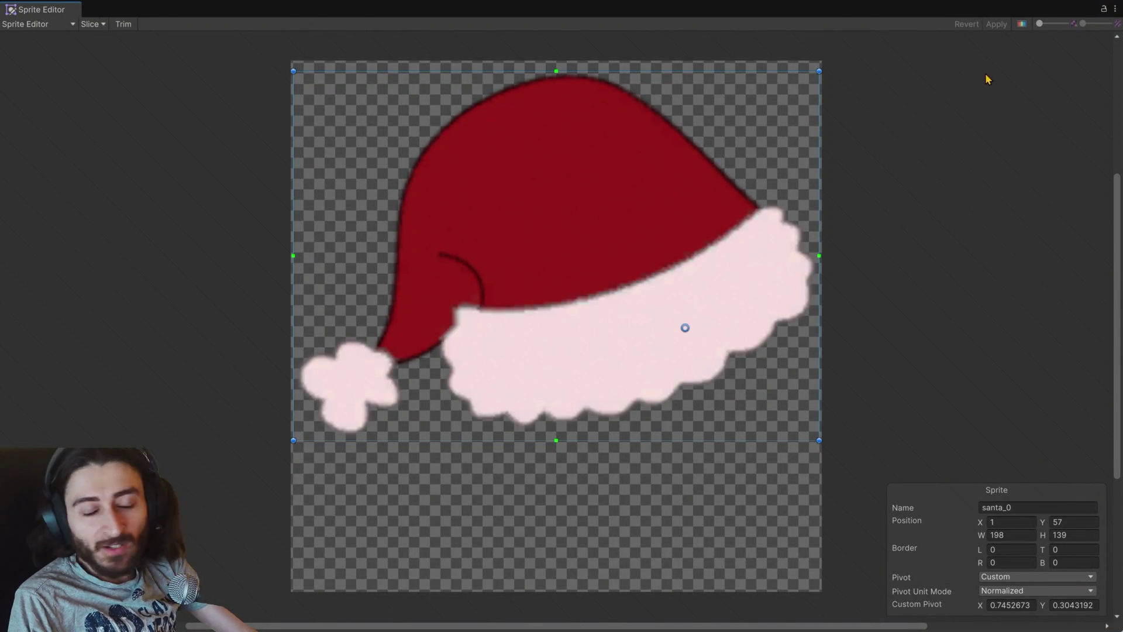
click(1115, 8)
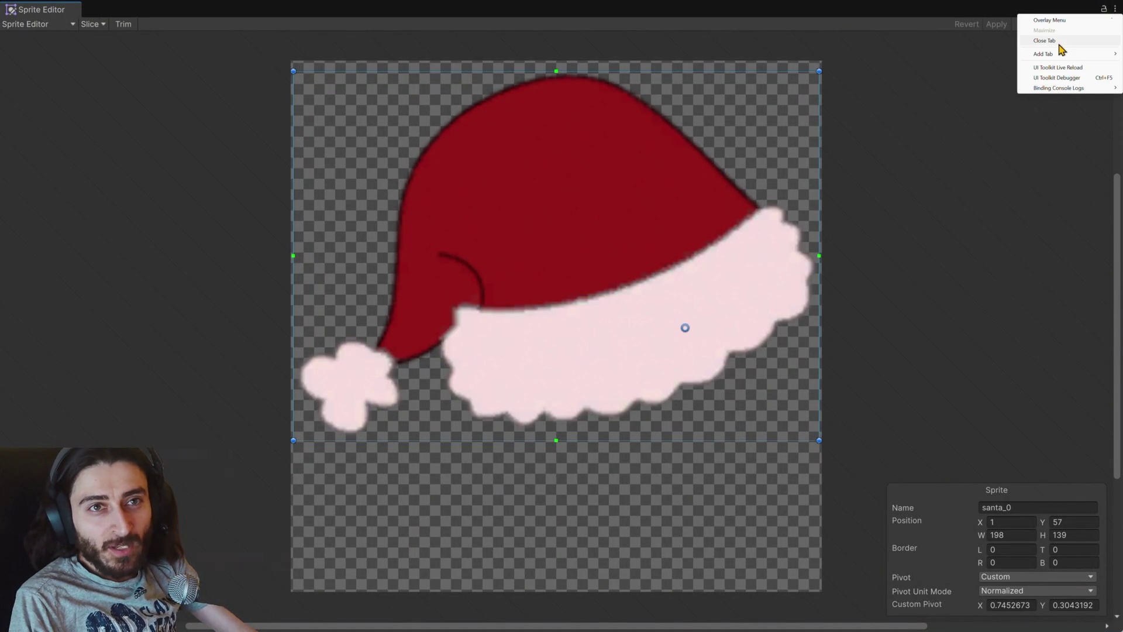
click(1046, 41)
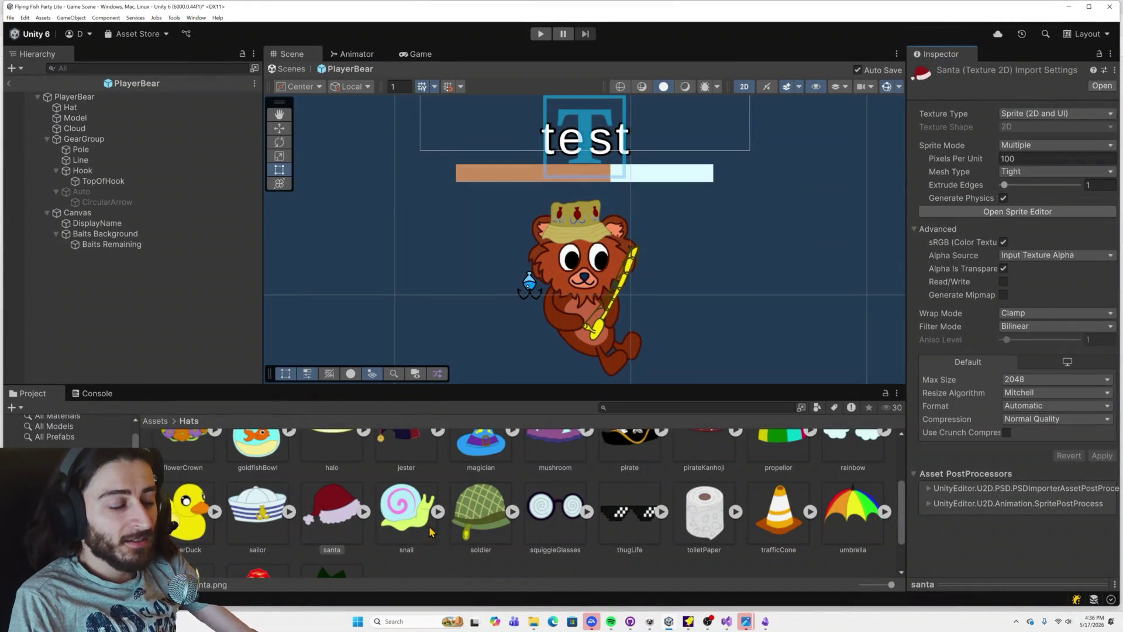
click(412, 520)
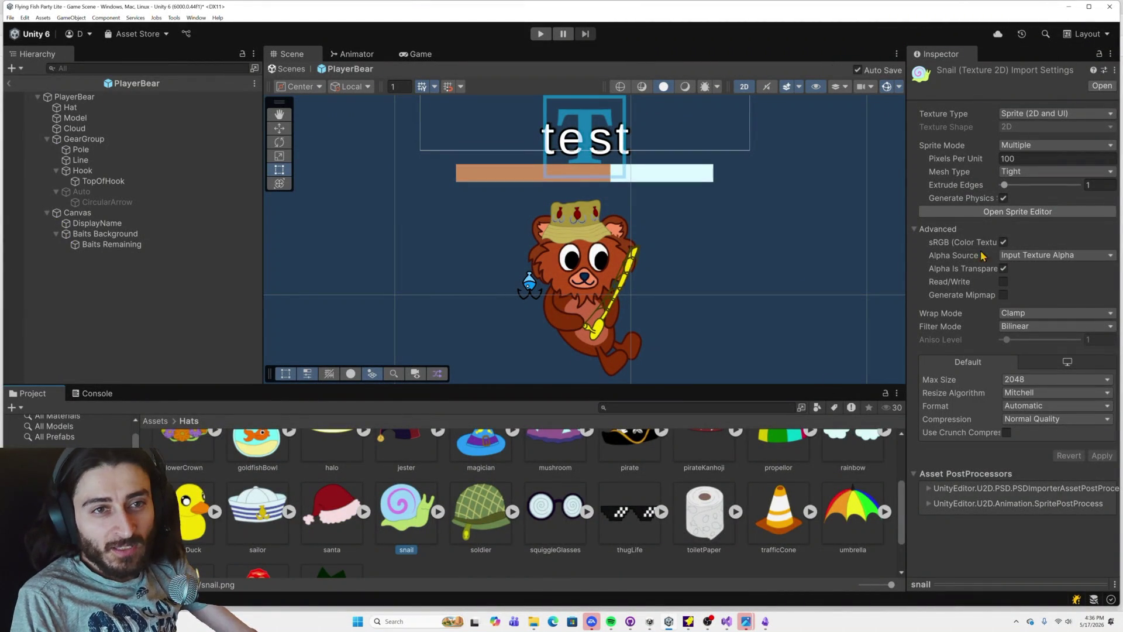
Step: Set the snail hat's pivot to the marked spot near the shell base (0.602, 0.262), apply it, and close the Sprite Editor
click(1018, 211)
key(alt+Tab)
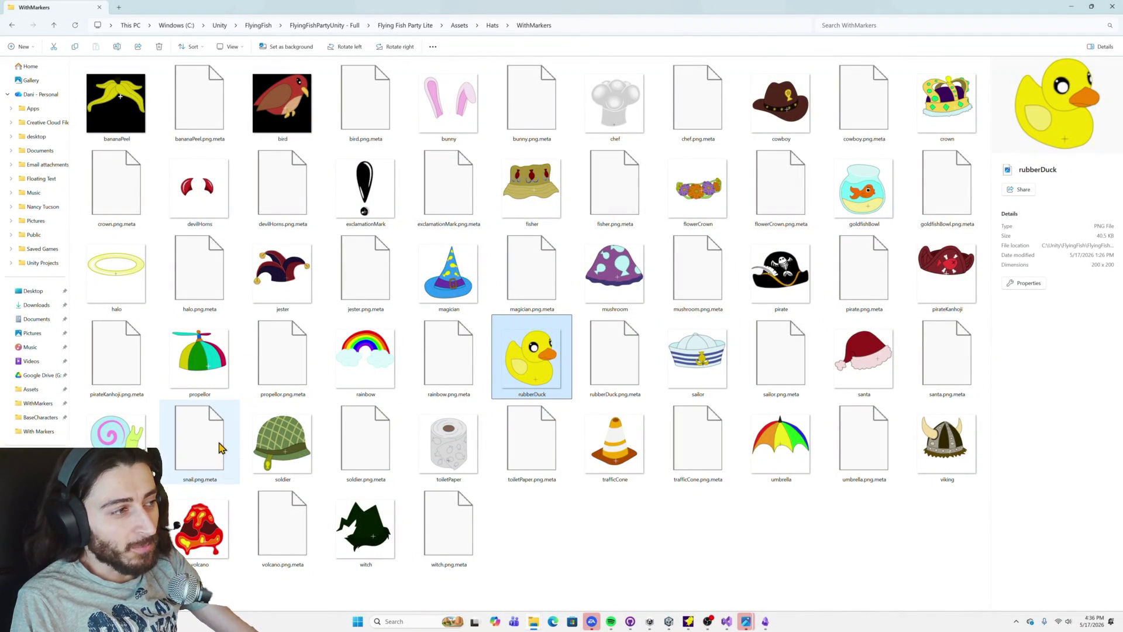
key(alt+Tab)
drag(571, 282, 614, 379)
click(995, 24)
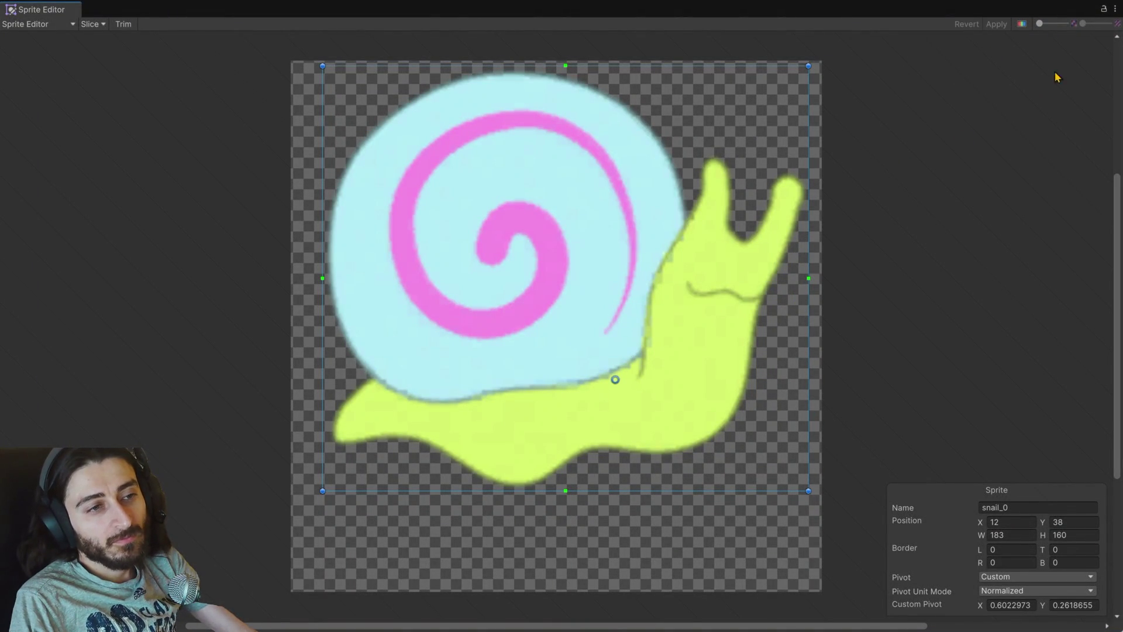
click(1114, 9)
click(1045, 41)
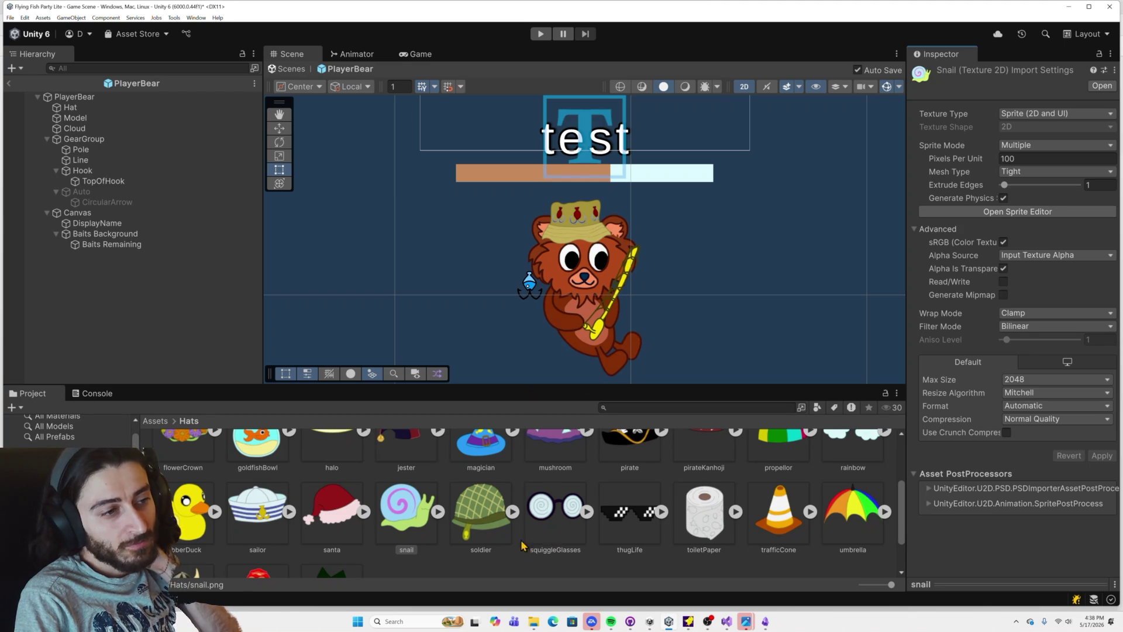
Step: Lower the soldier helmet's pivot to the marked base spot (0.557, 0.350), apply it, and close the Sprite Editor
click(483, 526)
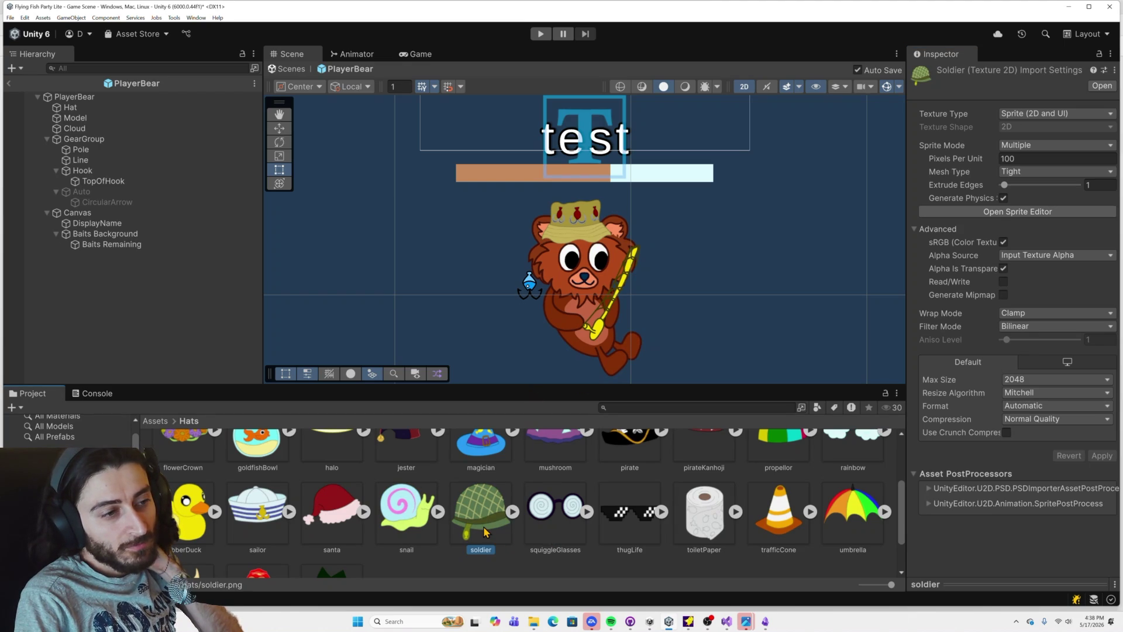
click(1000, 213)
key(alt+Tab)
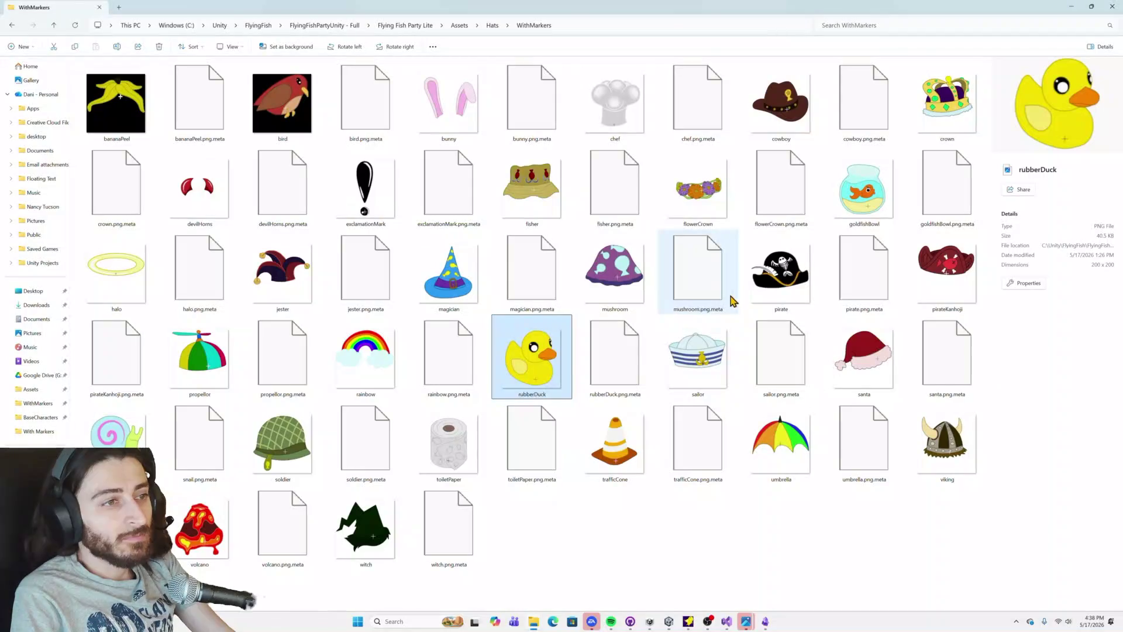
key(alt+Tab)
drag(538, 270, 585, 397)
click(996, 24)
click(1114, 10)
click(1053, 43)
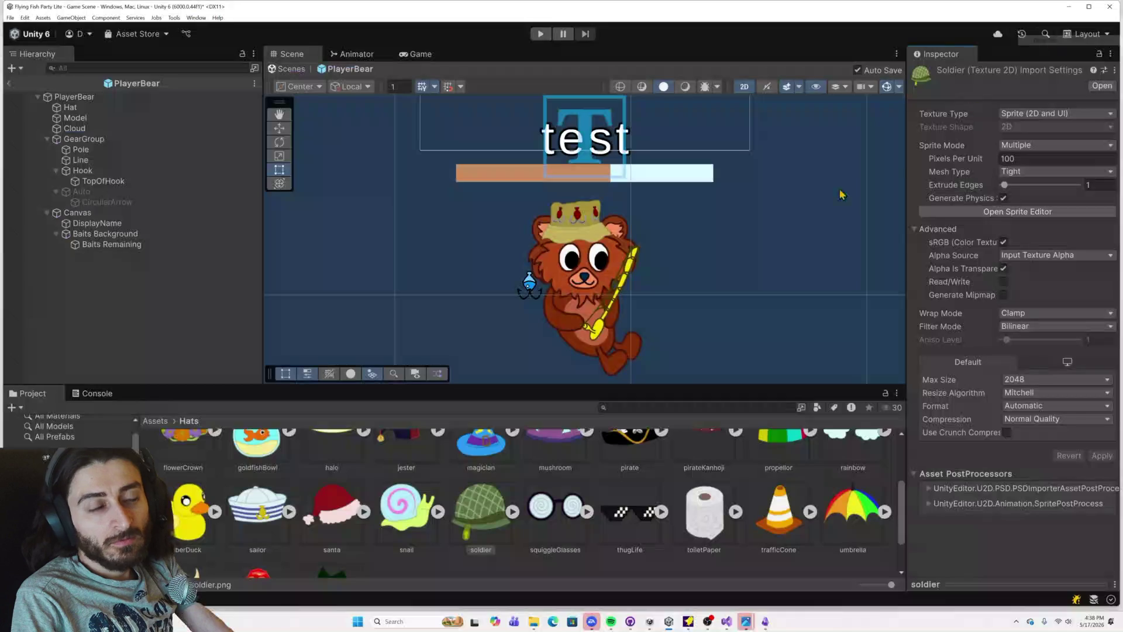
click(553, 505)
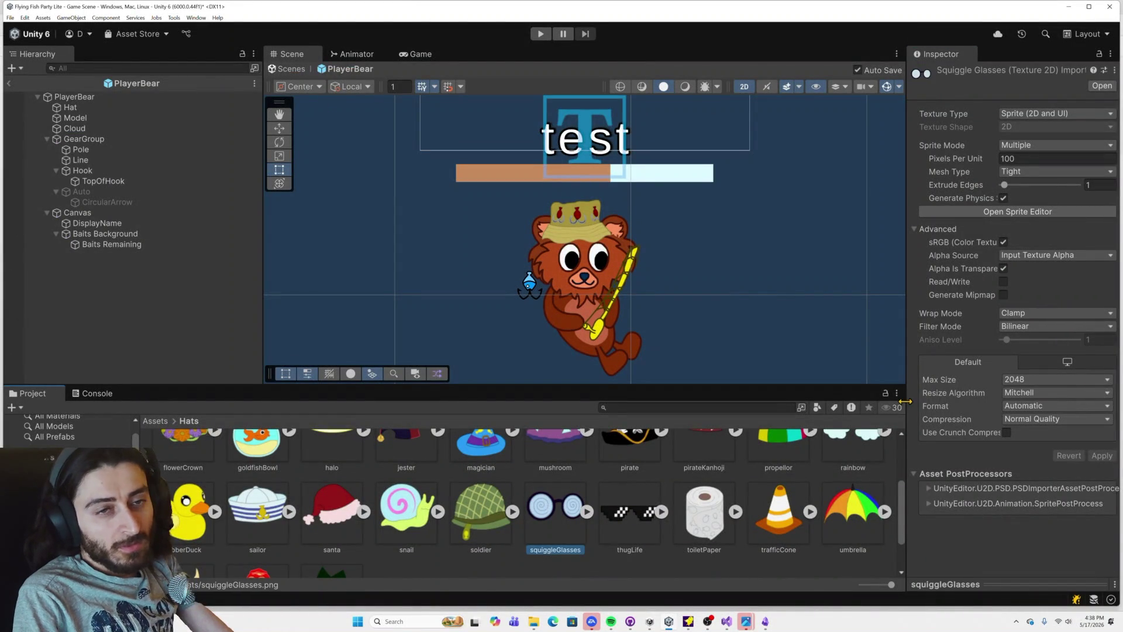
Step: Open squiggleGlasses in the Sprite Editor and bring up the WithMarkers hat reference images
click(1030, 212)
key(alt+Tab)
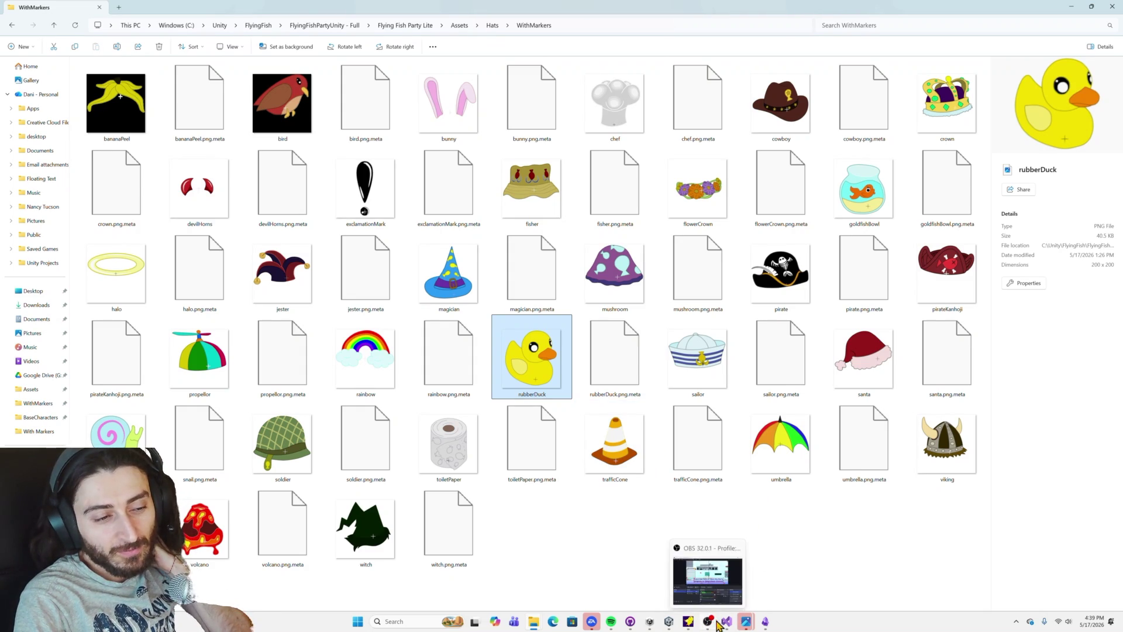
mouse_move(726, 624)
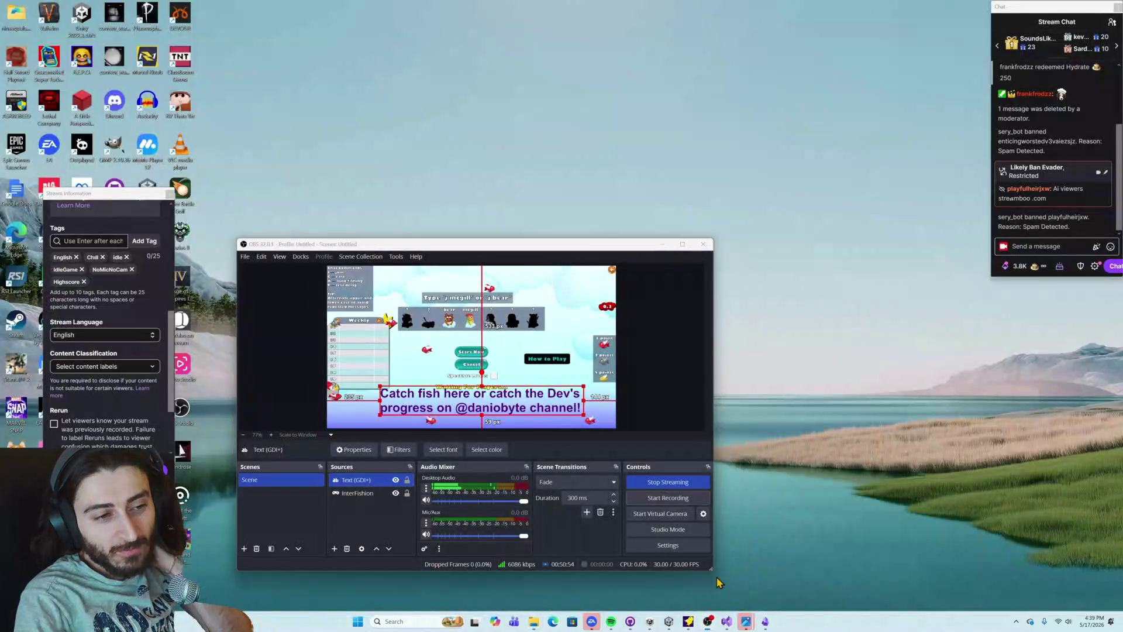
click(719, 582)
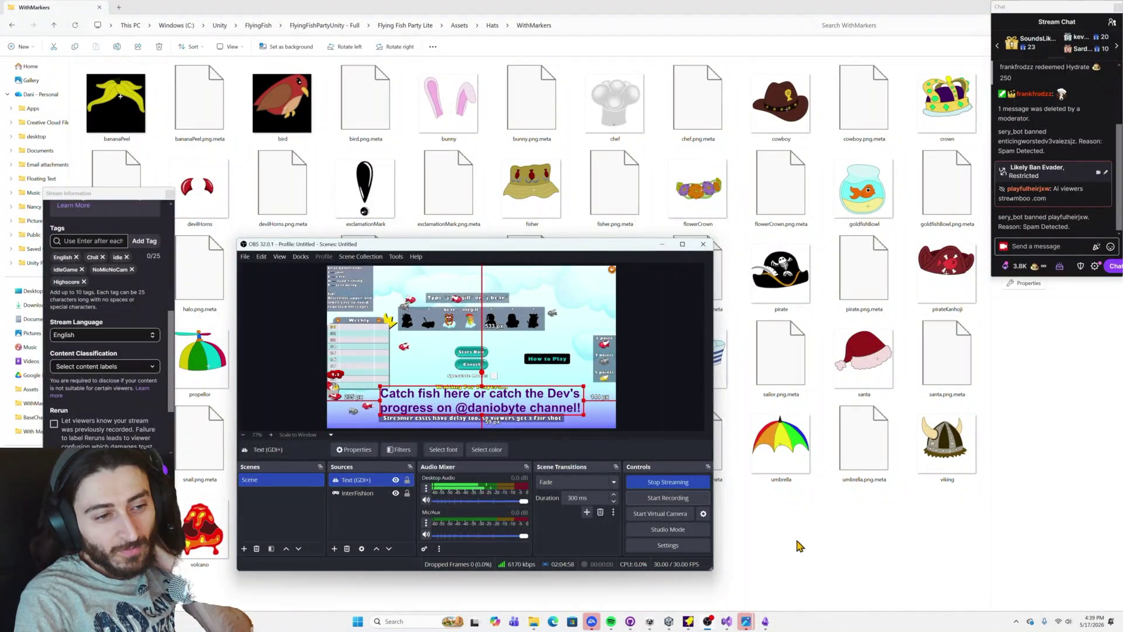
click(799, 545)
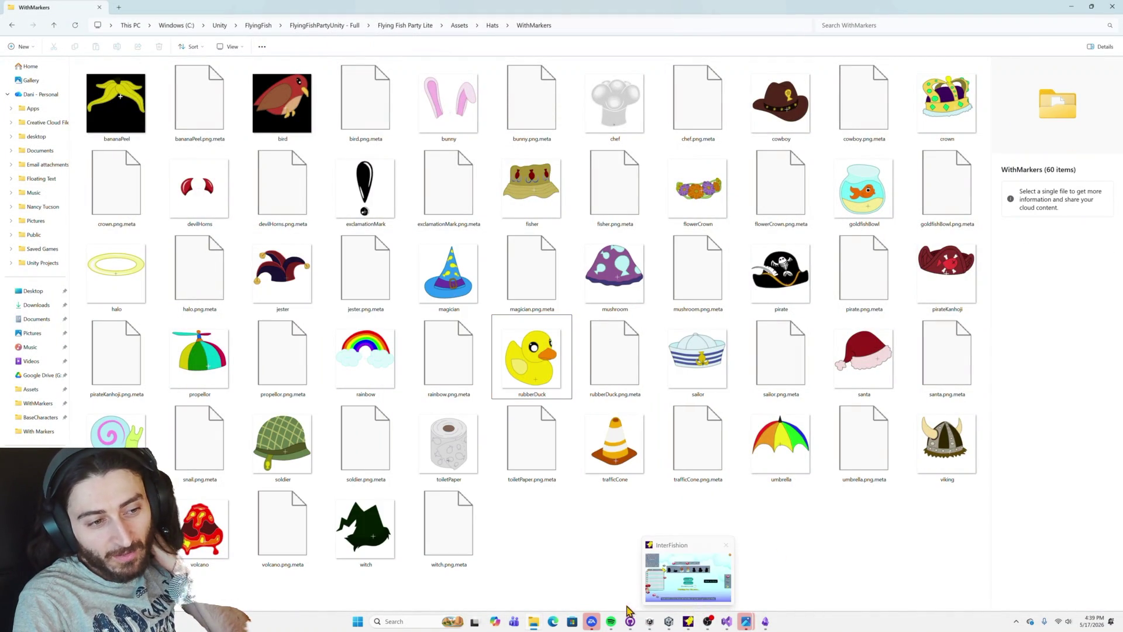
click(667, 561)
click(667, 560)
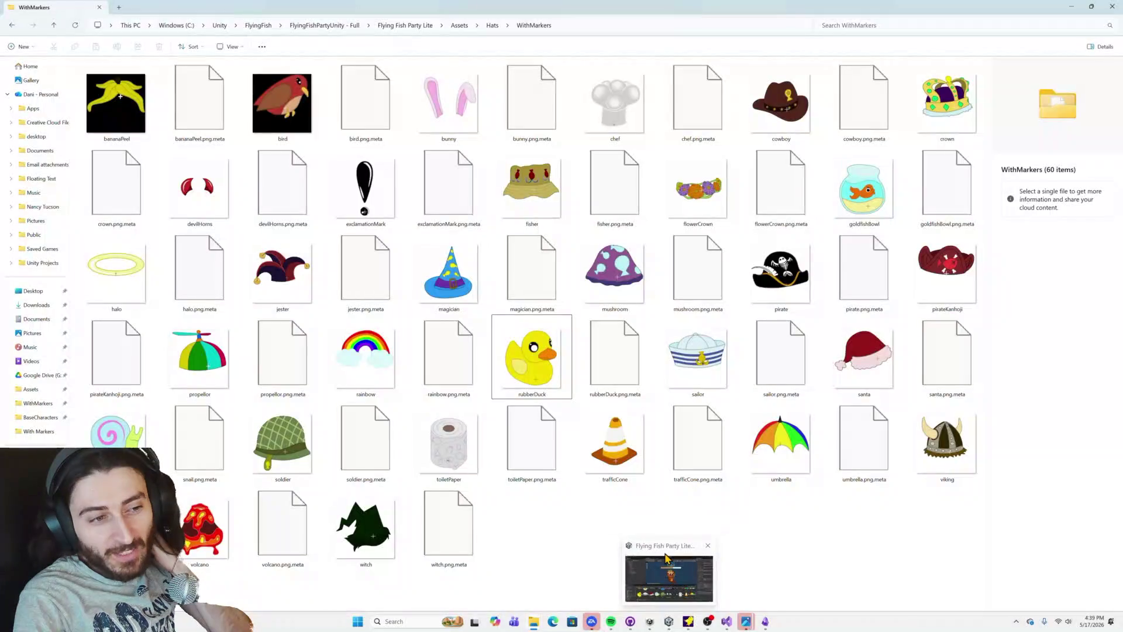
click(666, 558)
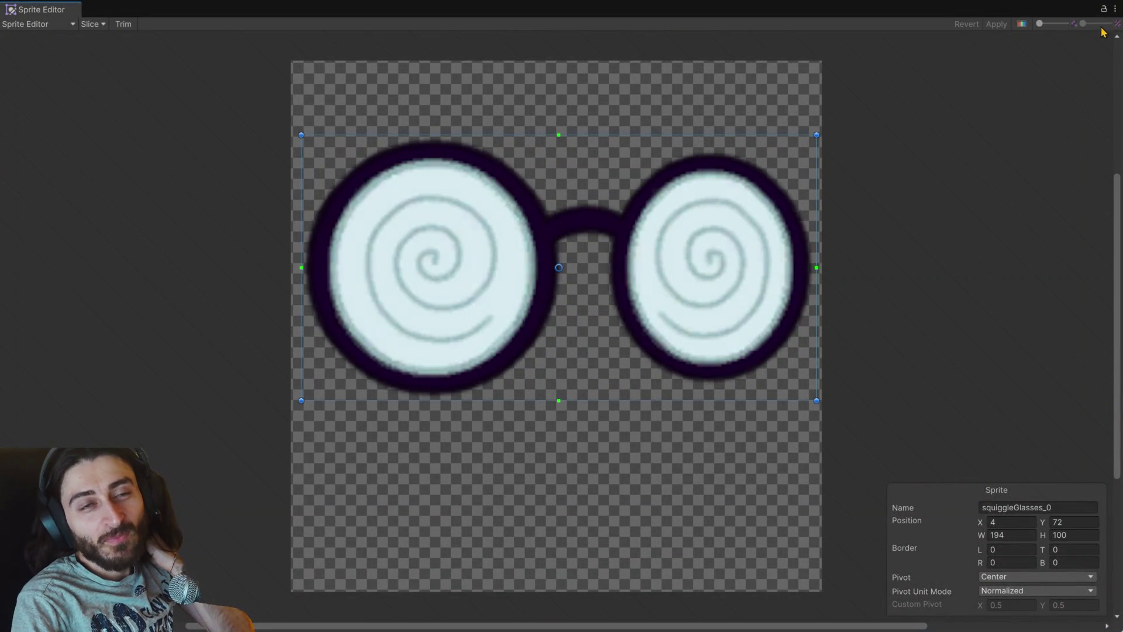
Step: Close the Sprite Editor and enter Play mode to reach the bear and mcgill lobby
click(1115, 9)
click(1079, 37)
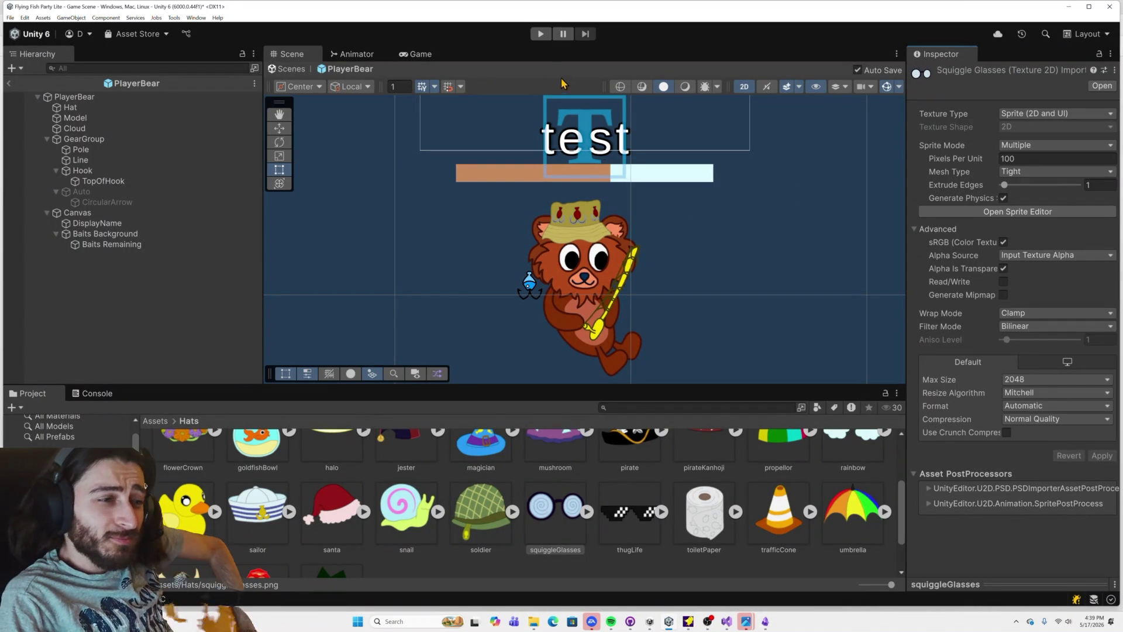
click(539, 35)
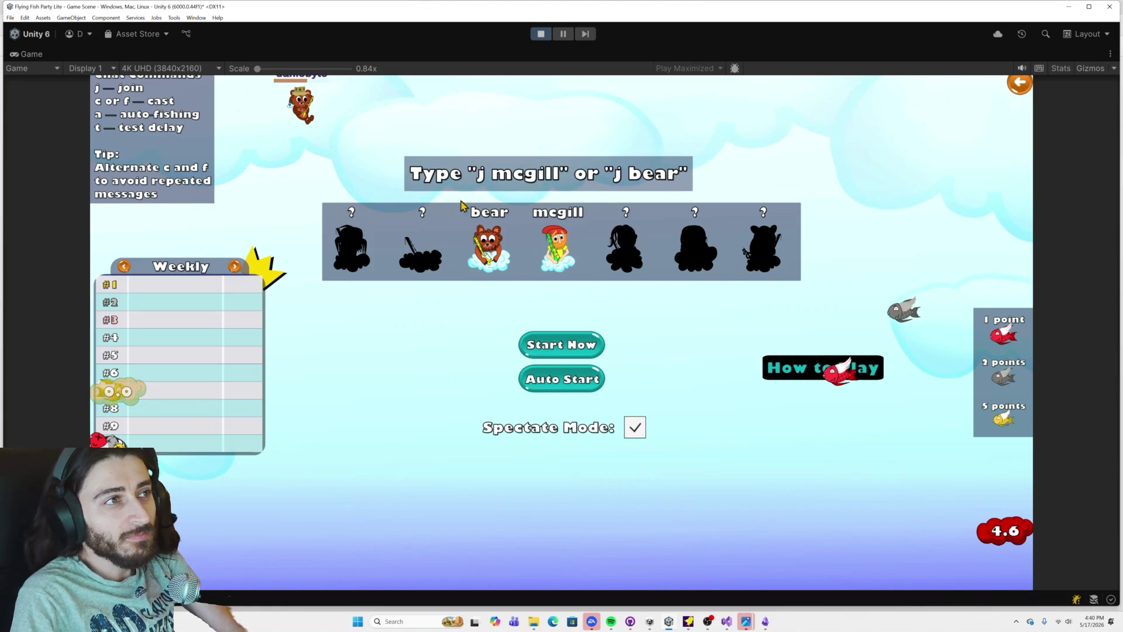
Step: Start the fishing round from the lobby with Start Now
scroll(263, 76, down, 1)
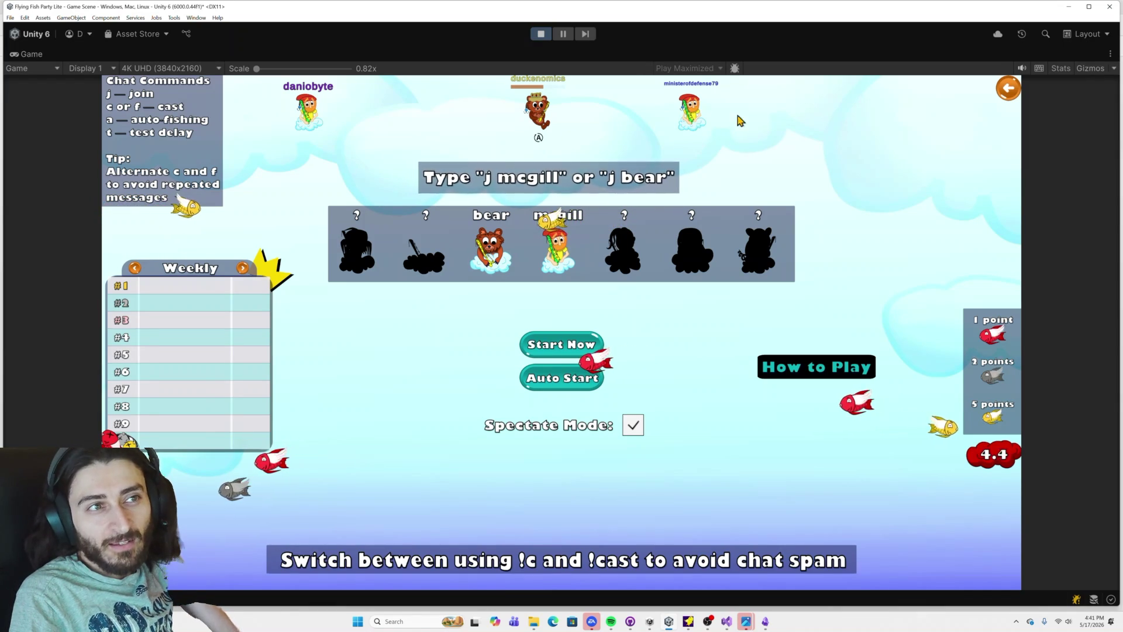
click(589, 348)
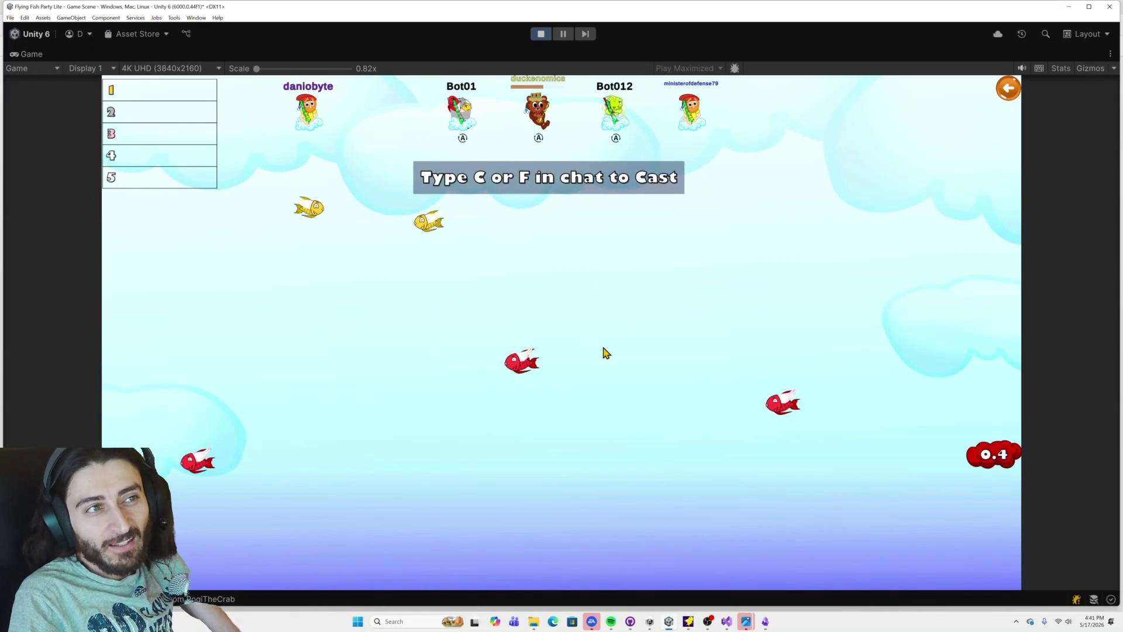
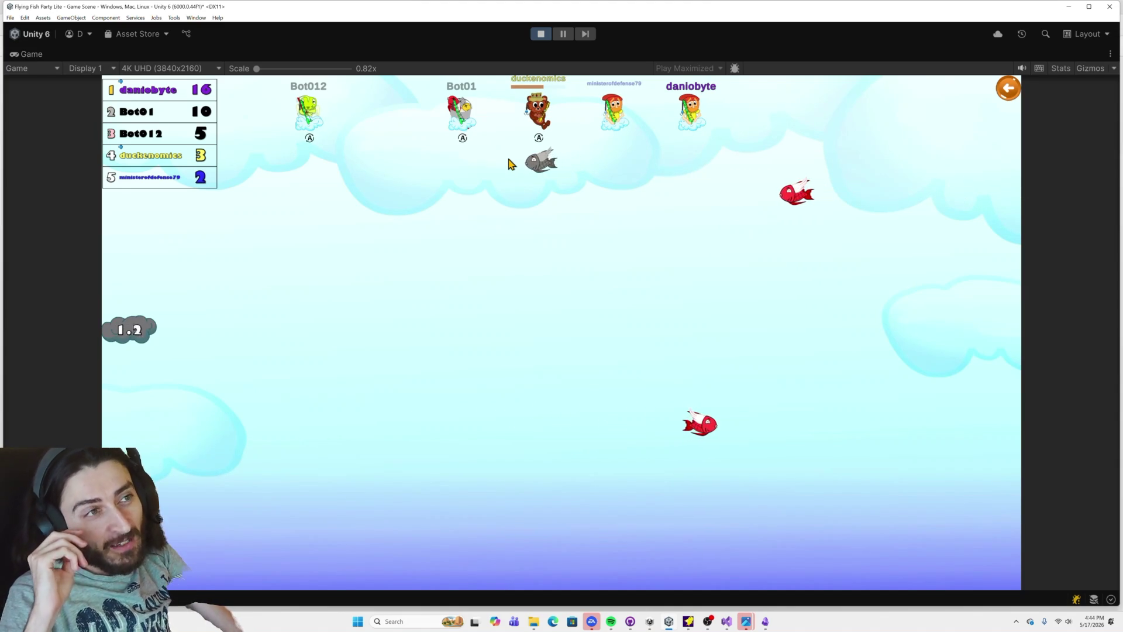
Step: Cast the line to catch a fish and keep playing until the round ends at score 17
key(space)
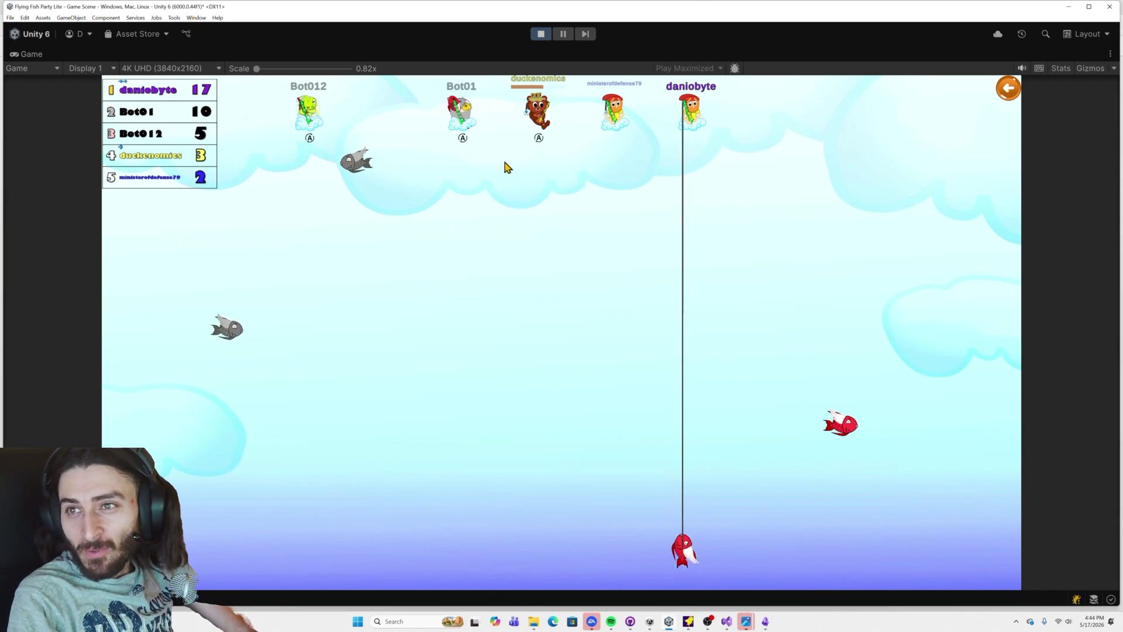
key(Left)
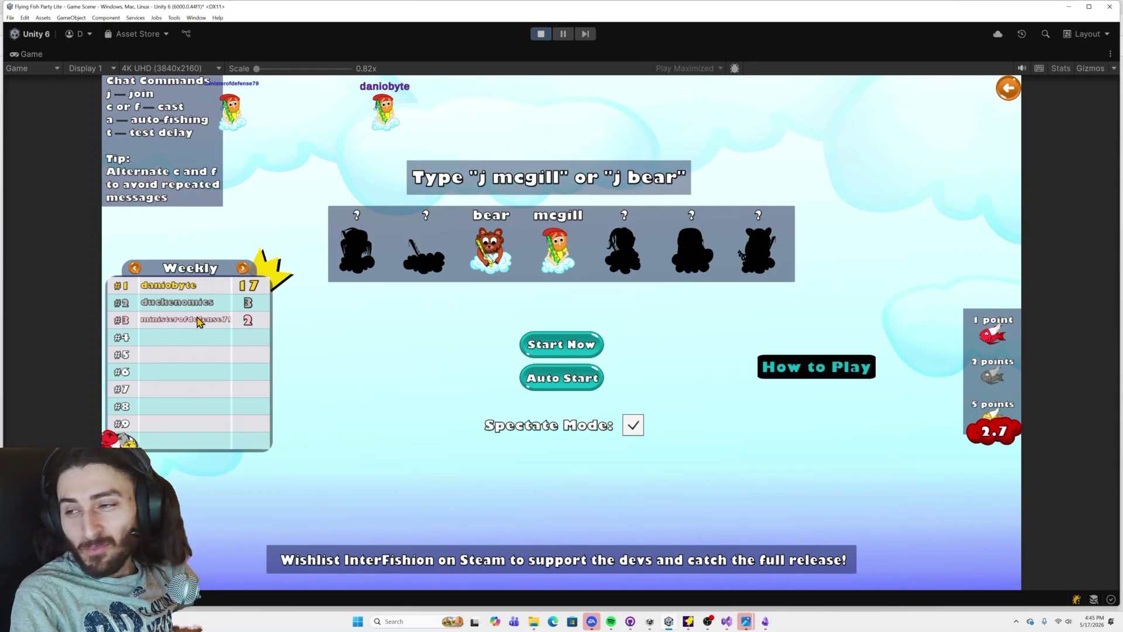
Step: Cycle the leaderboard from Weekly to Monthly to All time, then bring the WithMarkers Explorer window forward
click(243, 269)
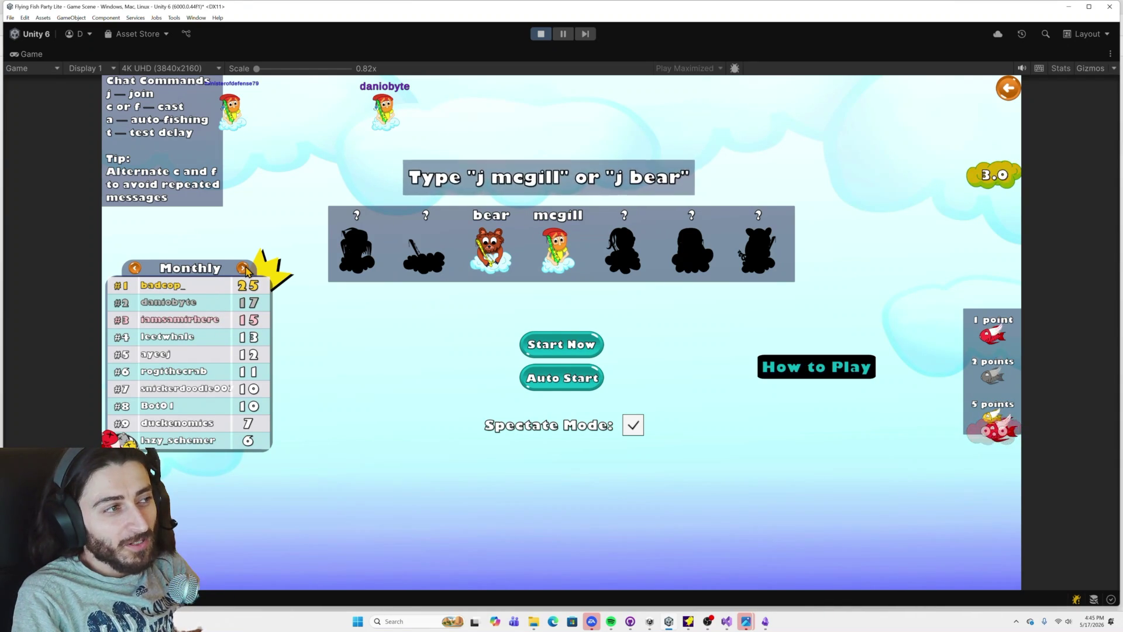
click(243, 269)
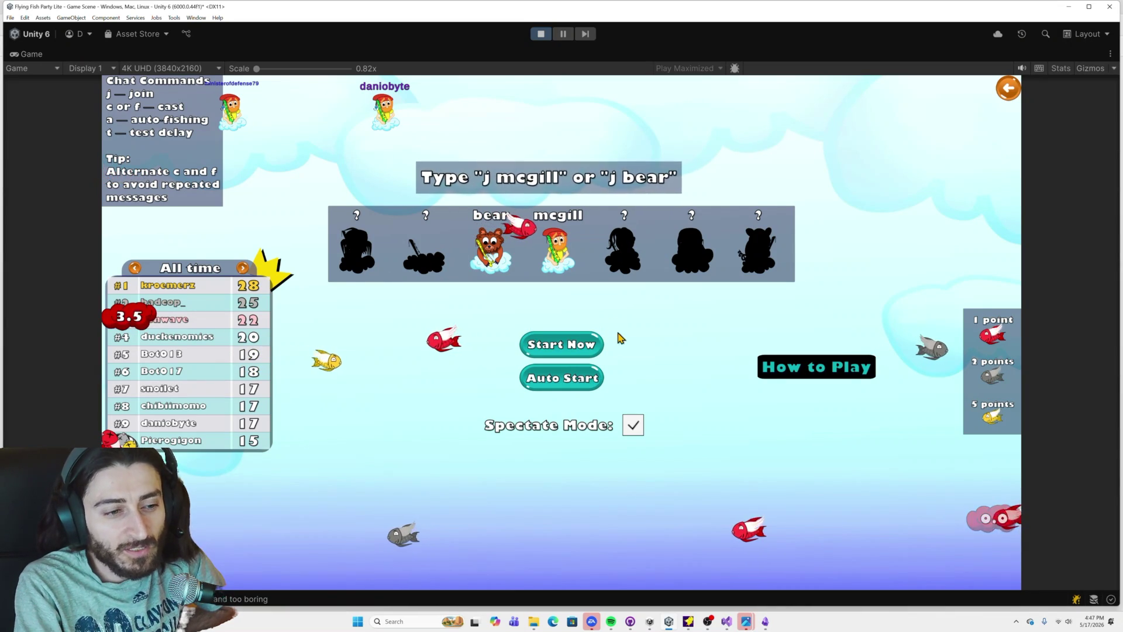
mouse_move(533, 621)
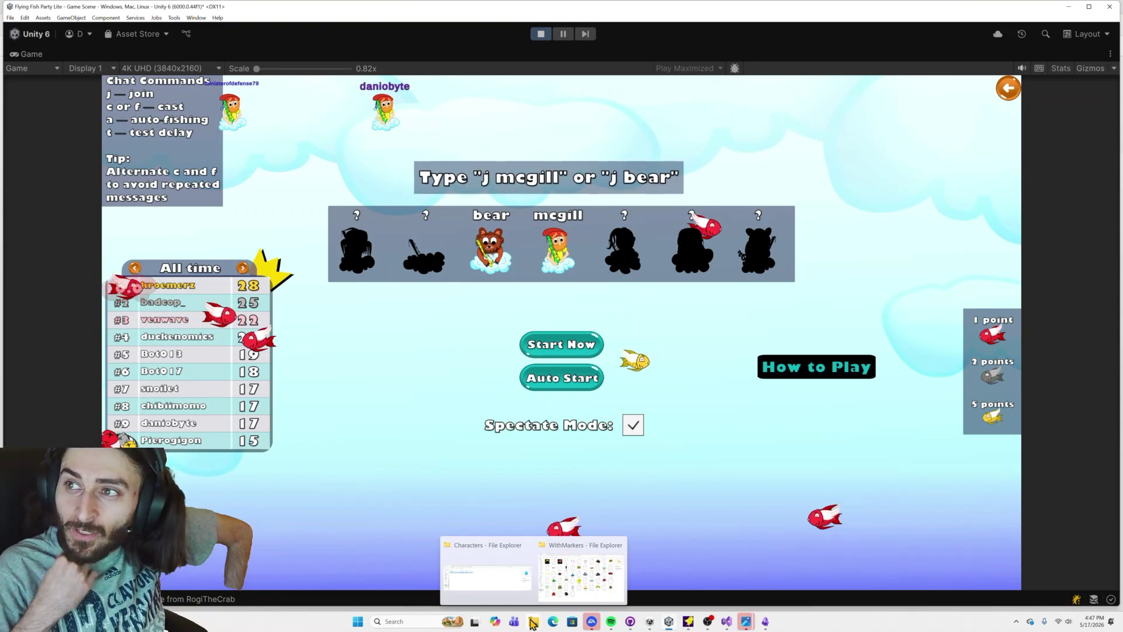
click(579, 574)
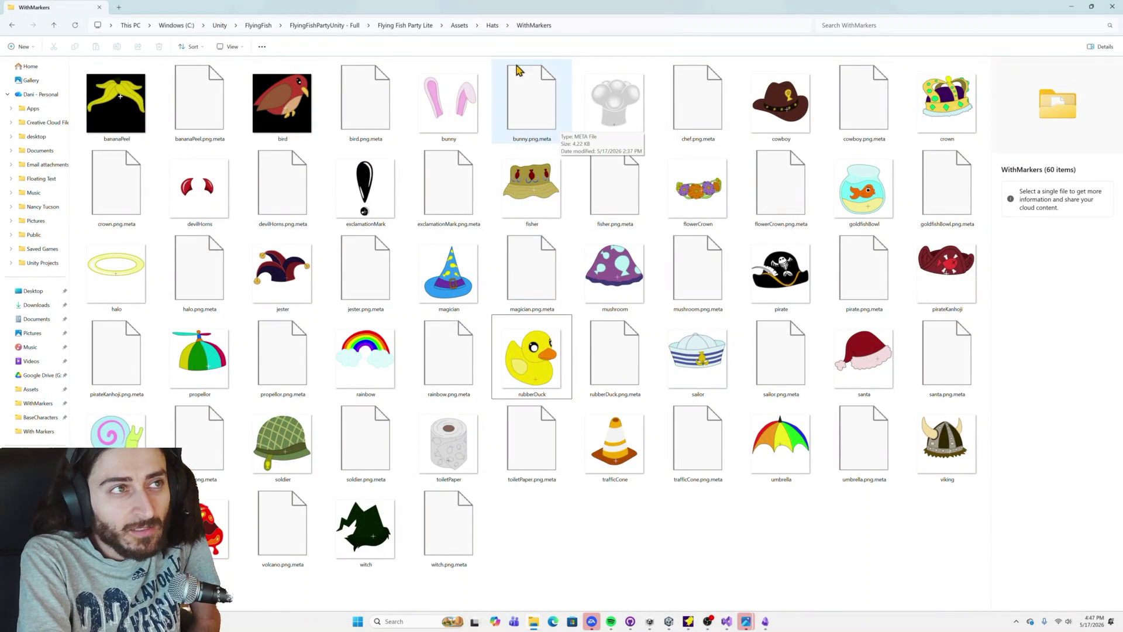
Step: Open Assets > BaseCharacters and preview the goat character image
click(459, 25)
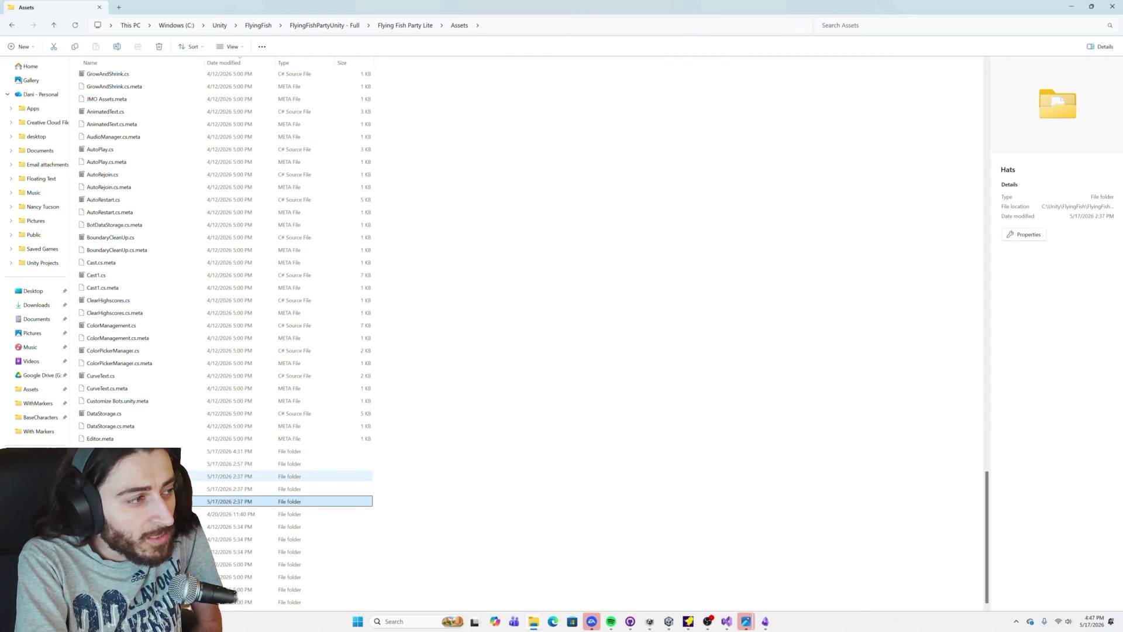
double_click(204, 476)
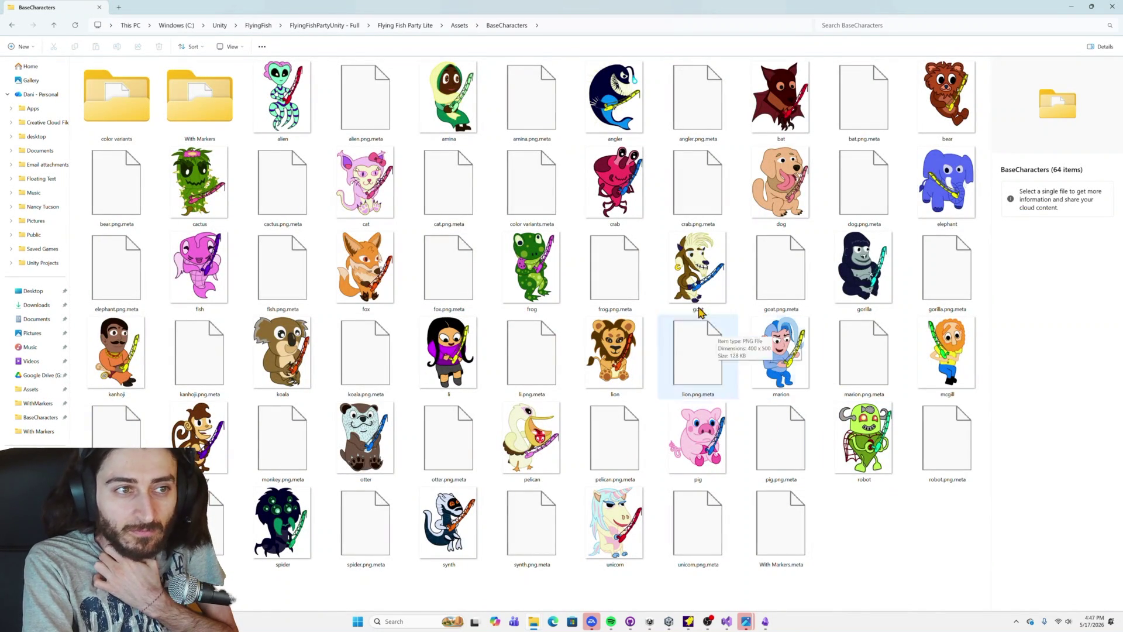
double_click(692, 272)
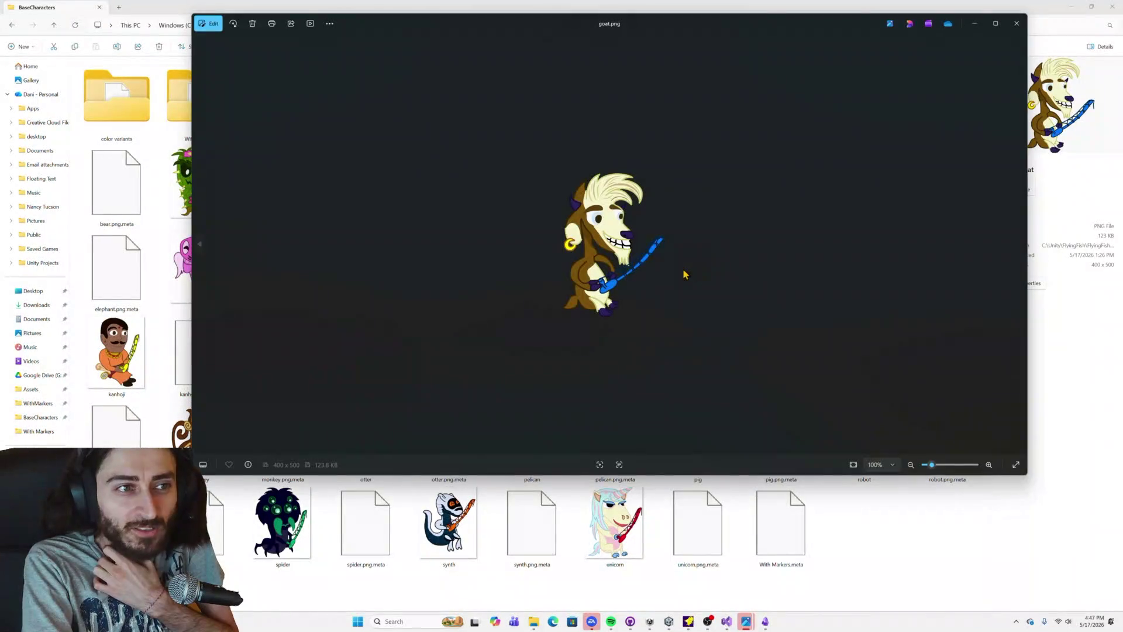
scroll(606, 269, up, 5)
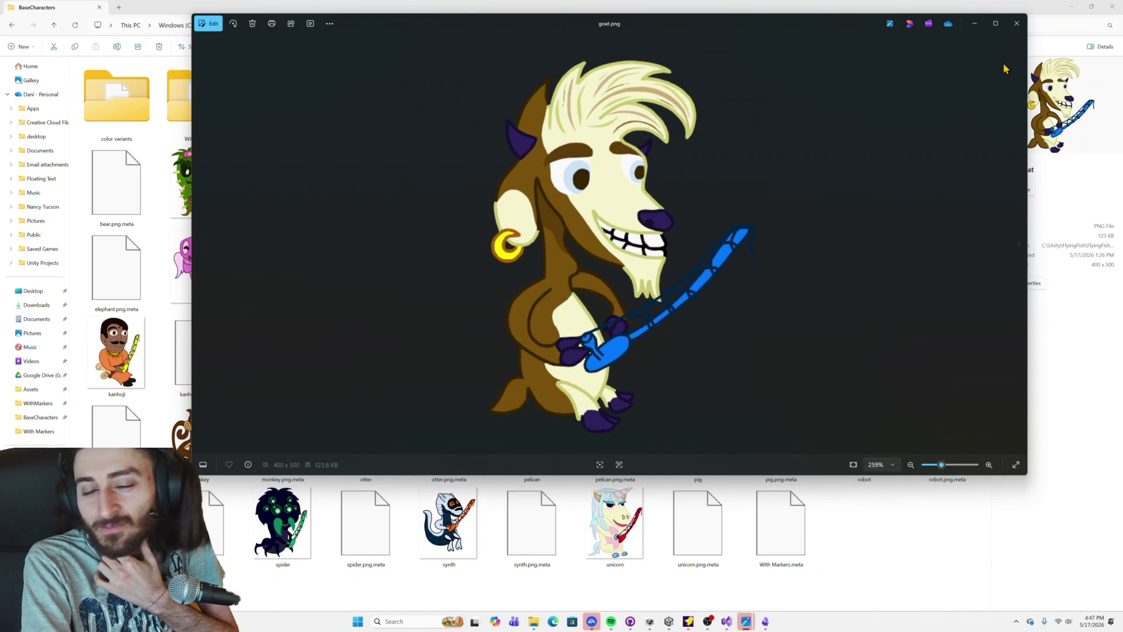
click(1016, 24)
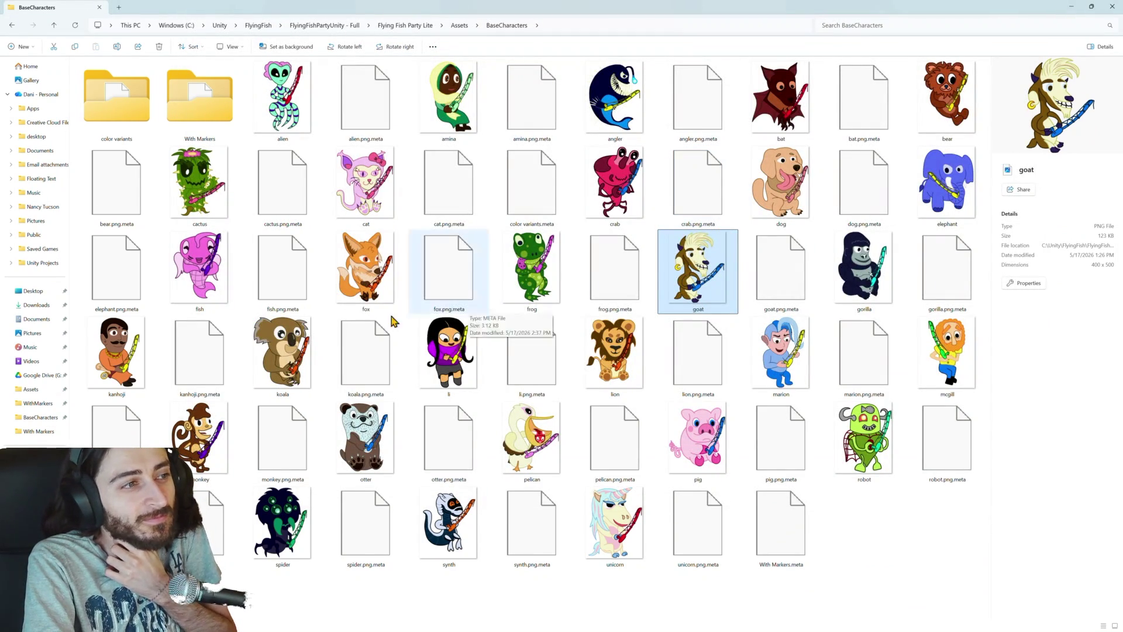
Step: Preview the koala and bat character images, then return to the Assets folder
double_click(288, 331)
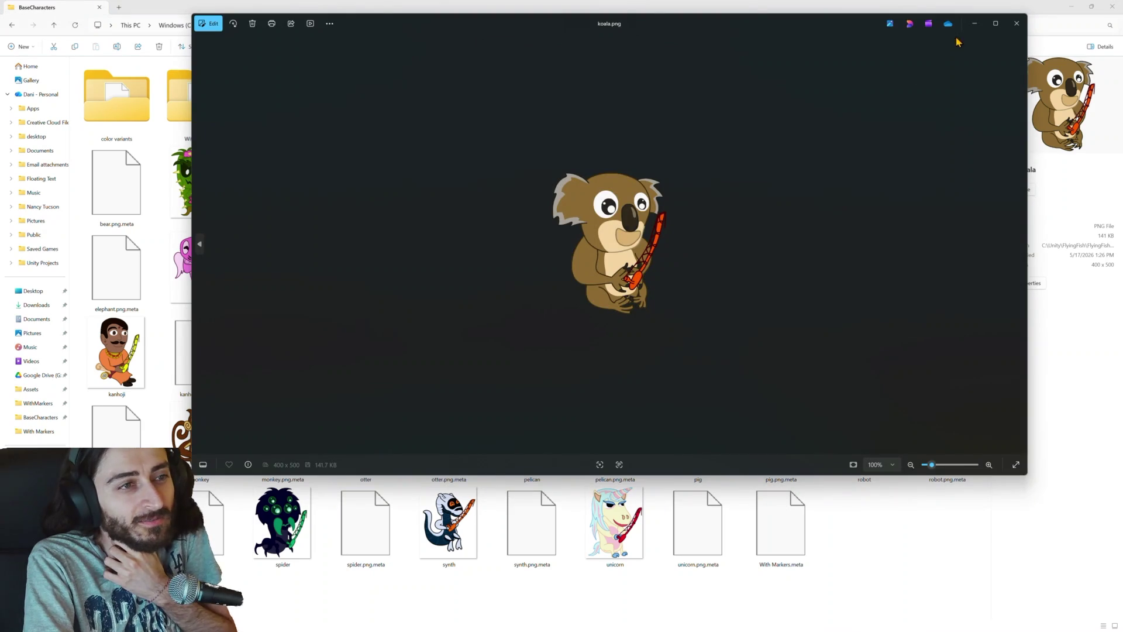
click(1016, 24)
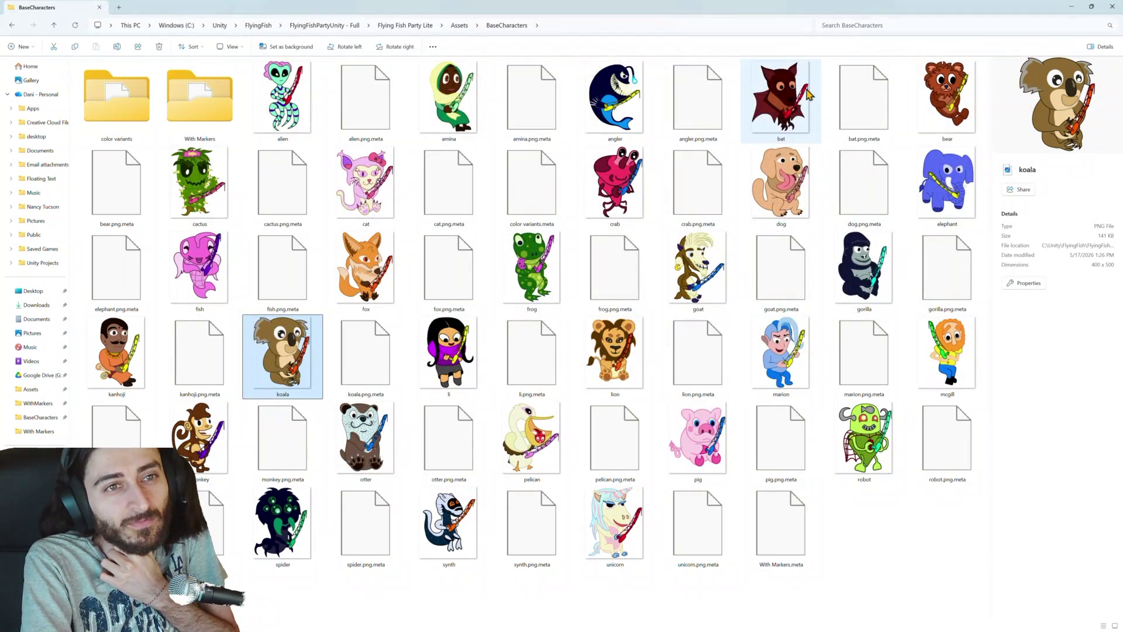
double_click(783, 100)
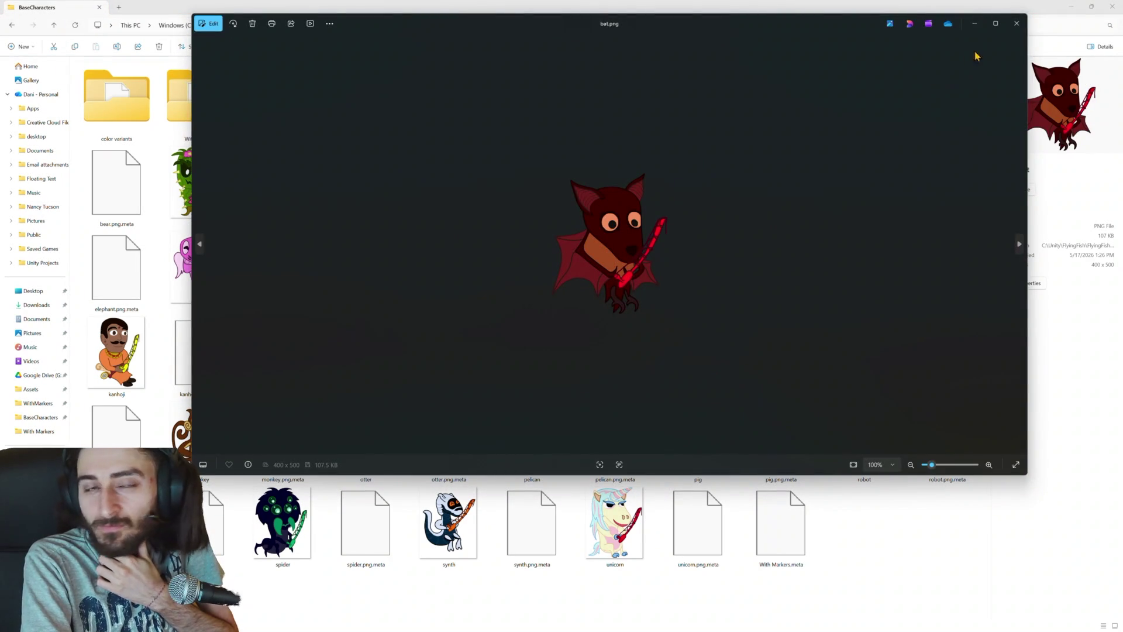
click(1015, 27)
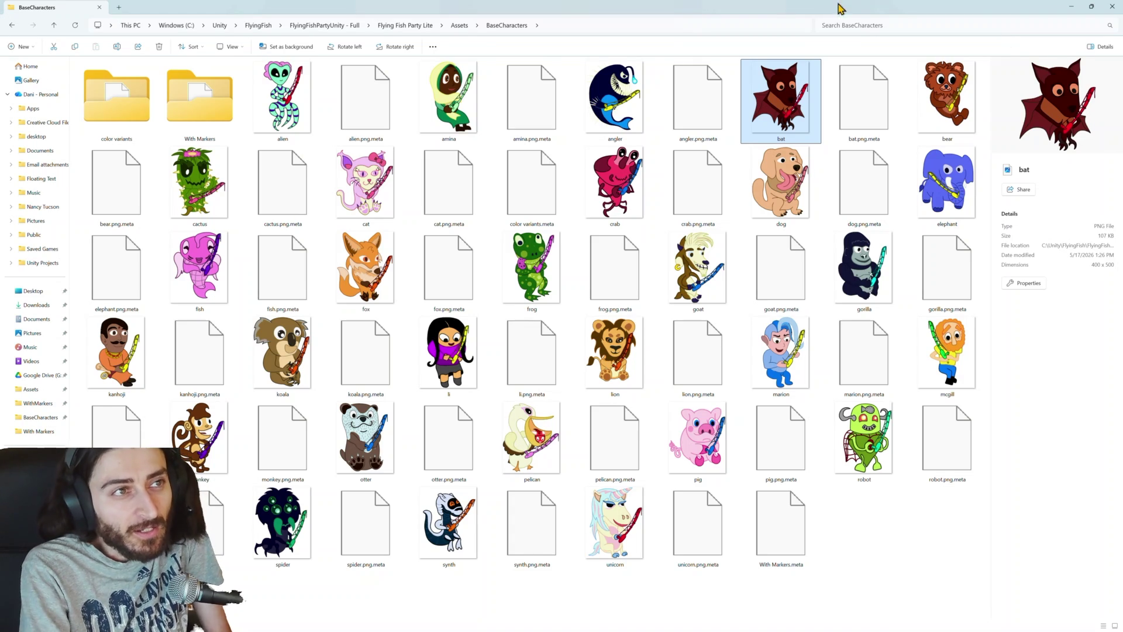
click(459, 26)
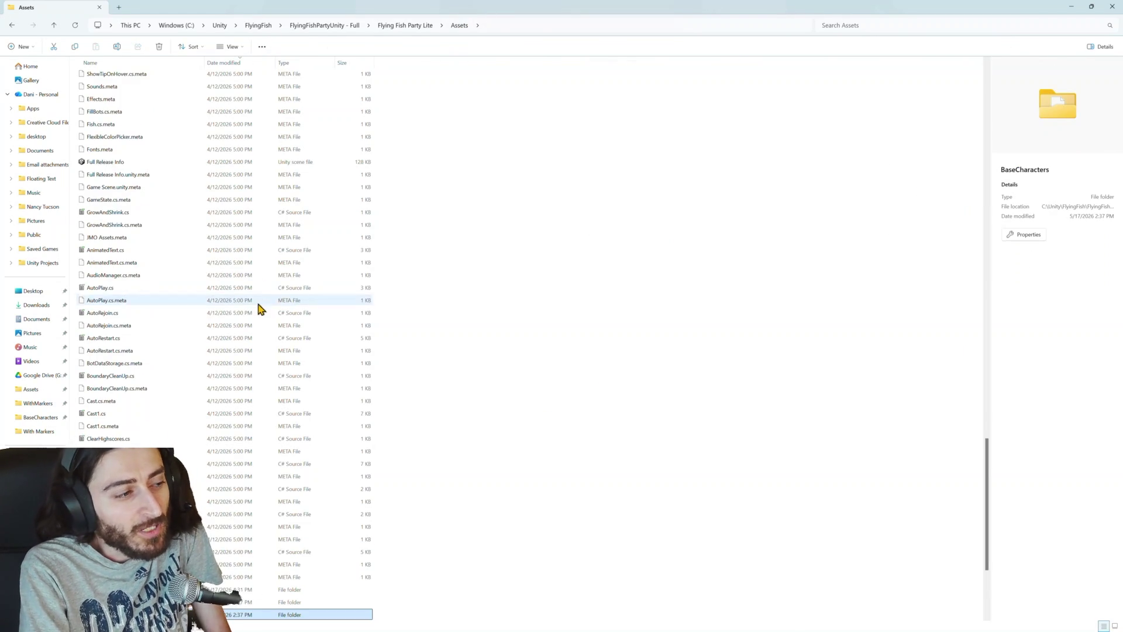
Step: Open the Clouds folder and preview the skateboard and basketball cloud images
scroll(261, 308, down, 2)
double_click(264, 551)
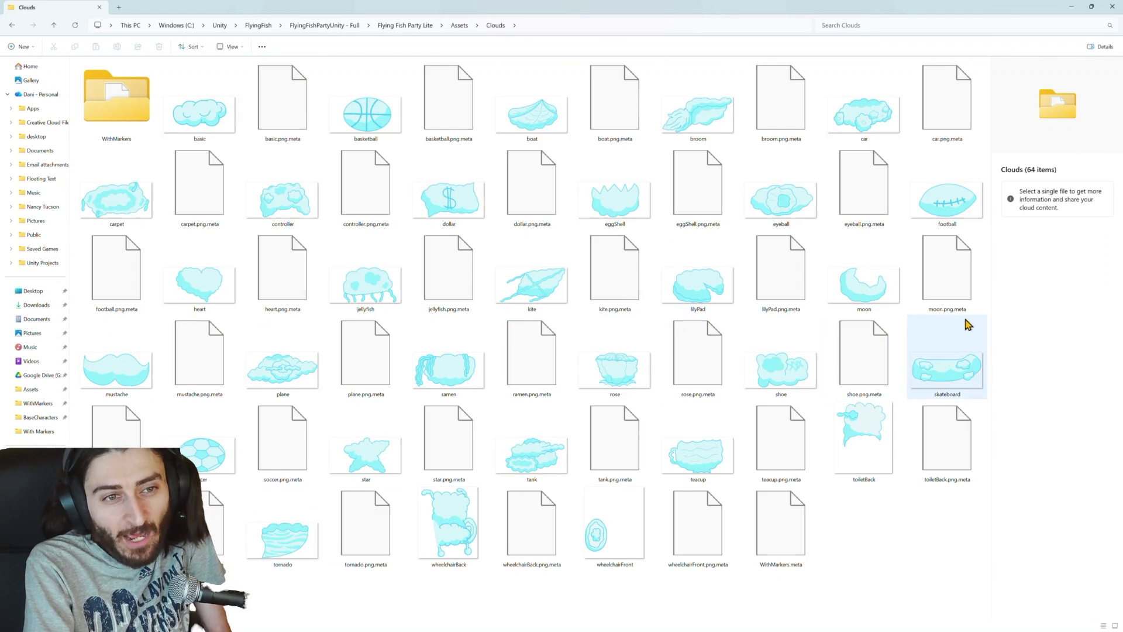
double_click(943, 358)
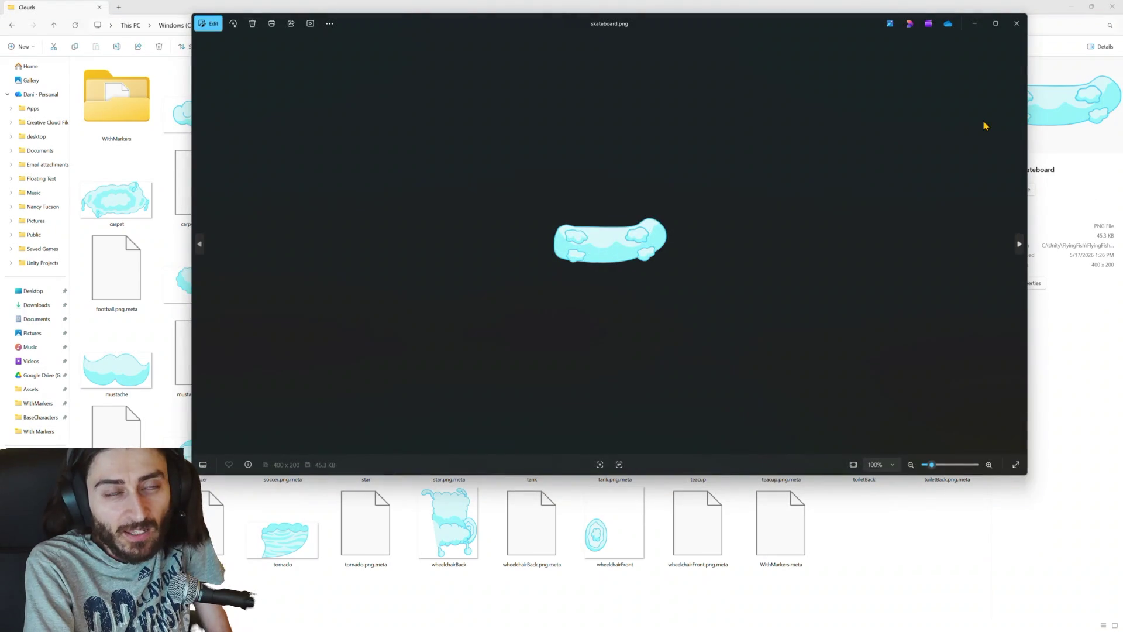
click(1017, 24)
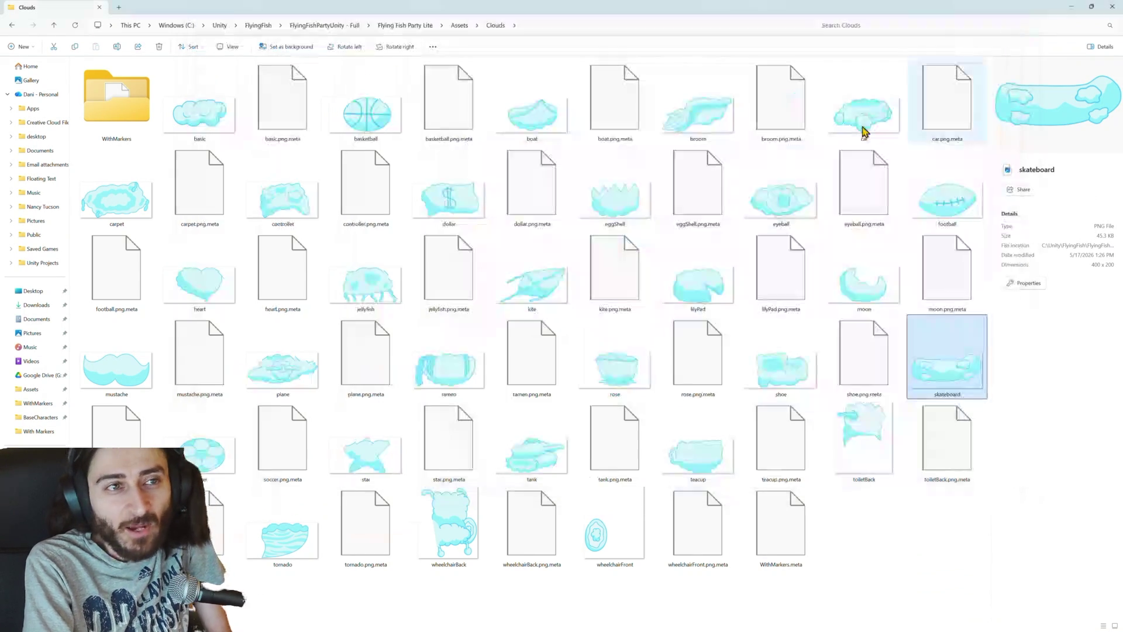
double_click(368, 111)
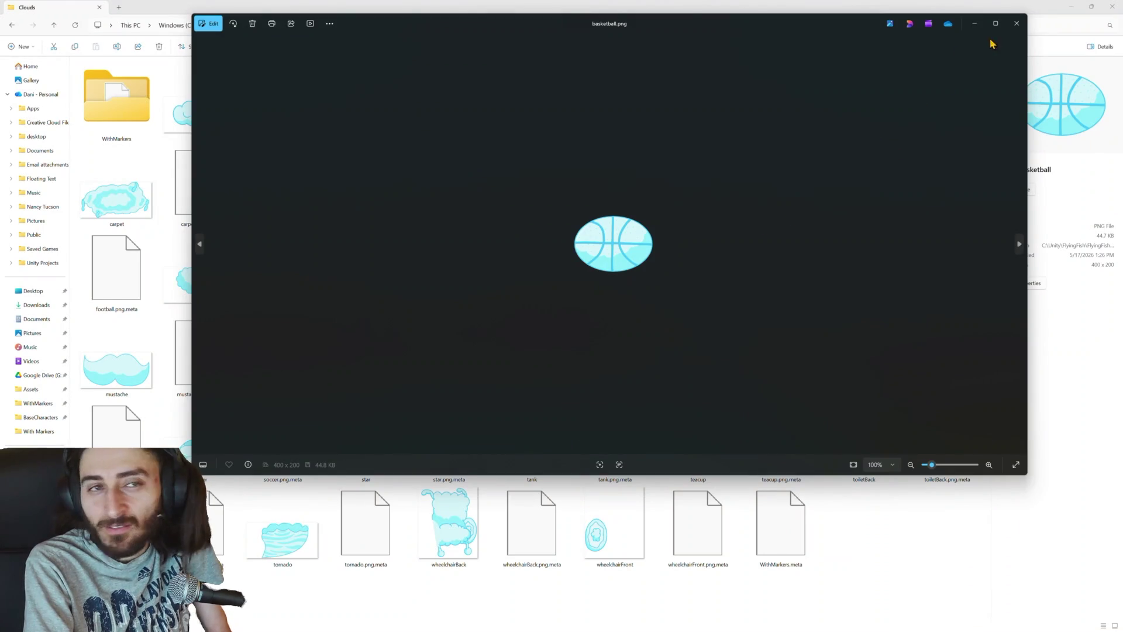
click(1017, 24)
Step: Preview the tank cloud image, minimise Explorer, and leave the game lobby for the main menu
double_click(538, 466)
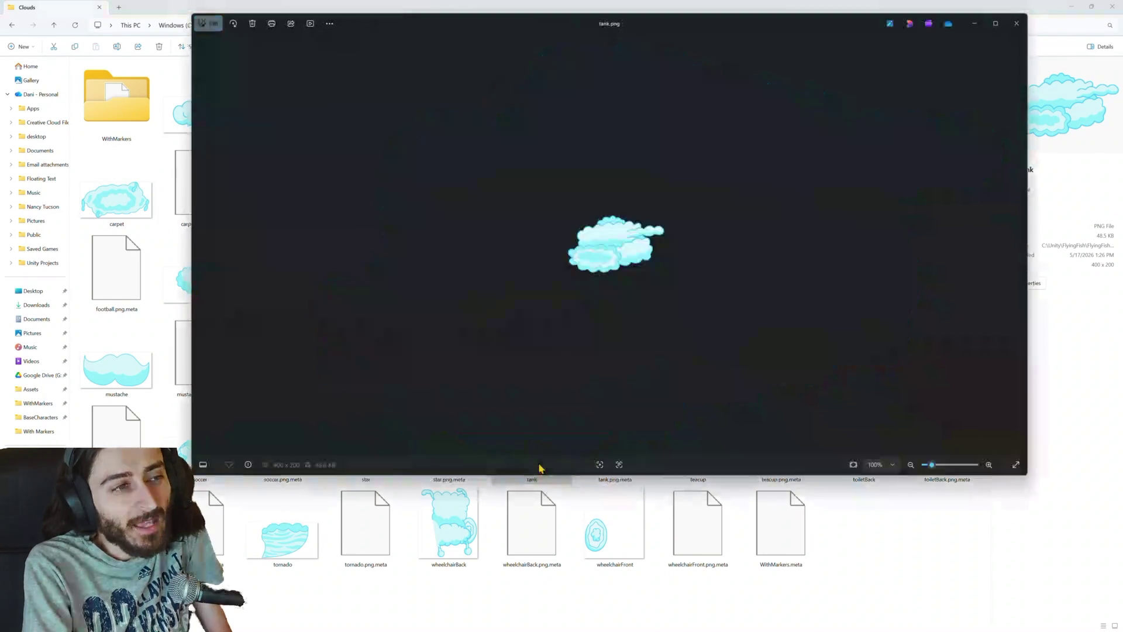
click(1017, 27)
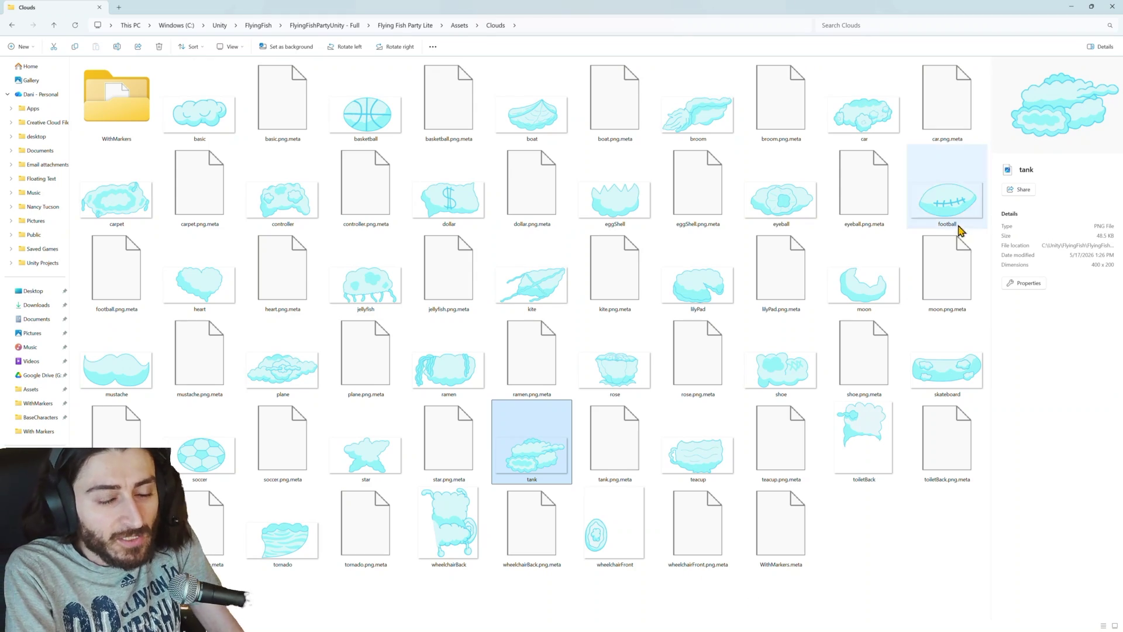
click(1073, 9)
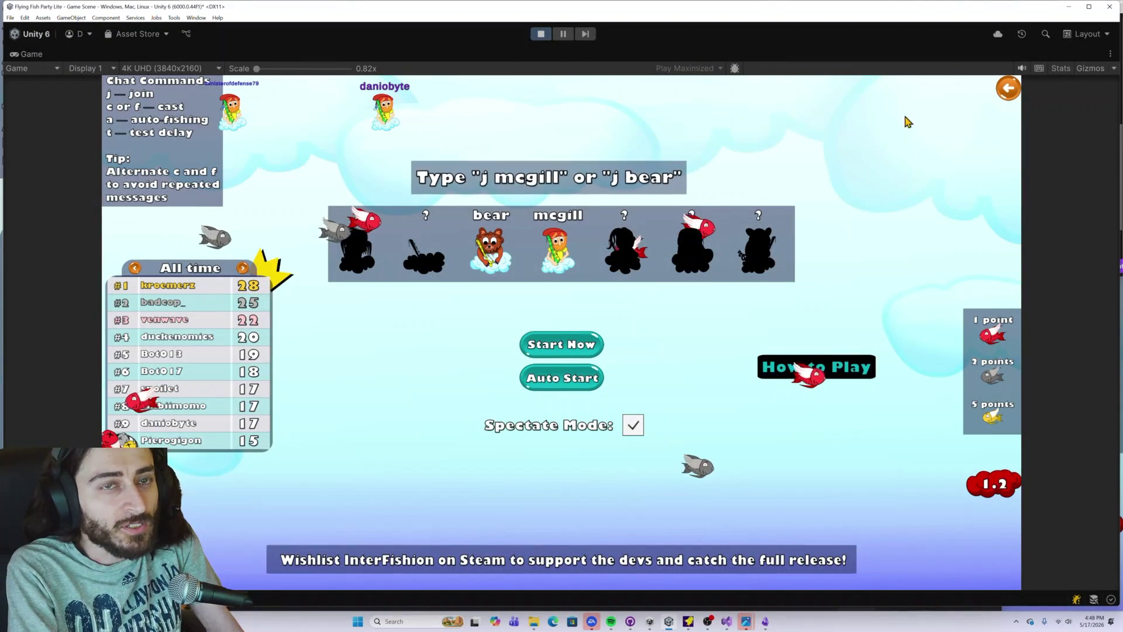
click(1007, 88)
Step: Visit the game's Settings screen, return through the lobby to the main menu, and stop Play mode
click(116, 89)
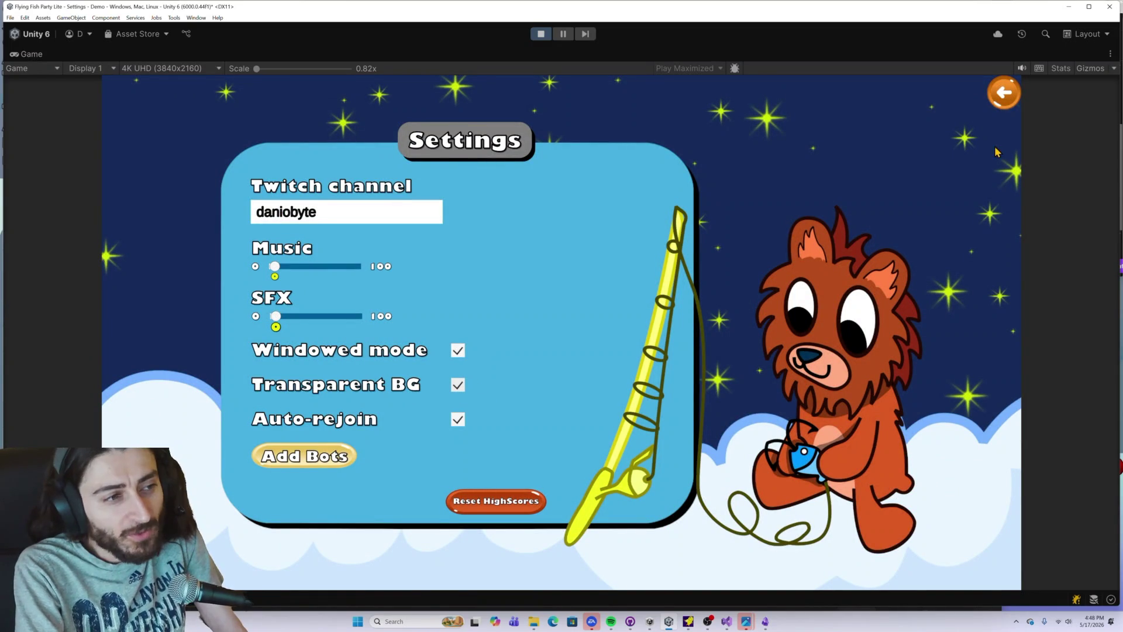
click(1005, 93)
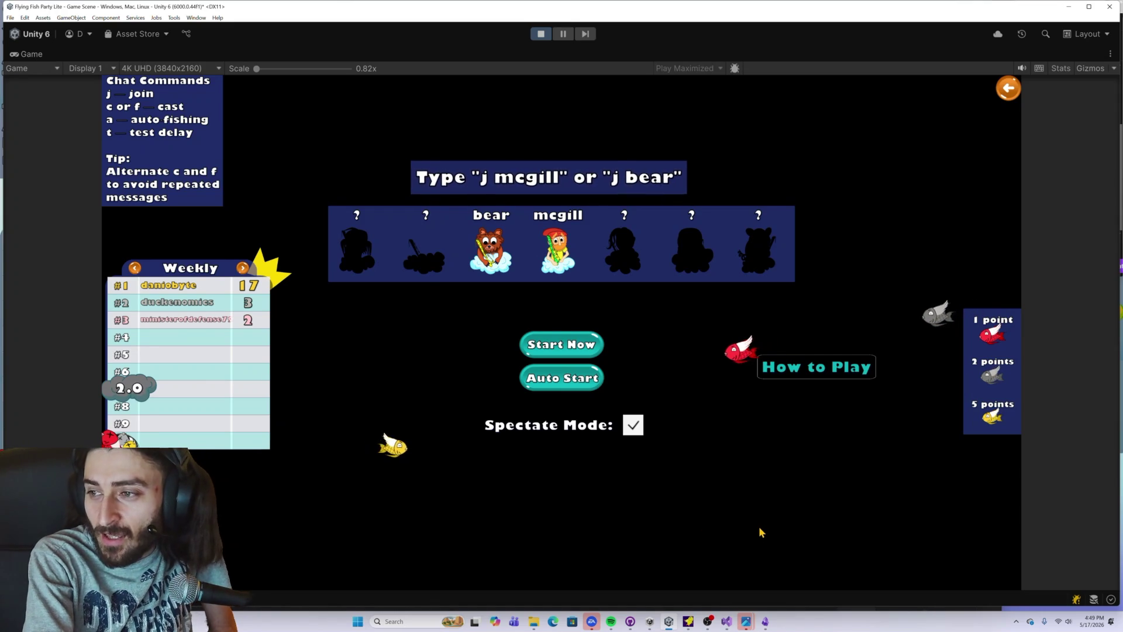
click(1004, 88)
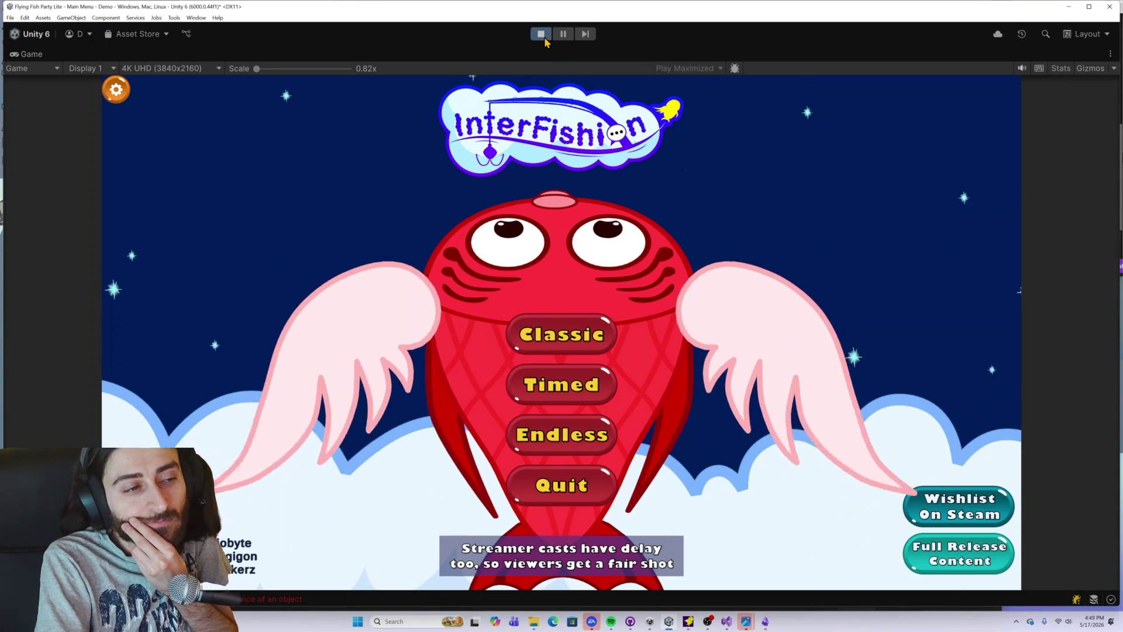
click(540, 36)
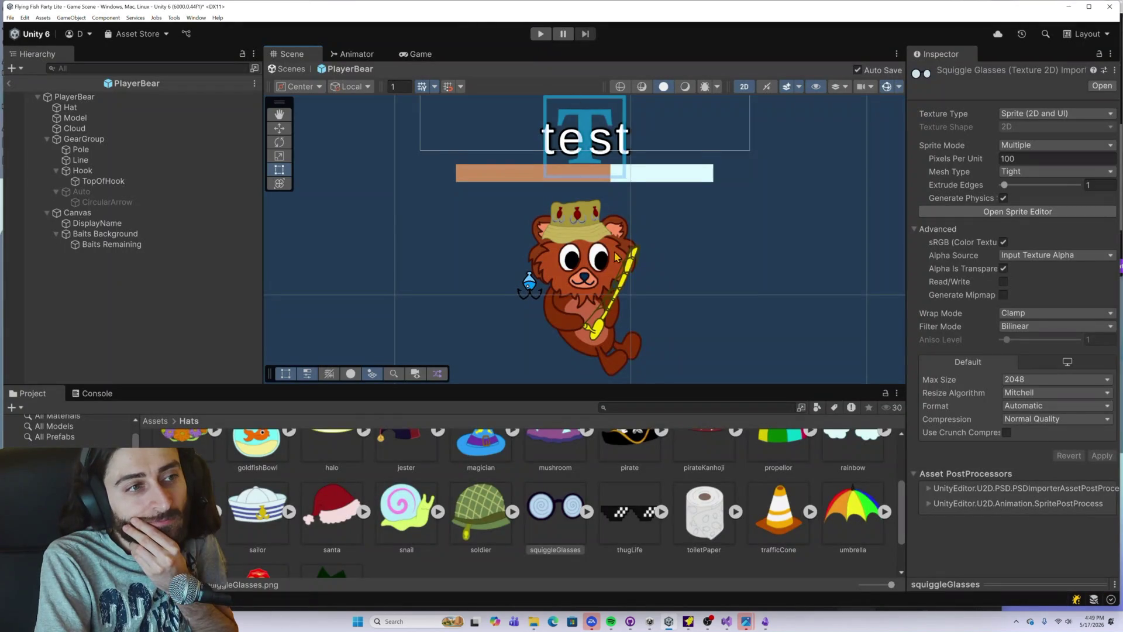
Step: Inspect the thugLife and toiletPaper hat textures' import settings, then bring the Clouds Explorer window forward
scroll(611, 256, down, 1)
scroll(601, 273, down, 1)
scroll(629, 523, down, 1)
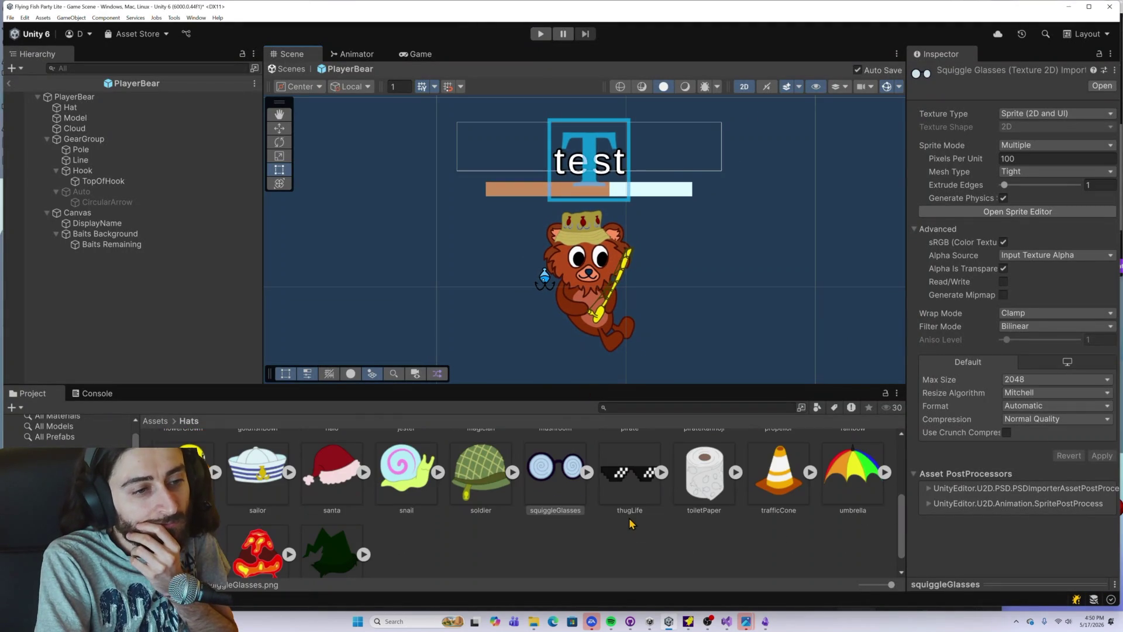
click(640, 493)
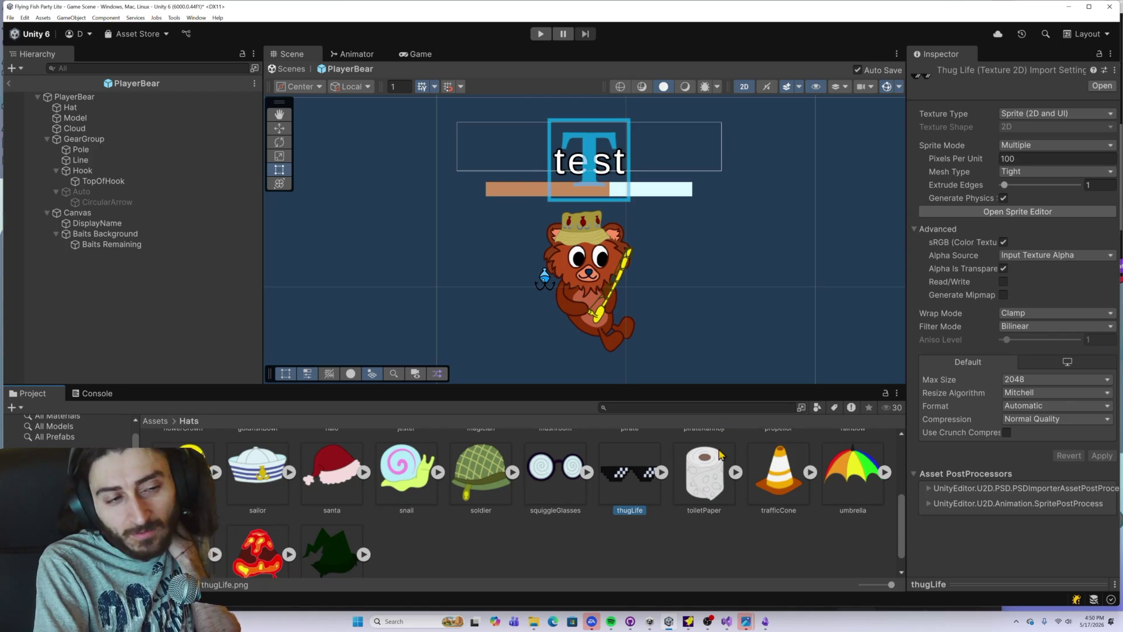
click(696, 474)
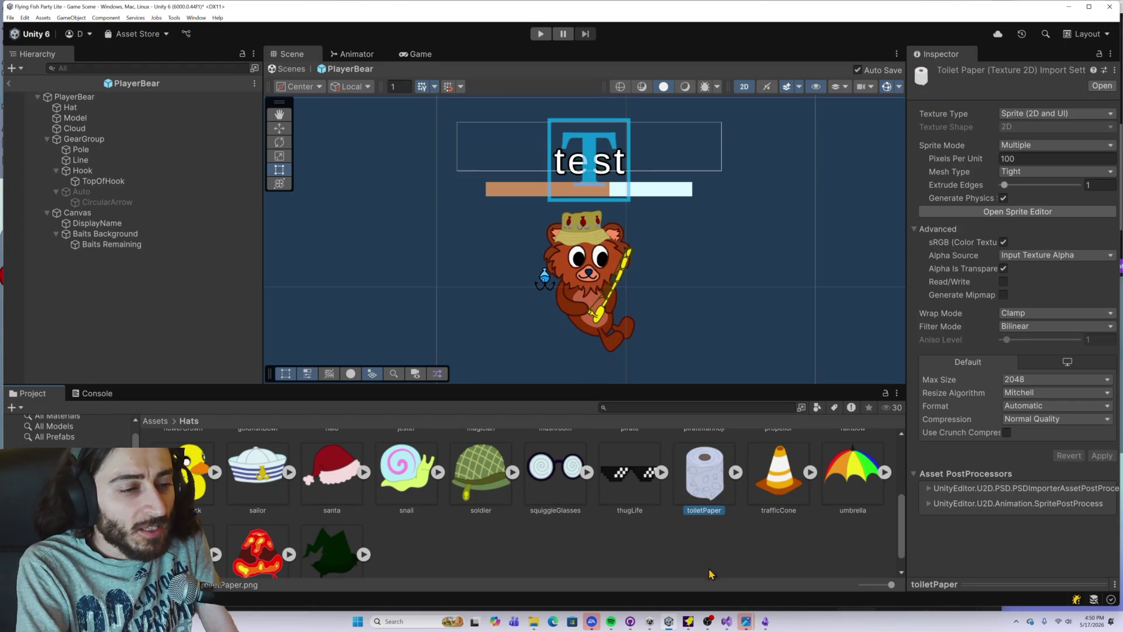
mouse_move(535, 618)
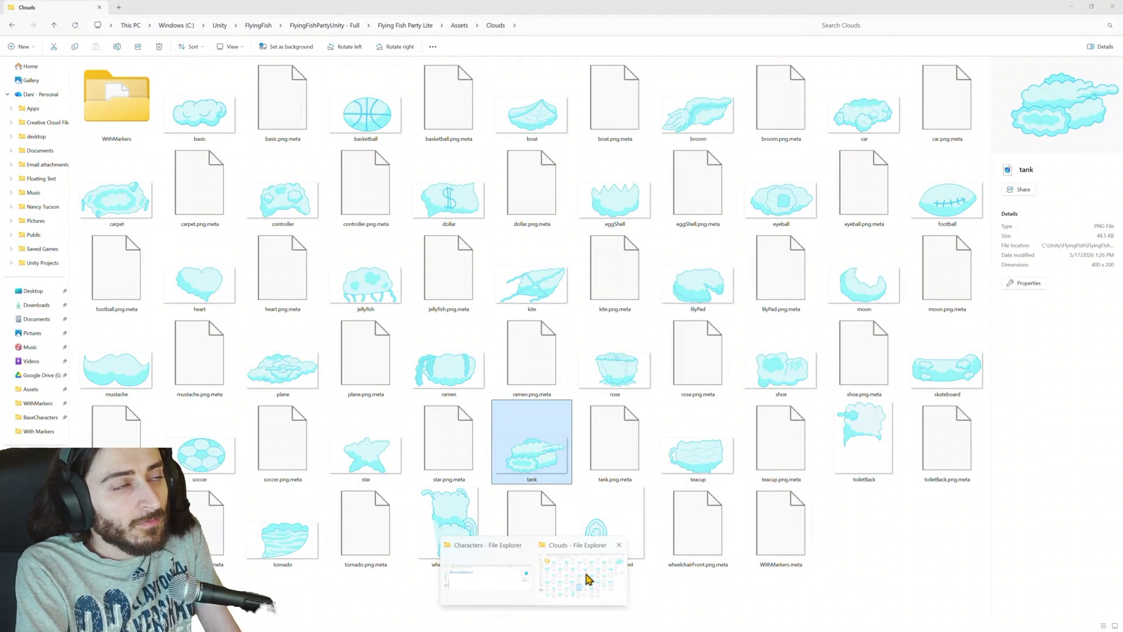
click(587, 580)
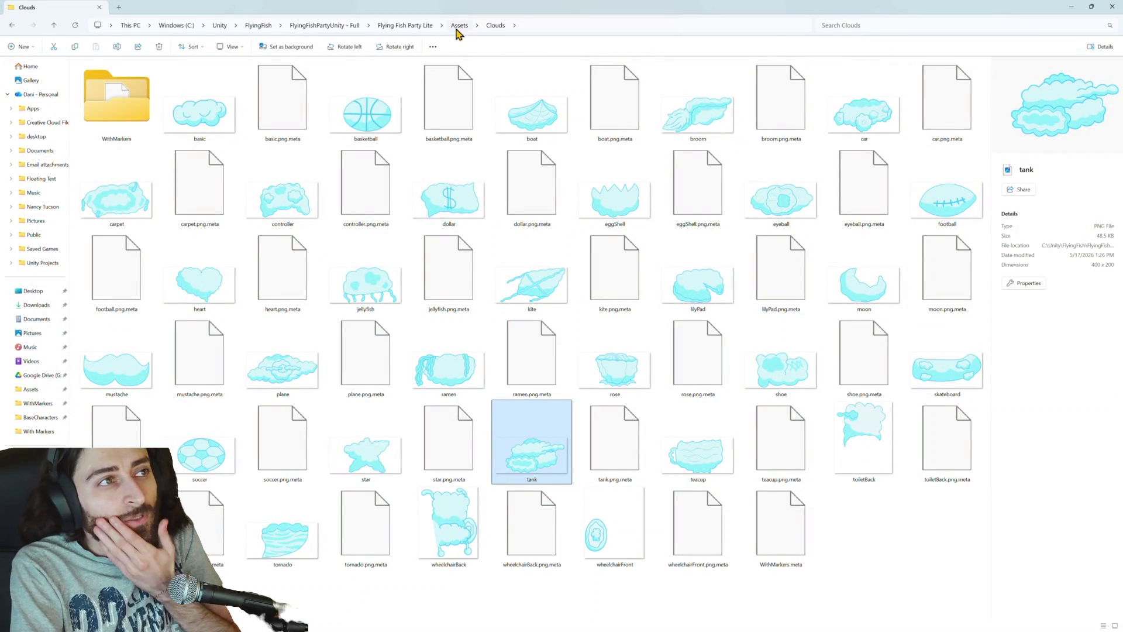
Step: Navigate Explorer to Assets > Hats > WithMarkers for reference, then switch back to Unity
click(457, 26)
scroll(202, 387, down, 3)
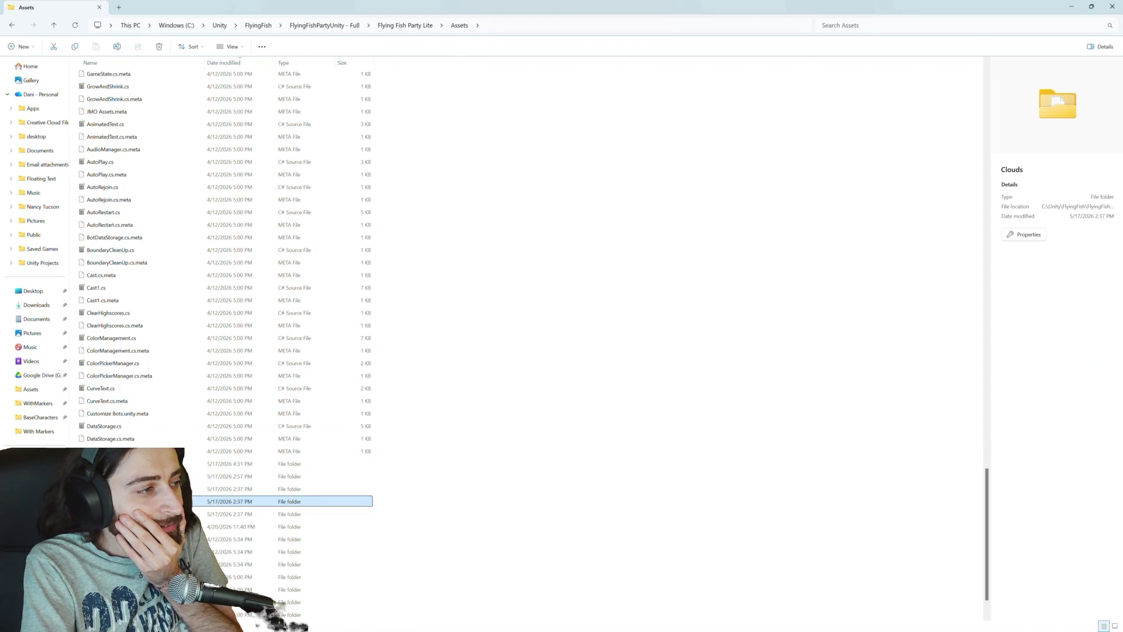
double_click(146, 514)
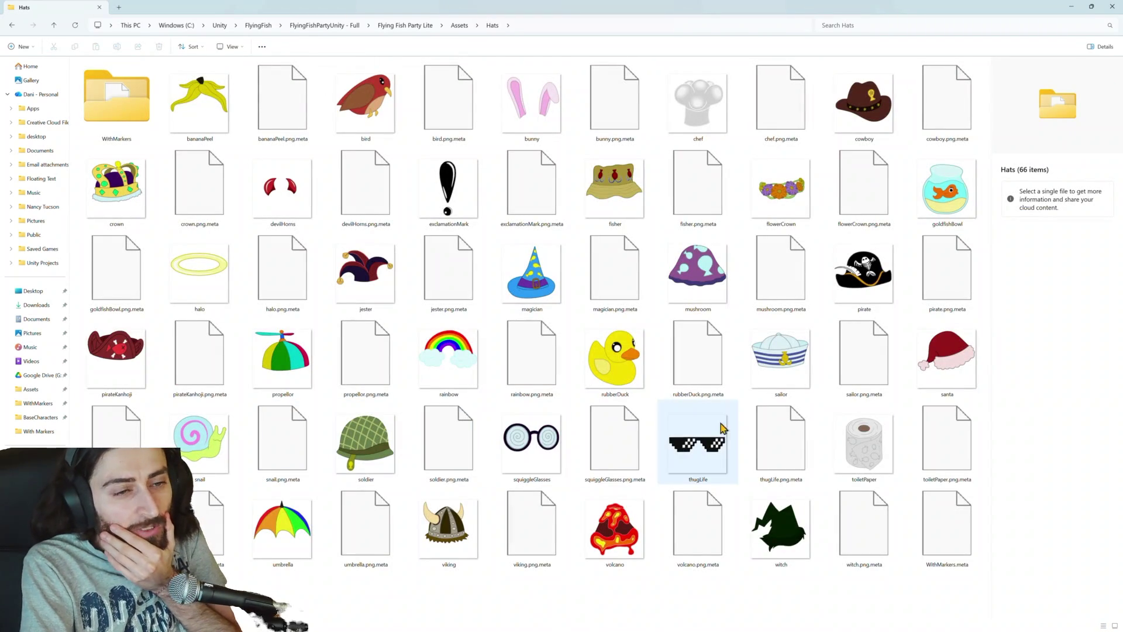
double_click(141, 105)
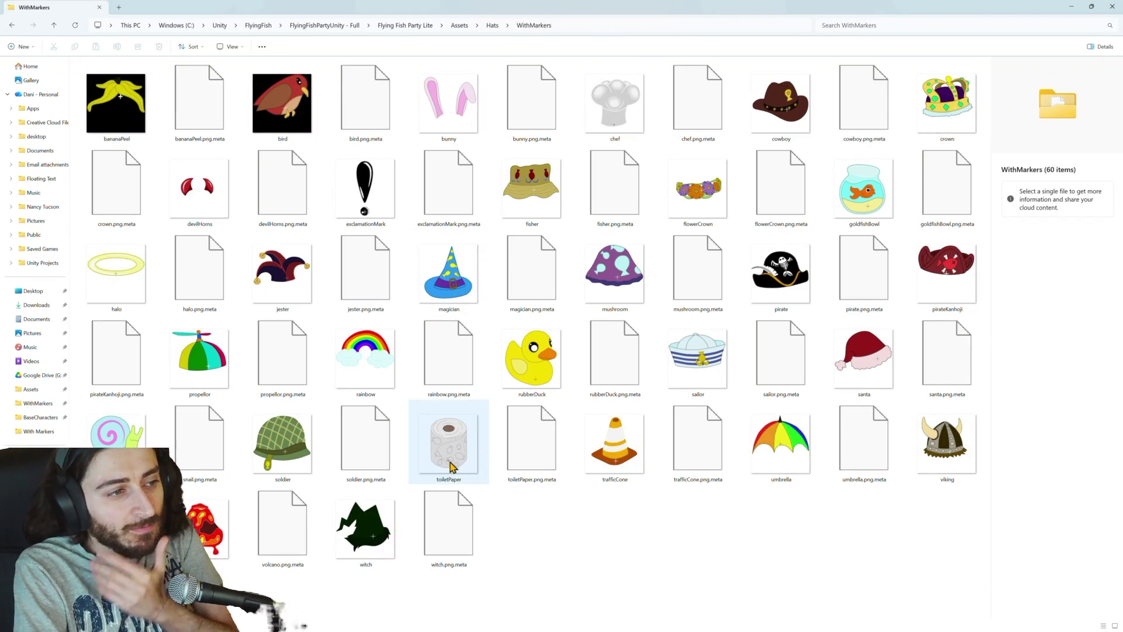
key(alt+Tab)
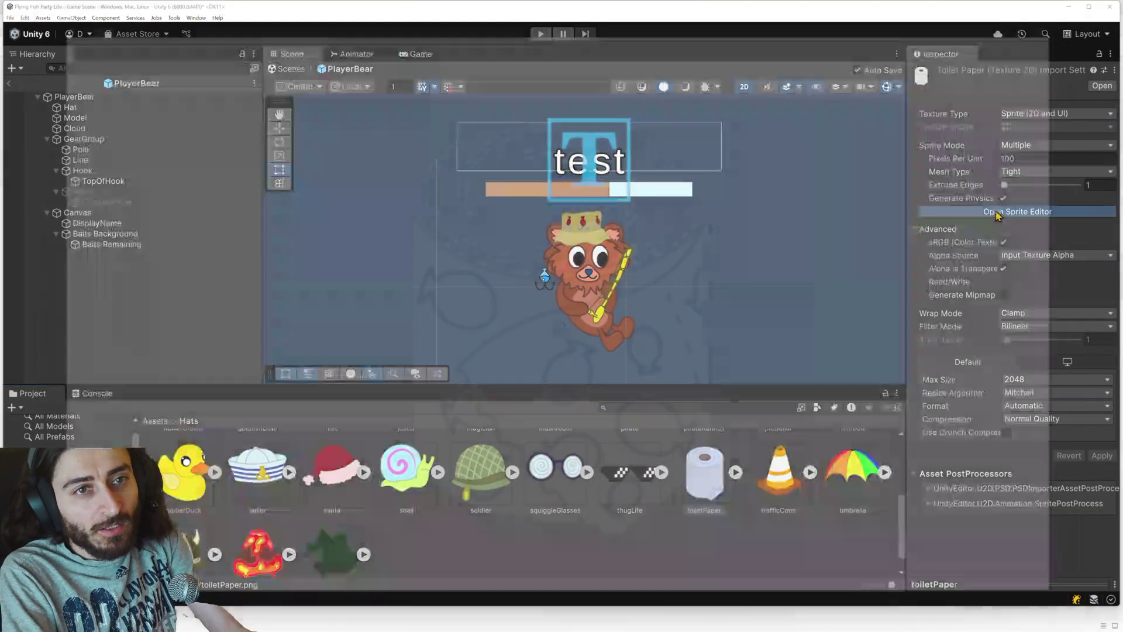
Step: Drag the toiletPaper sprite's pivot to custom (0.54, 0.18) near its base, apply, and close the Sprite Editor
click(990, 212)
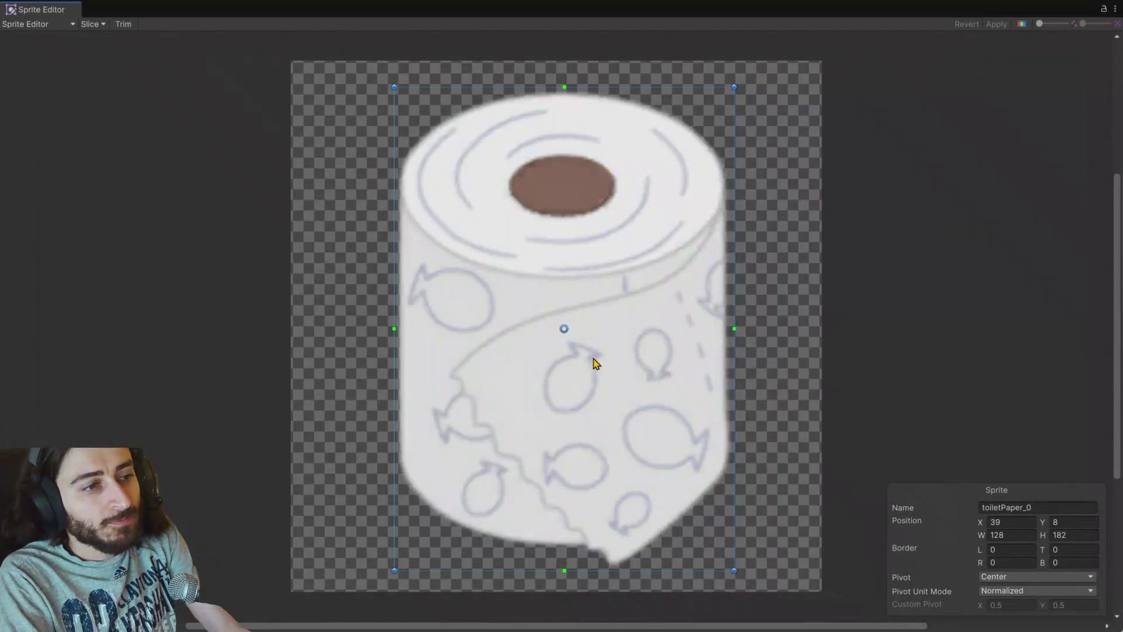
drag(566, 331, 580, 484)
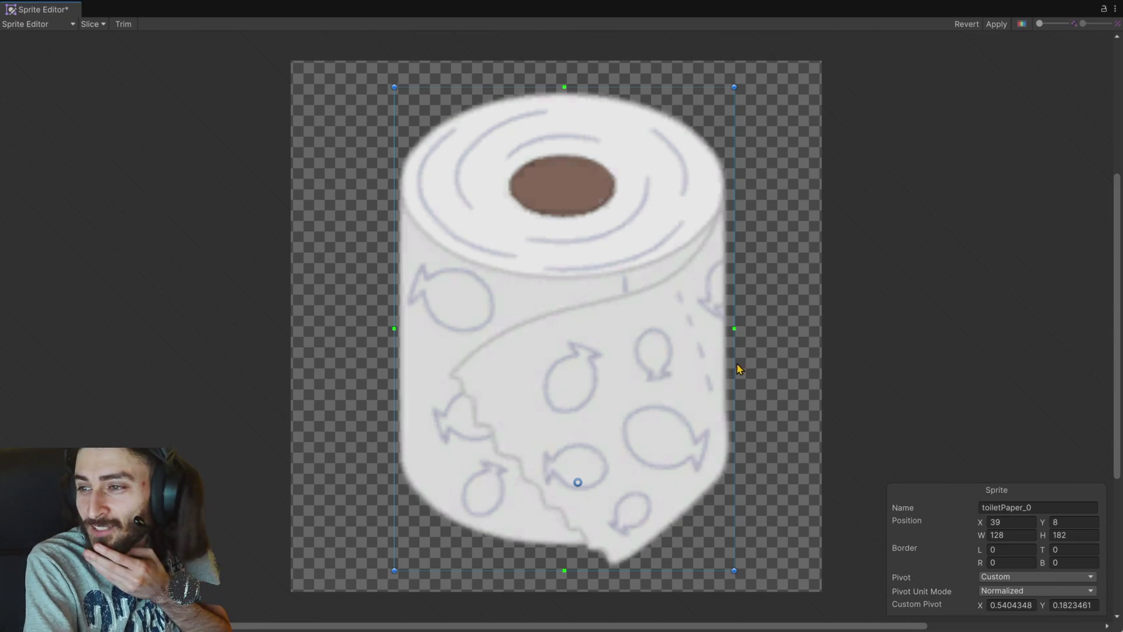
click(999, 26)
click(1115, 9)
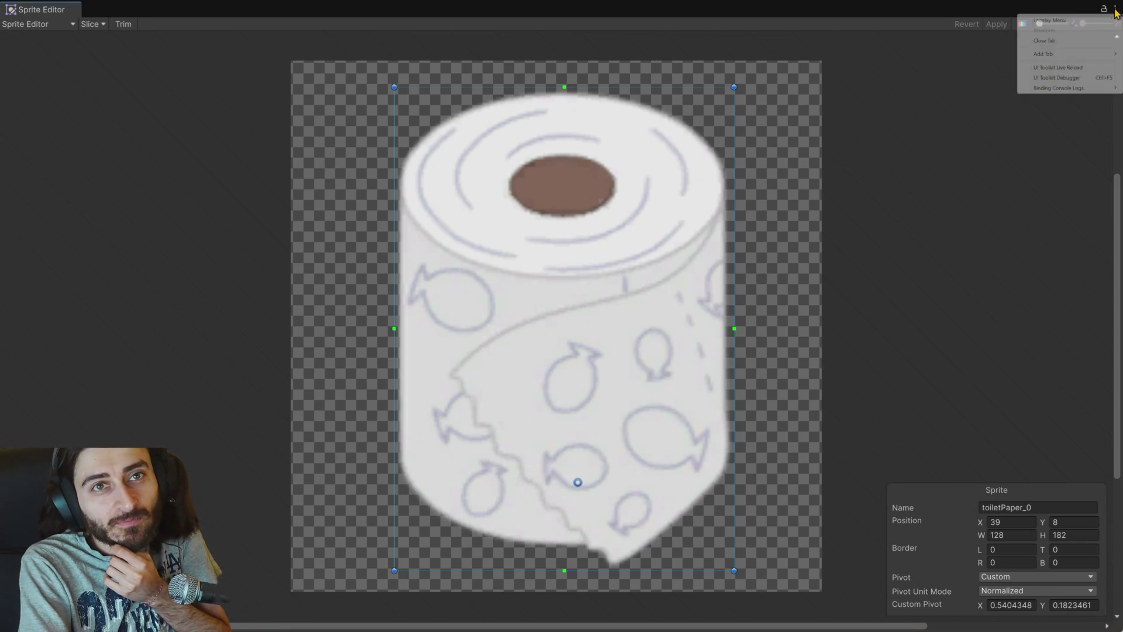
click(1061, 42)
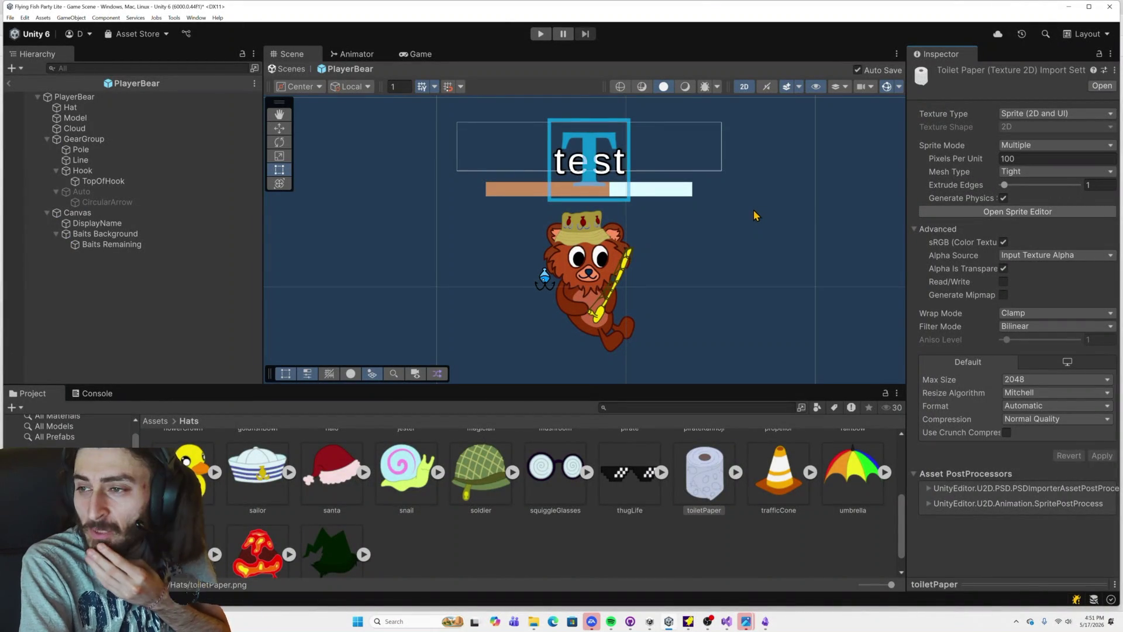
click(772, 471)
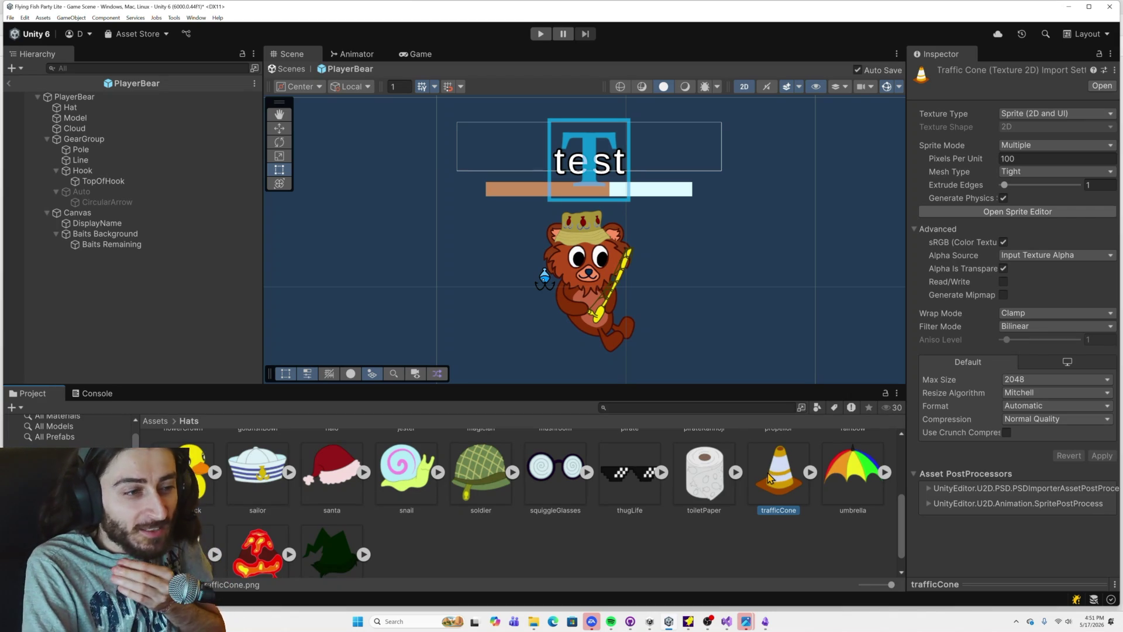
scroll(771, 488, down, 1)
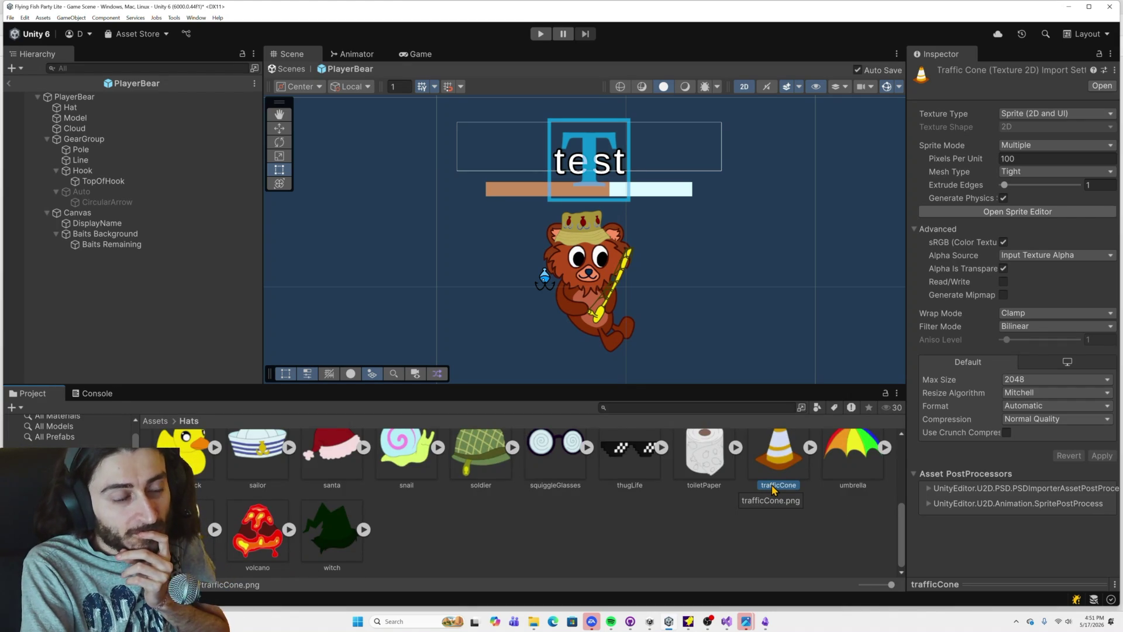
click(140, 234)
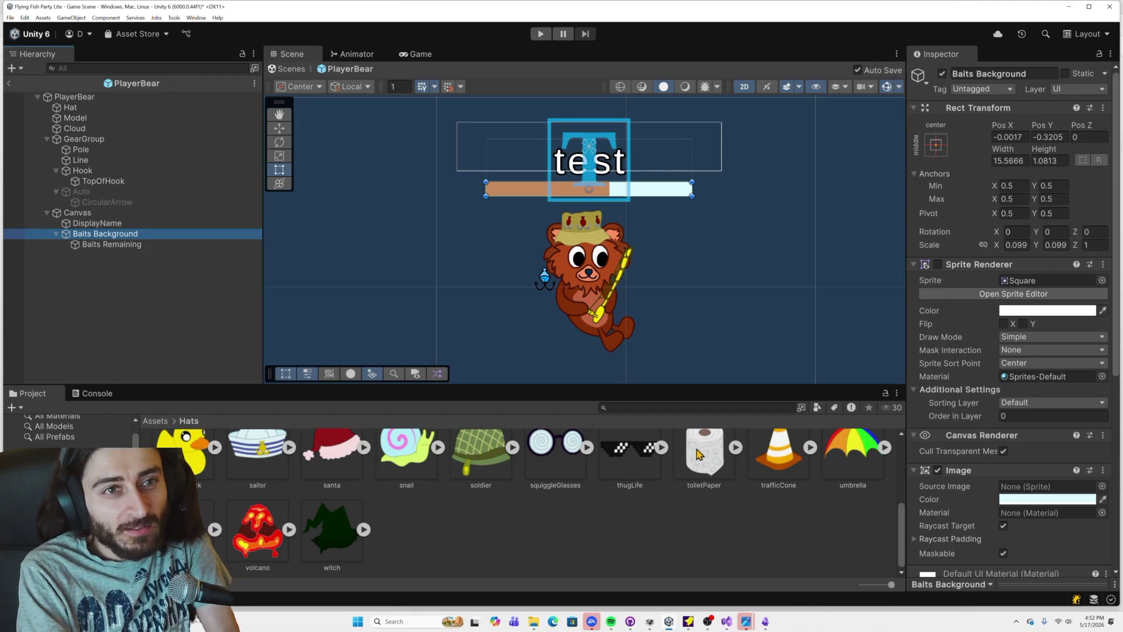
Step: Assign the toiletPaper sprite to the bear's Hat, then open trafficCone in the Sprite Editor
click(117, 108)
drag(692, 452, 1027, 193)
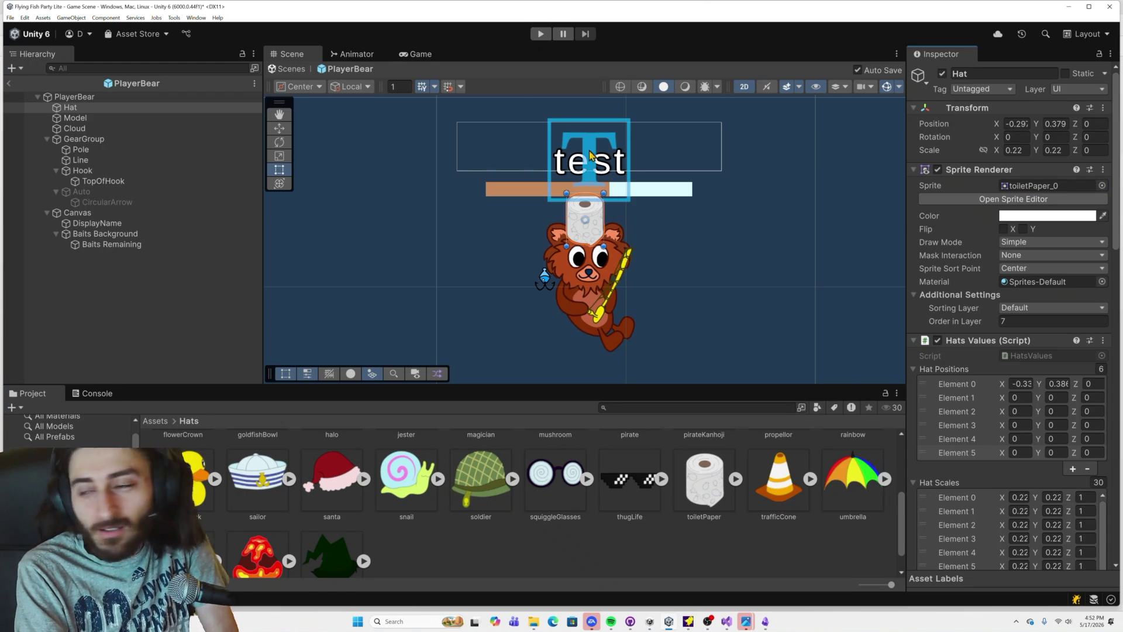
scroll(584, 208, up, 5)
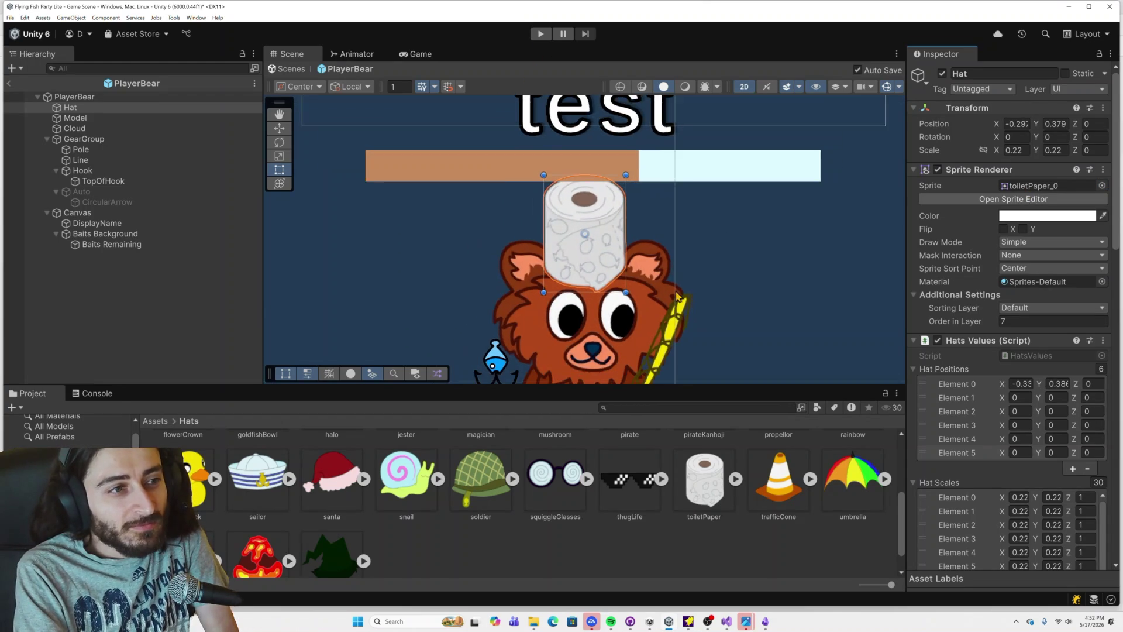
scroll(677, 296, down, 1)
drag(676, 297, 695, 241)
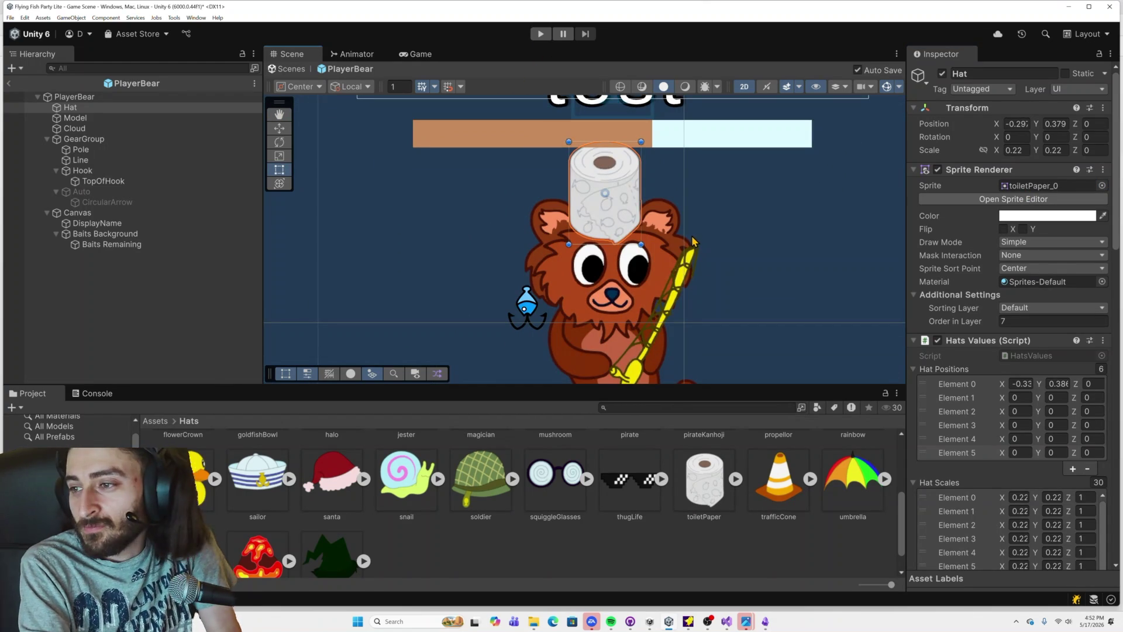
scroll(689, 240, down, 2)
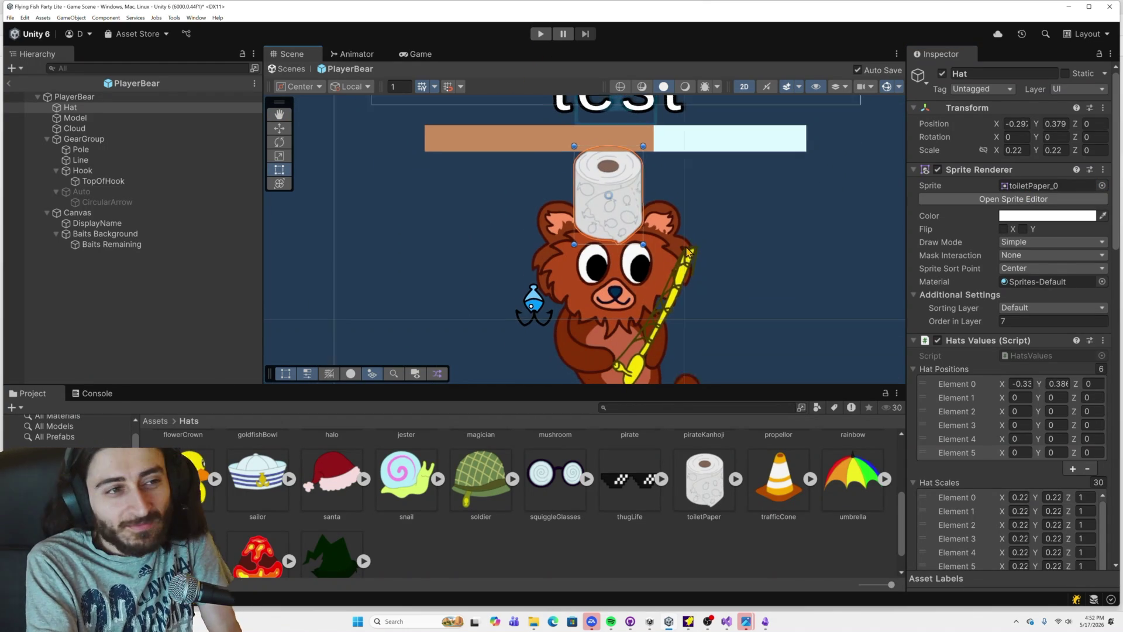
click(779, 482)
click(1017, 218)
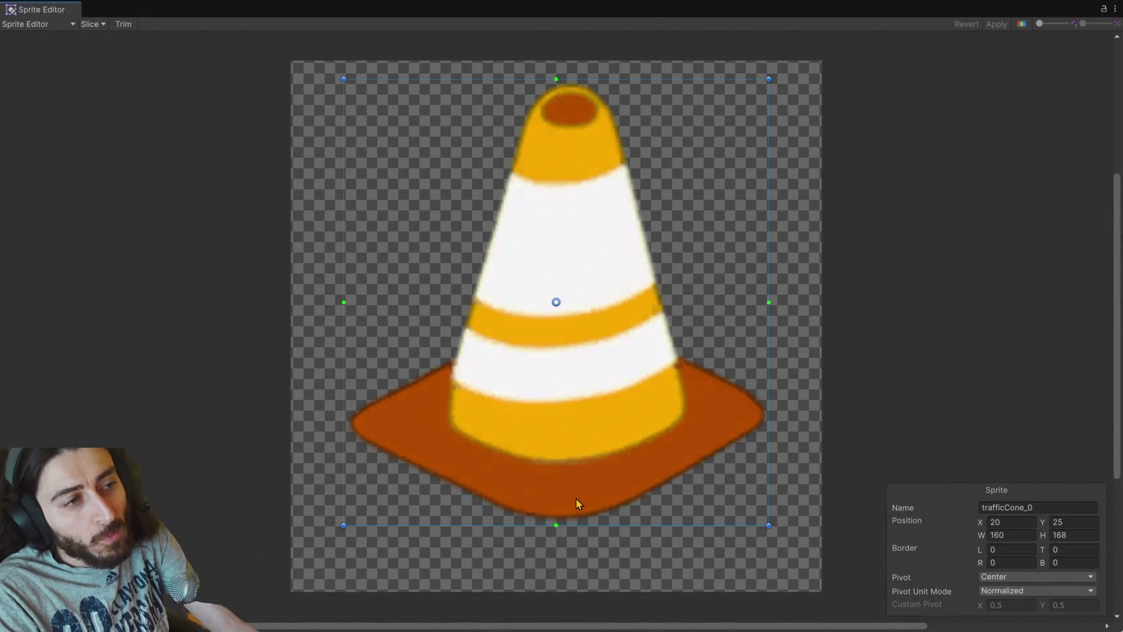
Step: Check the marked cone image, set trafficCone's pivot to its base (0.51, 0.09), apply, and close the editor
key(alt+Tab)
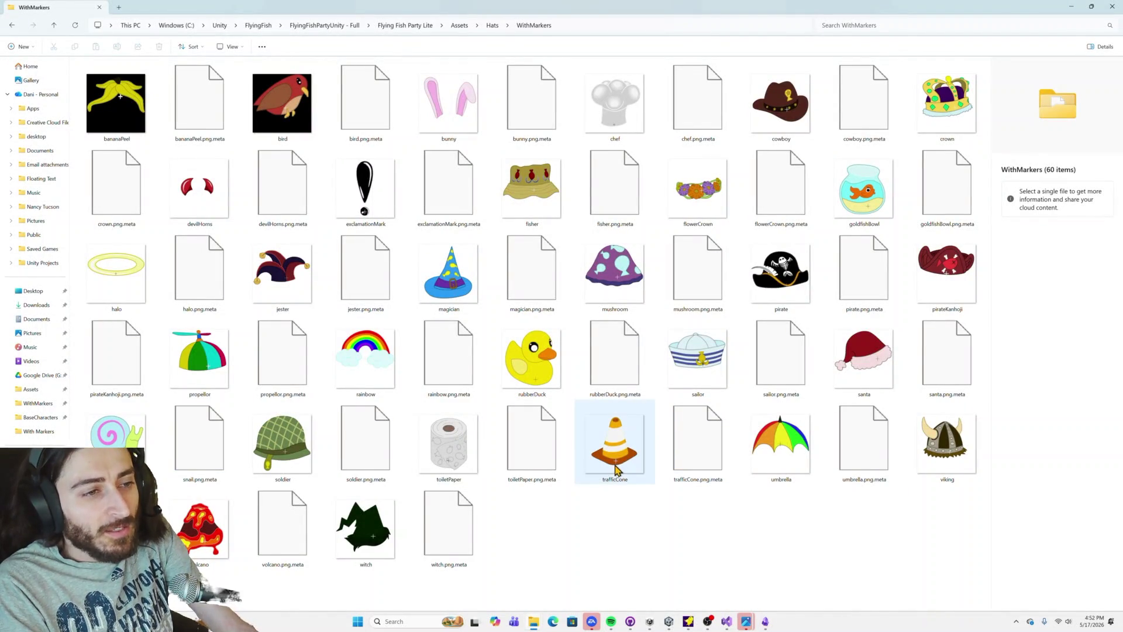
key(alt+Tab)
mouse_move(555, 303)
mouse_down()
mouse_move(551, 462)
mouse_move(562, 488)
mouse_up()
click(996, 24)
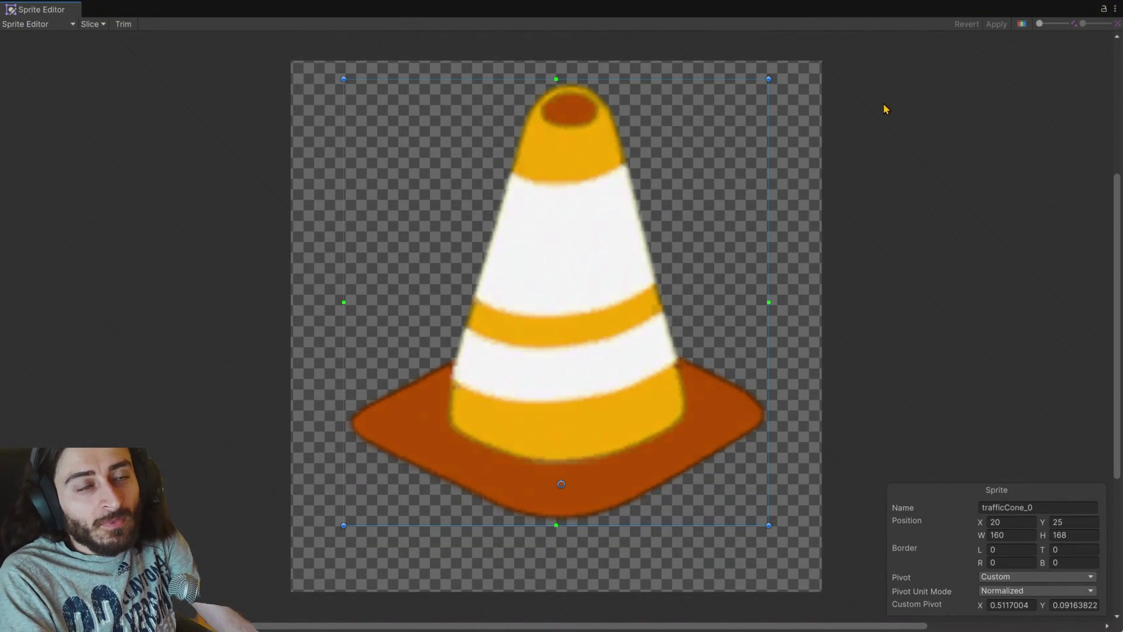
click(1115, 8)
click(1051, 41)
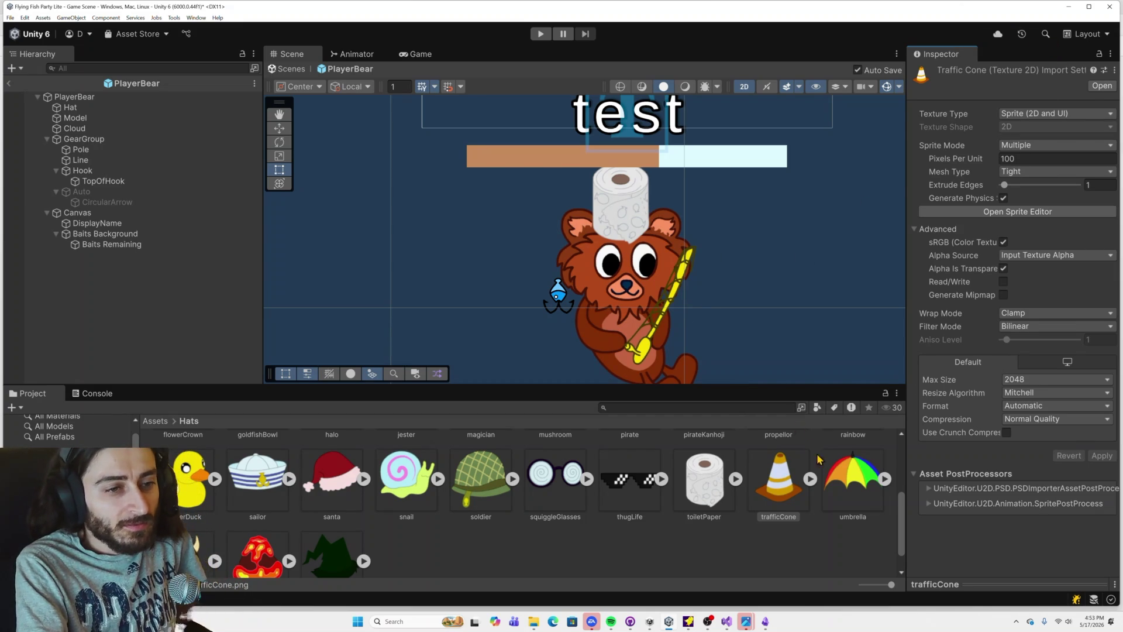
scroll(831, 468, down, 1)
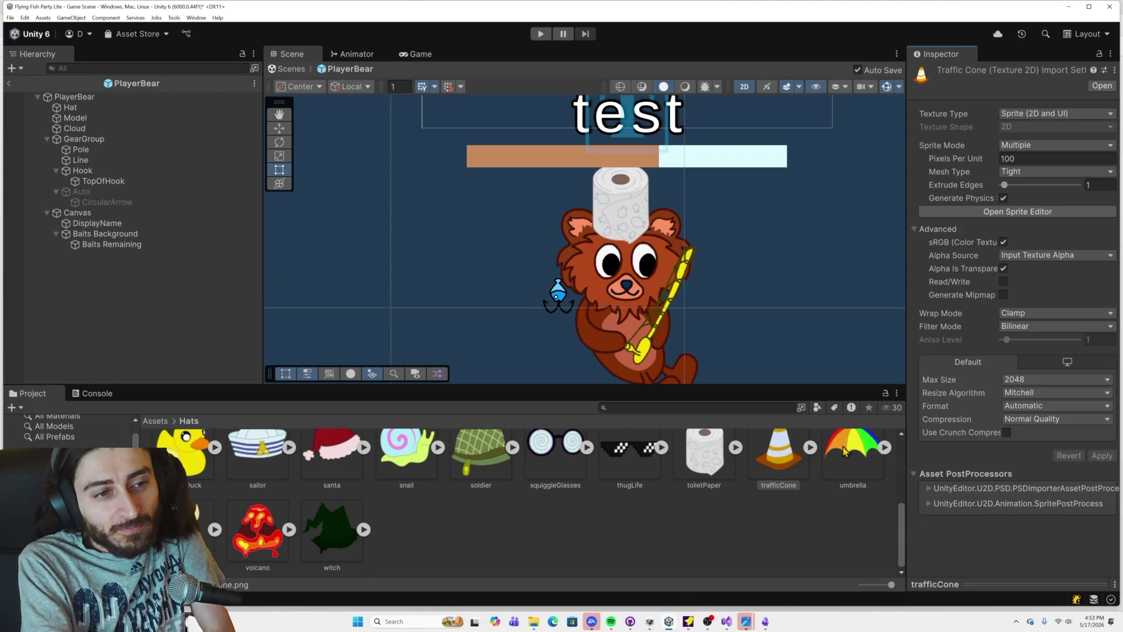
Step: Check the umbrella's marker image, then drag its pivot below the canopy centre to about (0.51, 0.28) and apply
click(859, 454)
click(994, 212)
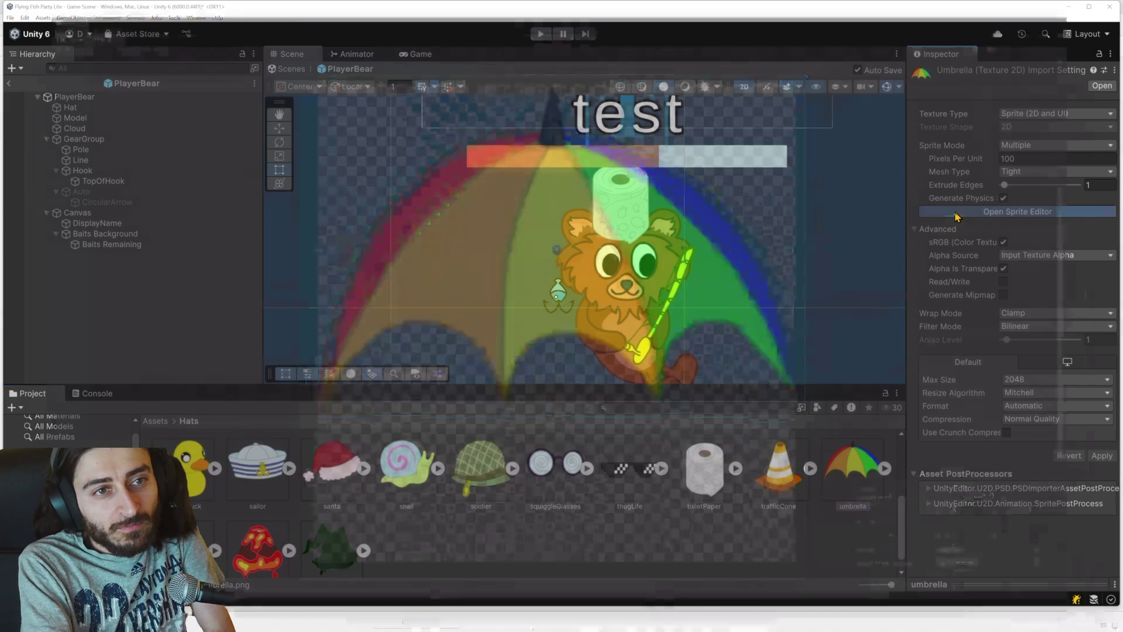
key(alt+Tab)
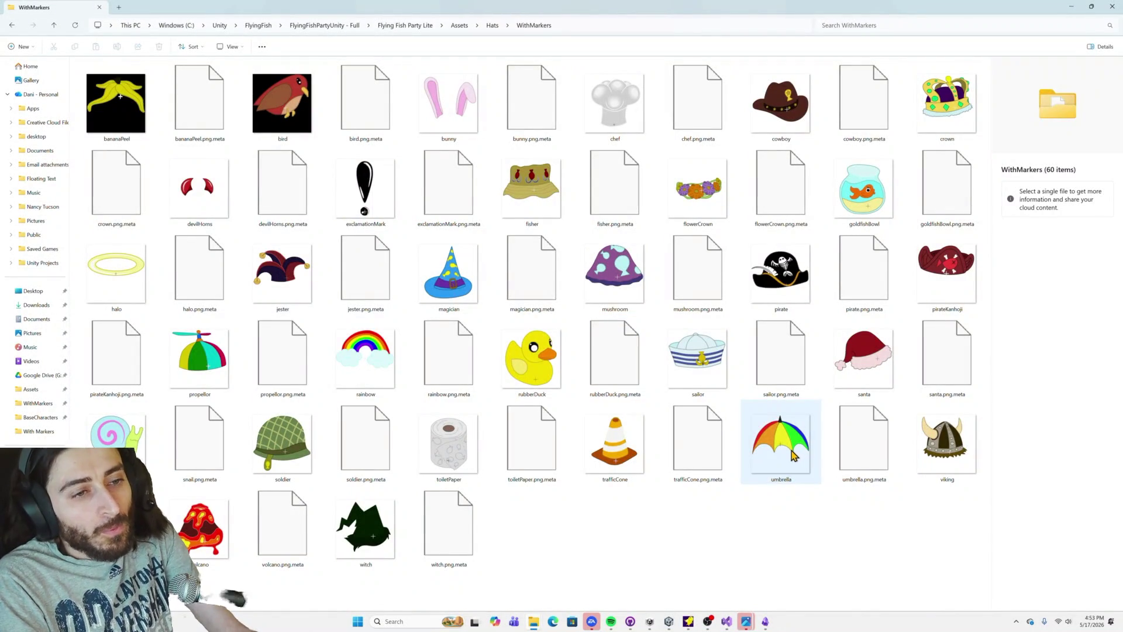
key(alt+Tab)
drag(560, 246, 564, 326)
click(996, 24)
click(1114, 8)
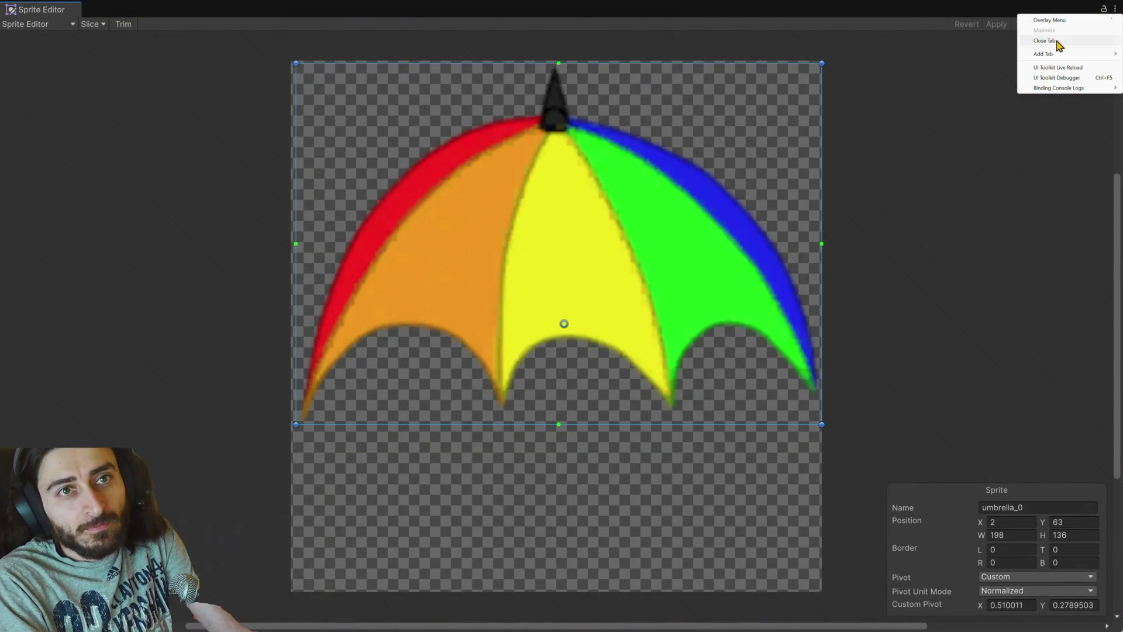
click(1056, 41)
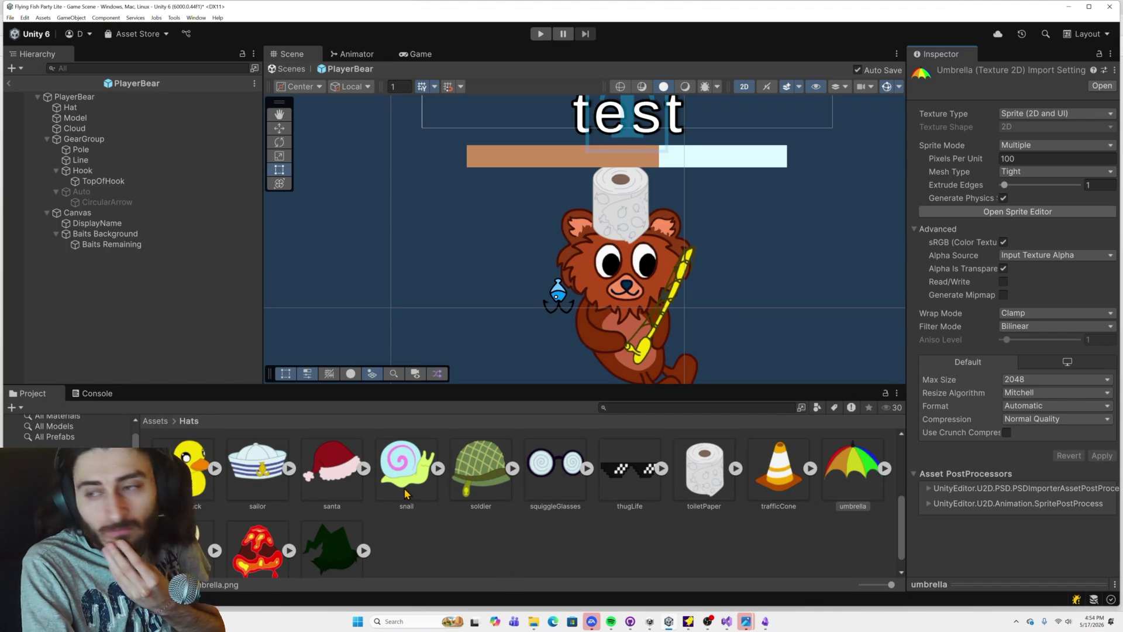
scroll(360, 505, down, 1)
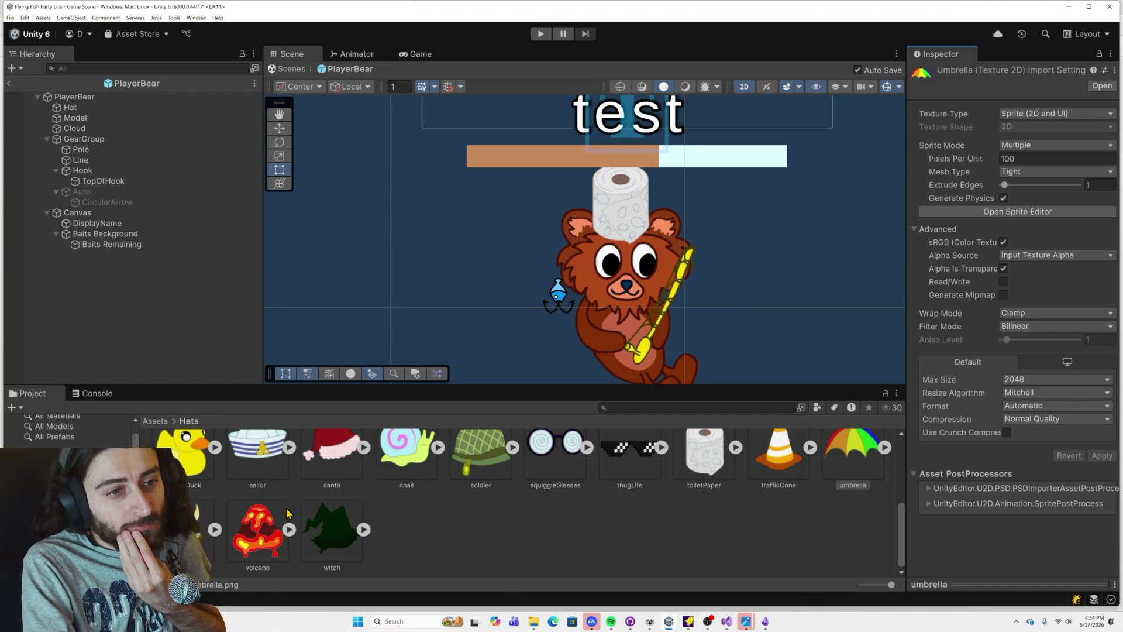
Step: Move the viking hat's pivot down onto its marked helmet band (0.60, 0.18) and apply it
key(Right)
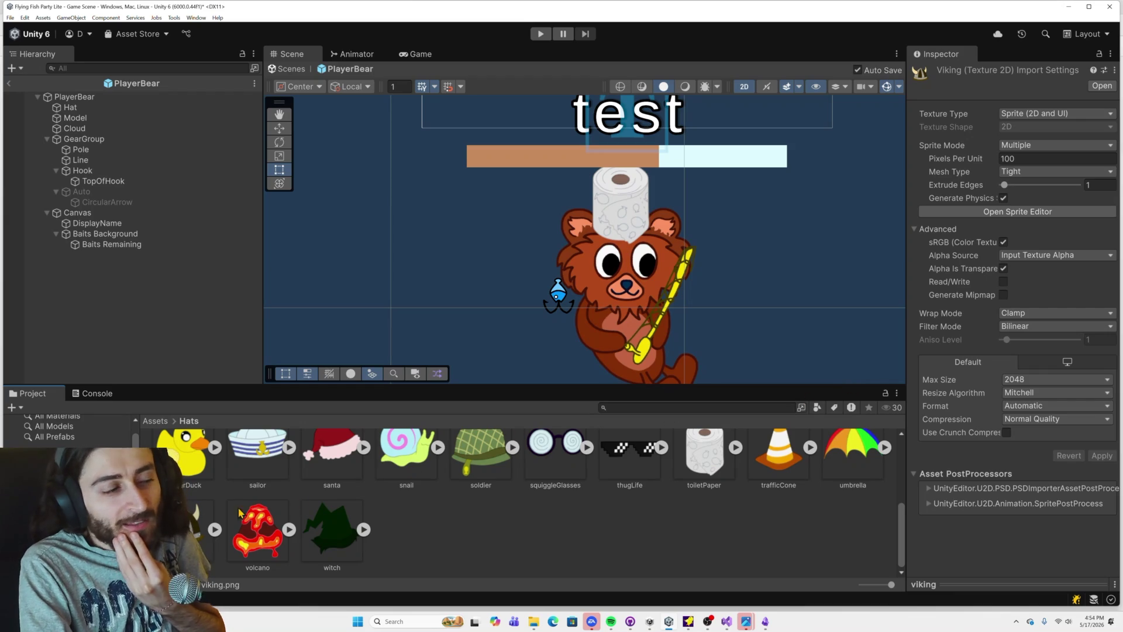
scroll(221, 474, up, 1)
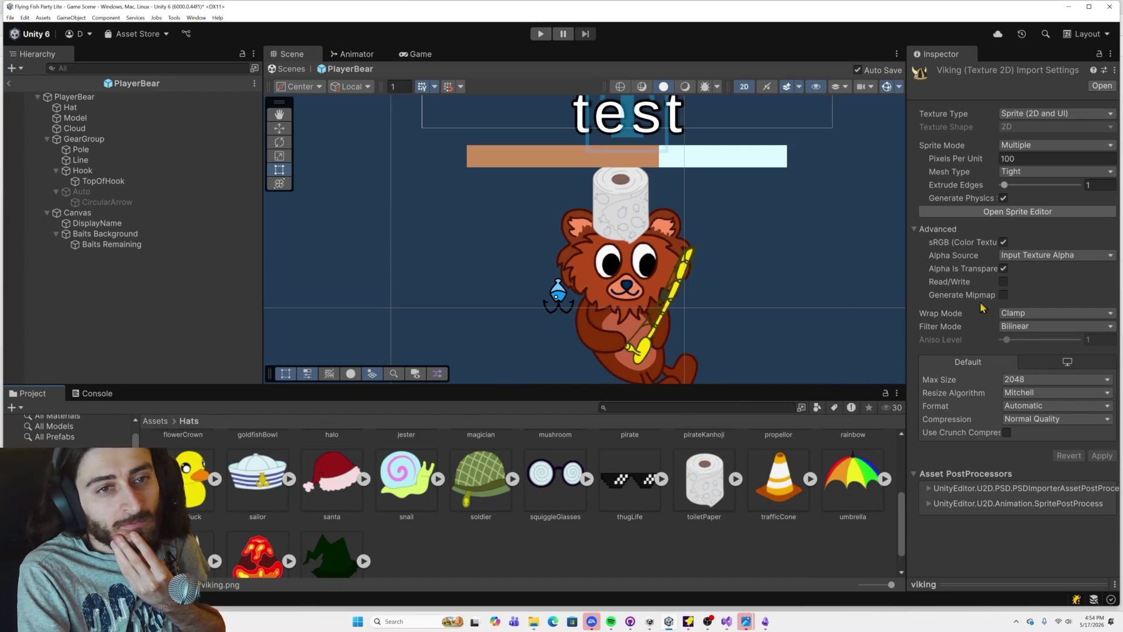
click(971, 211)
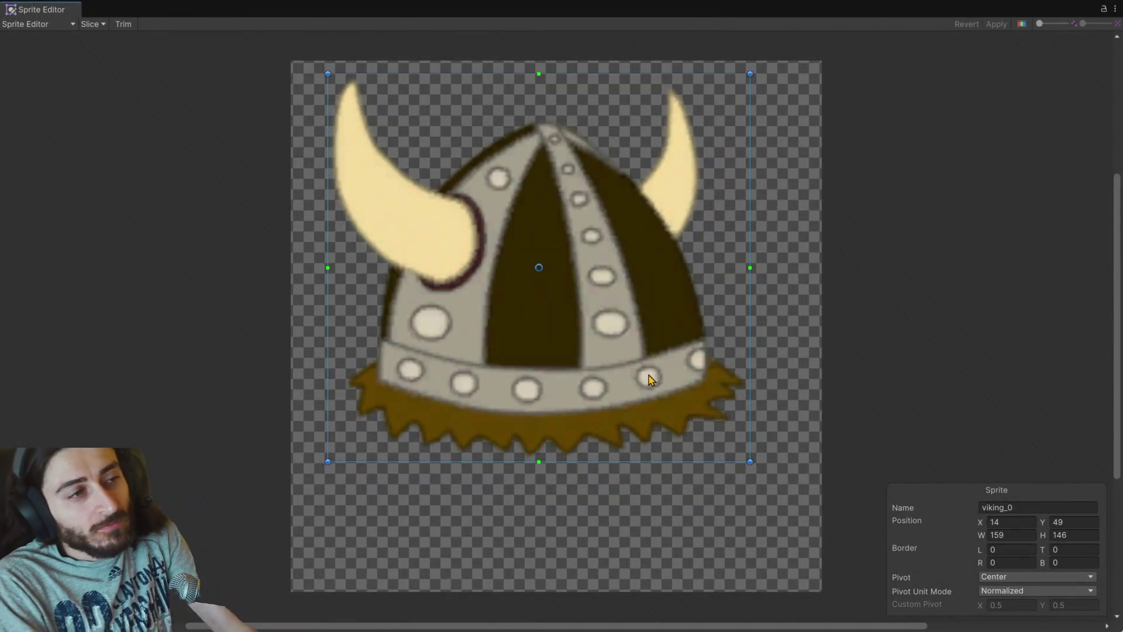
key(alt+Tab)
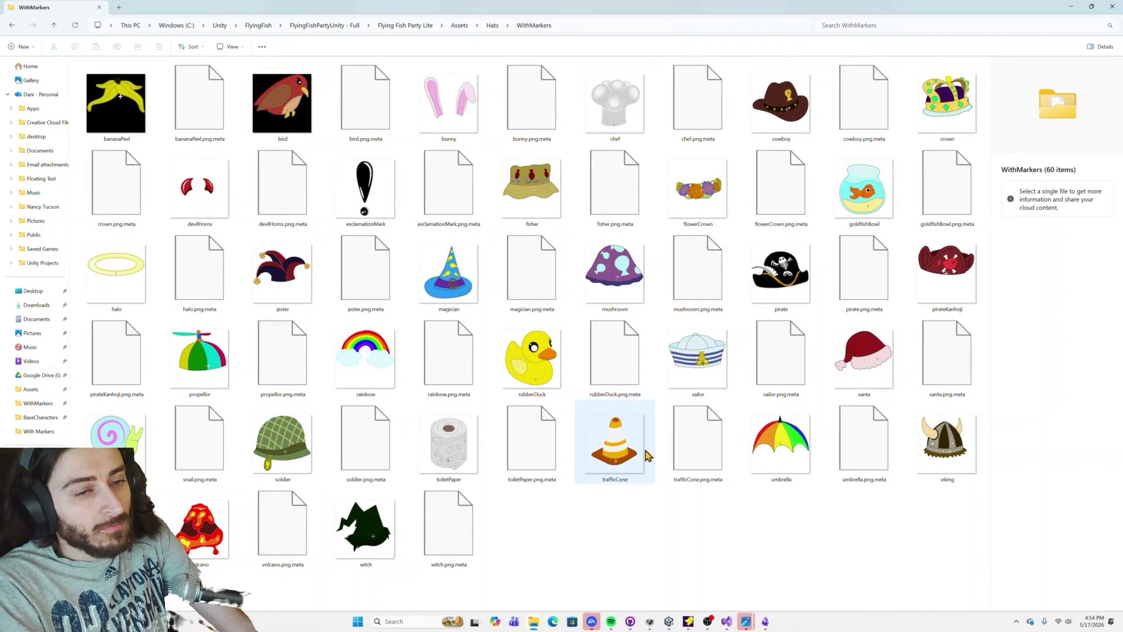
key(alt+Tab)
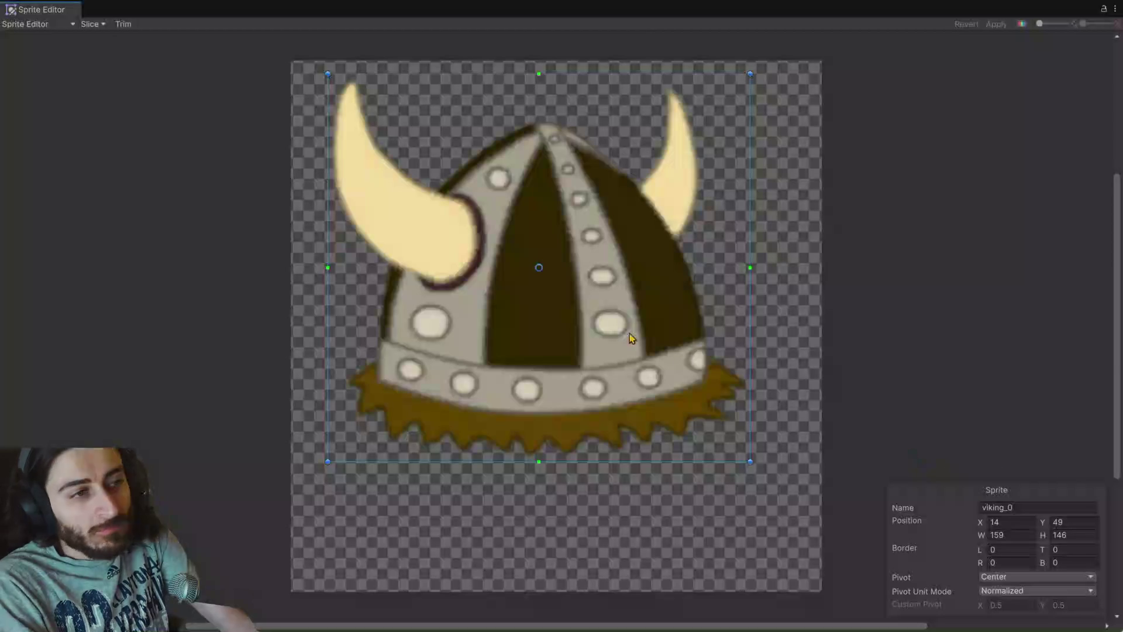
drag(543, 274, 583, 398)
click(995, 24)
click(1115, 9)
click(1044, 40)
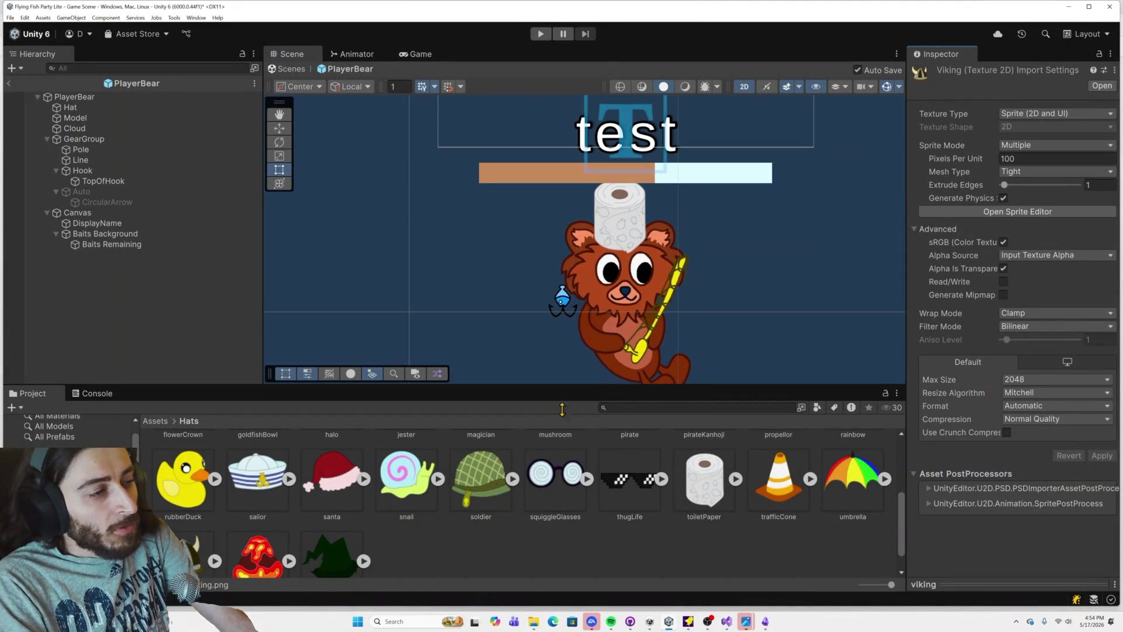
Step: Drag the volcano hat's pivot down to the point marked on its reference image and apply it
scroll(286, 544, down, 1)
click(268, 542)
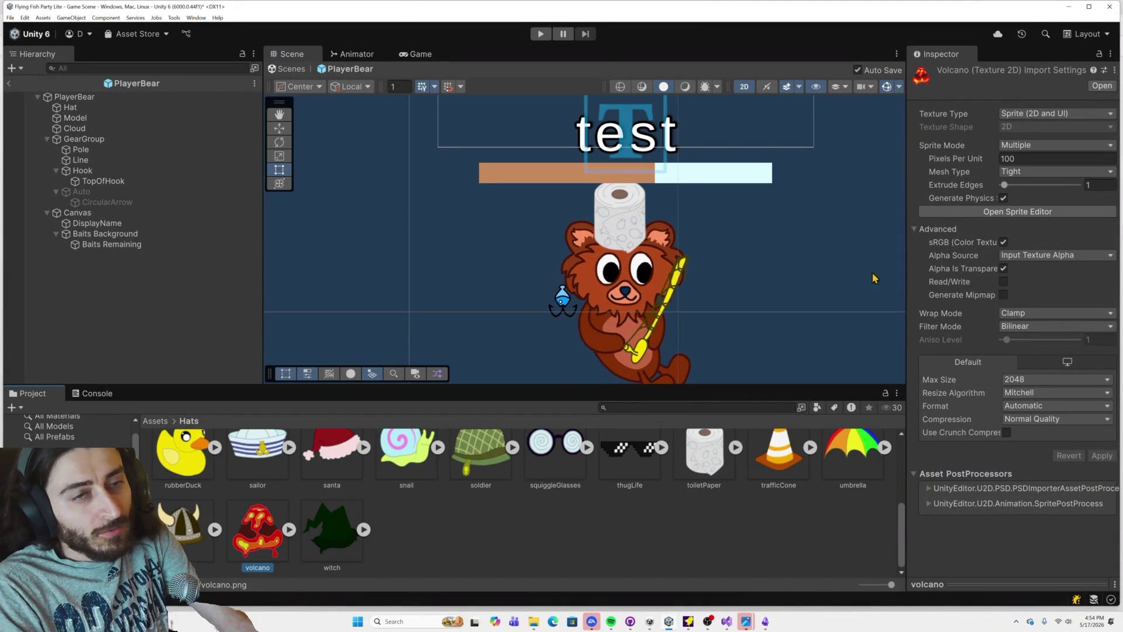
click(989, 213)
key(alt+Tab)
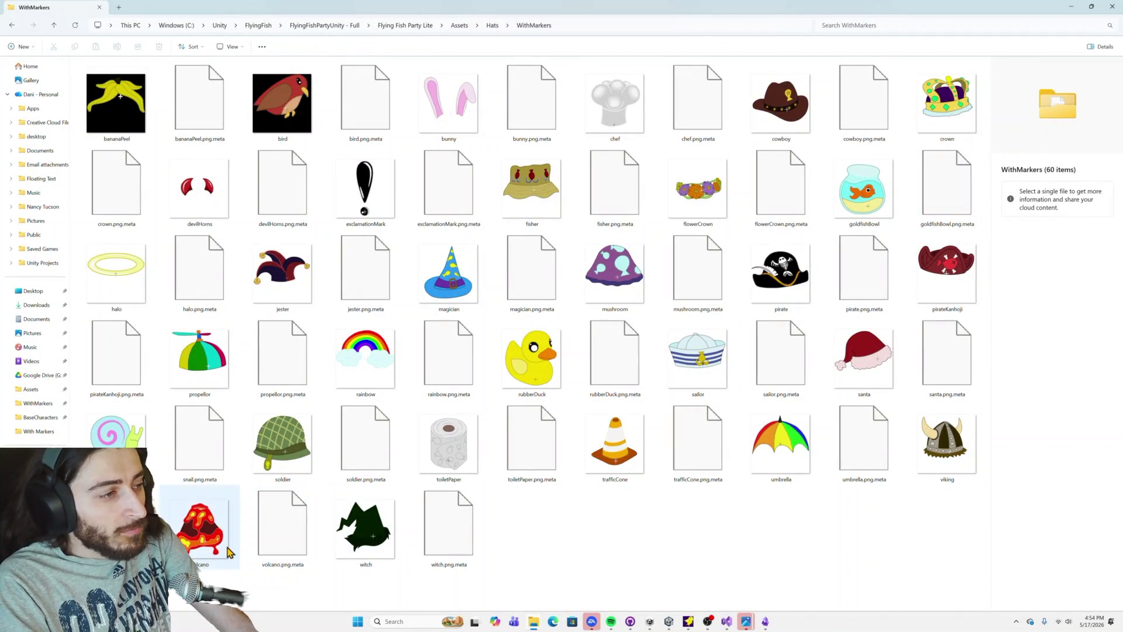
key(alt+Tab)
drag(557, 327, 608, 444)
click(997, 25)
click(1114, 9)
click(1064, 40)
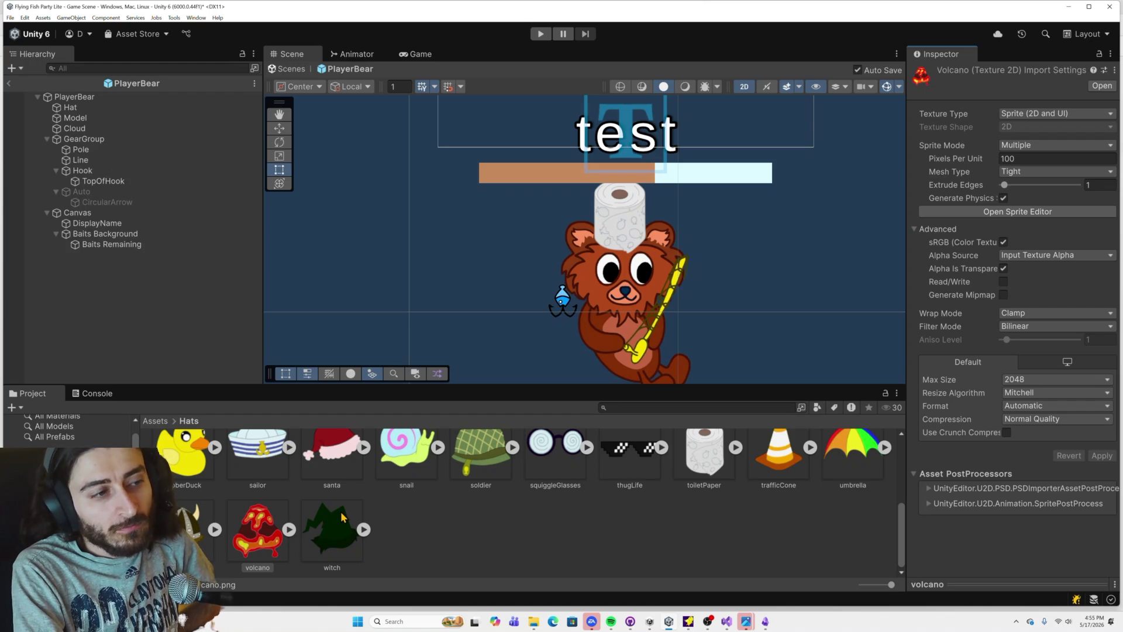
Step: Place the witch hat's pivot on its brim marker at about (0.69, 0.29) and apply it
click(341, 511)
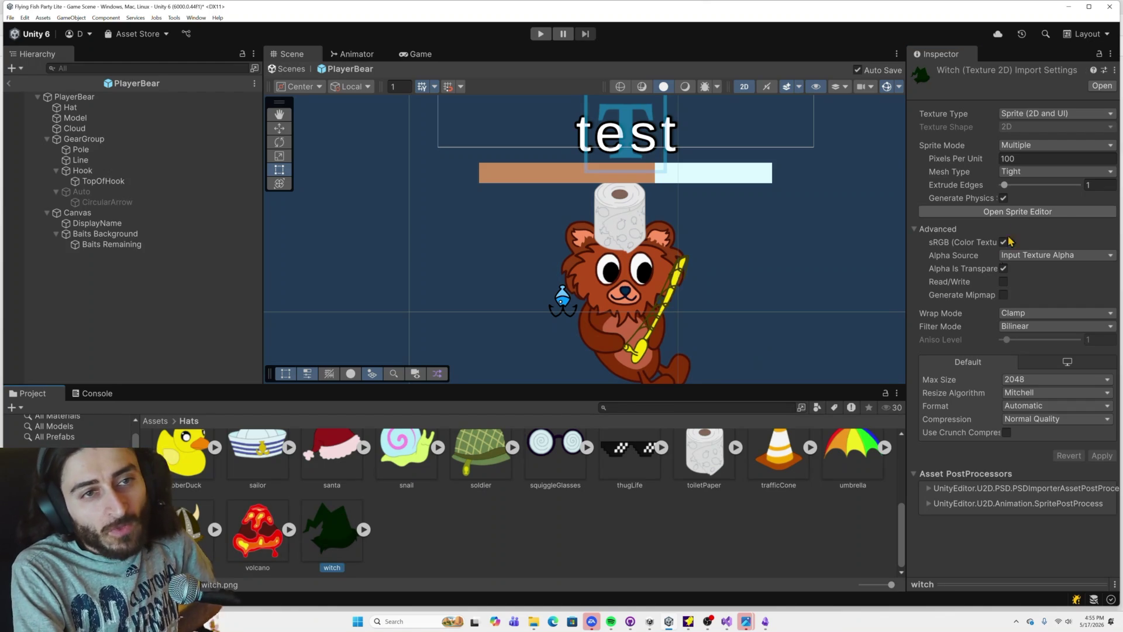
click(1018, 214)
key(alt+Tab)
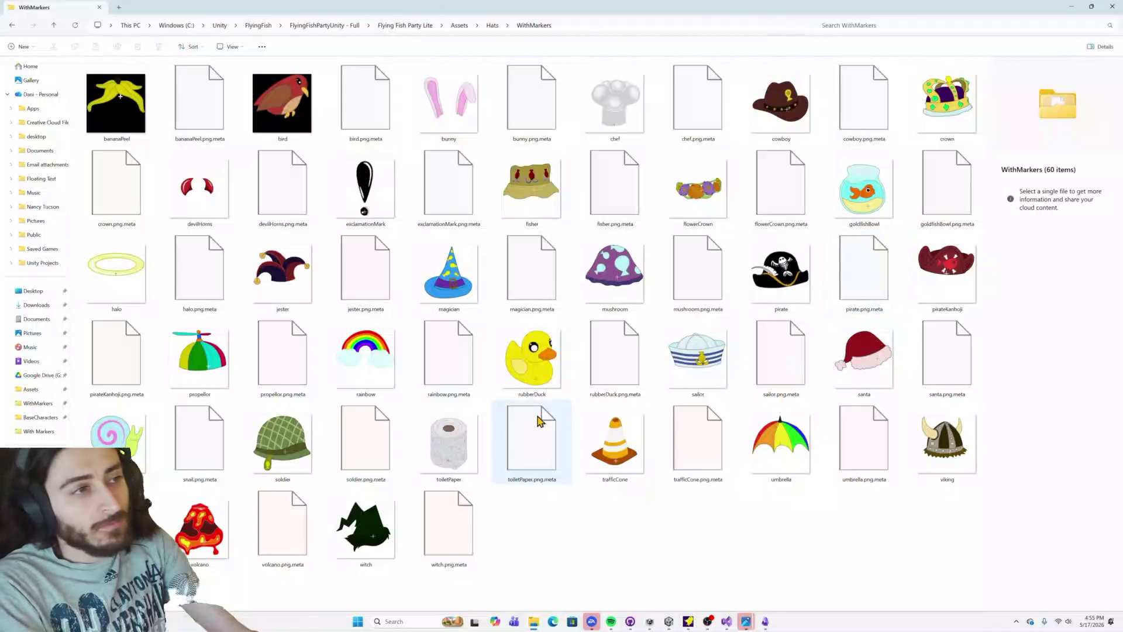
click(468, 536)
key(alt+Tab)
drag(543, 306, 641, 408)
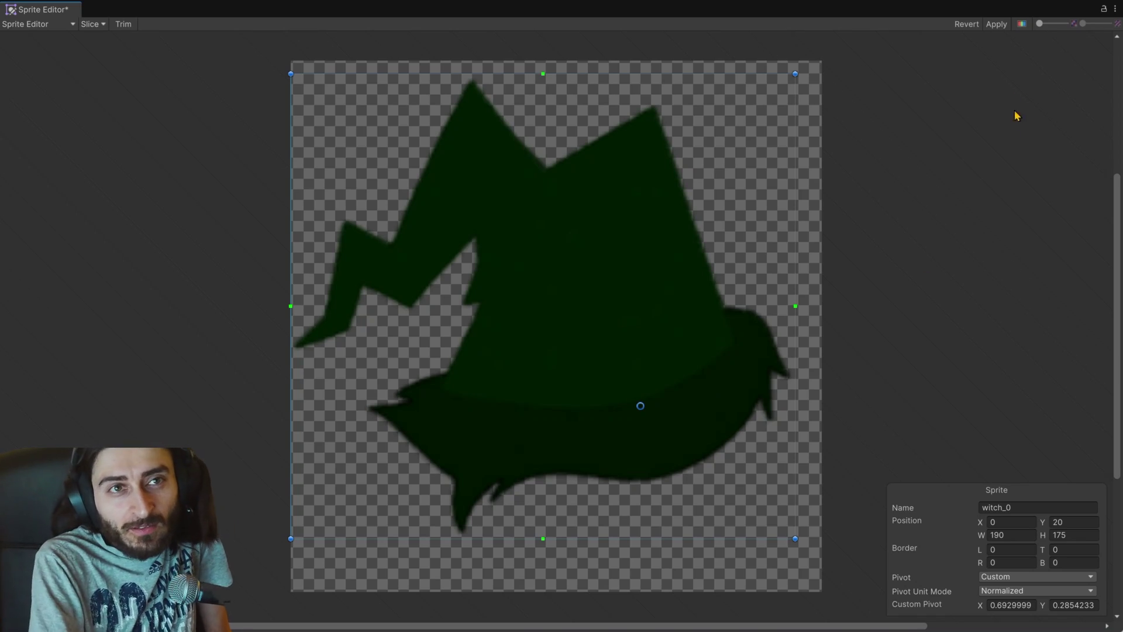
click(1004, 28)
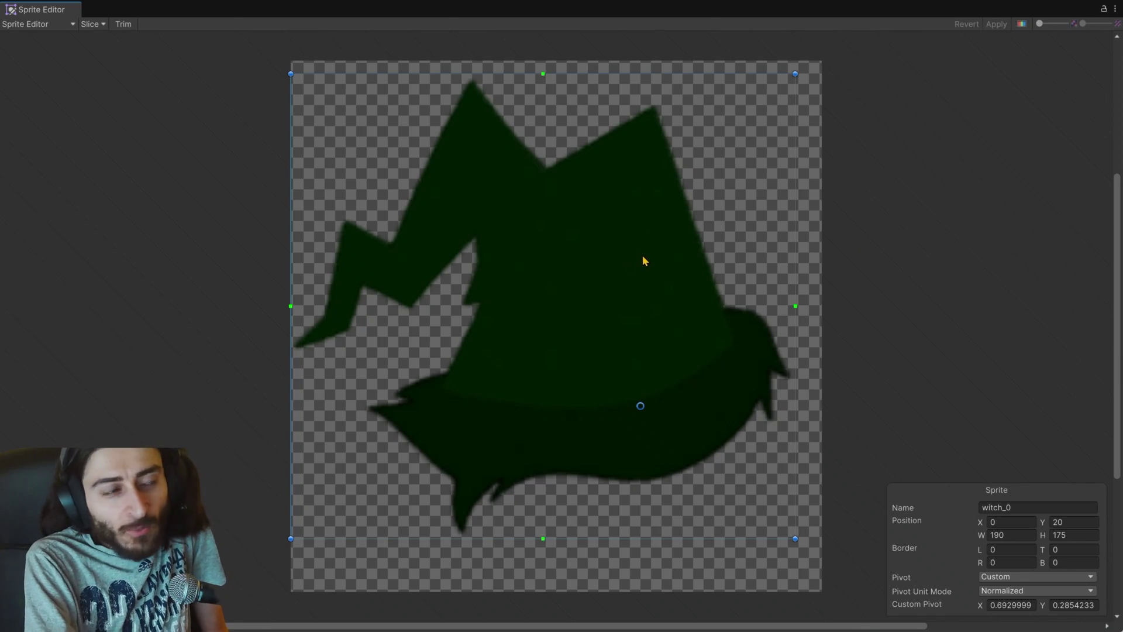
click(1114, 9)
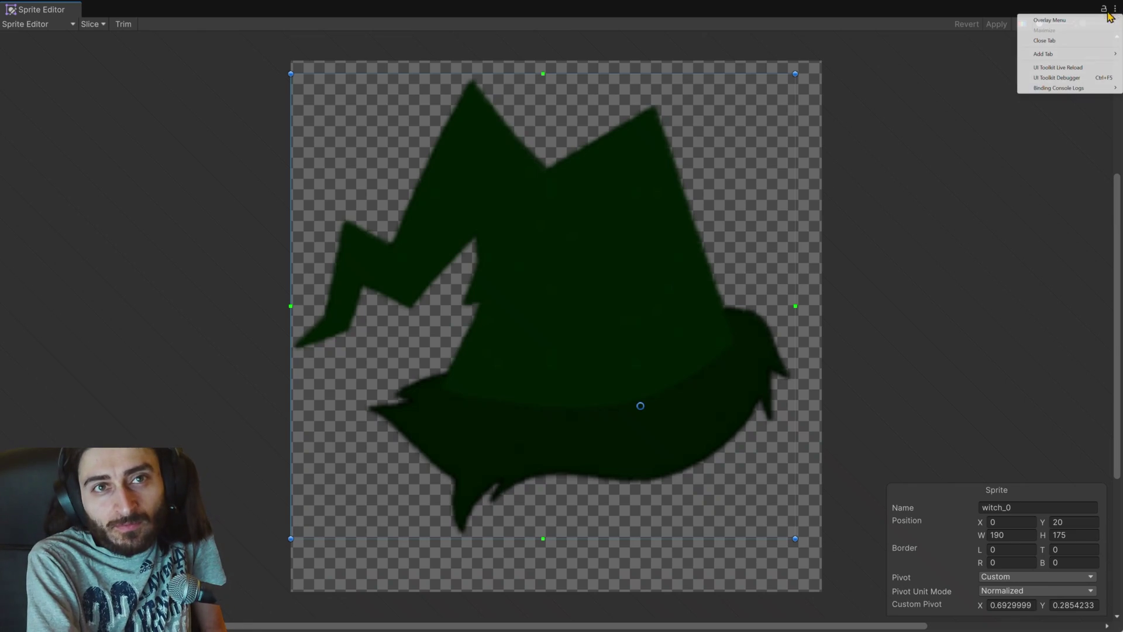
click(1044, 41)
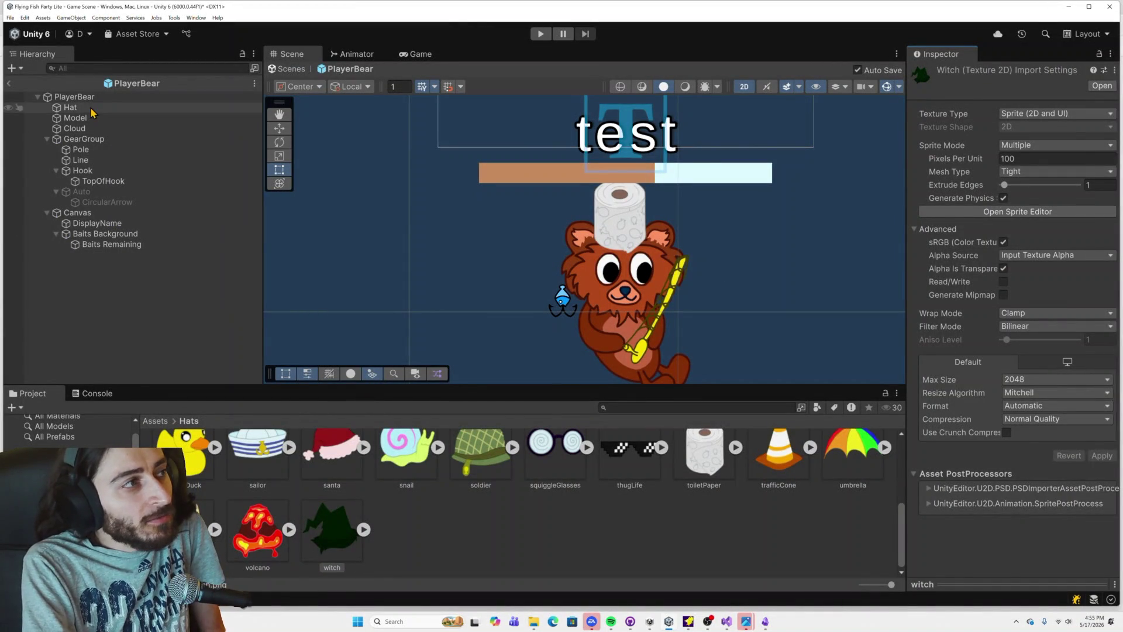
Step: Try the witch, volcano, umbrella, traffic cone, toilet paper and soldier helmet sprites on the bear's Hat
click(70, 107)
mouse_move(738, 371)
mouse_down()
mouse_move(994, 187)
mouse_move(1047, 186)
mouse_up()
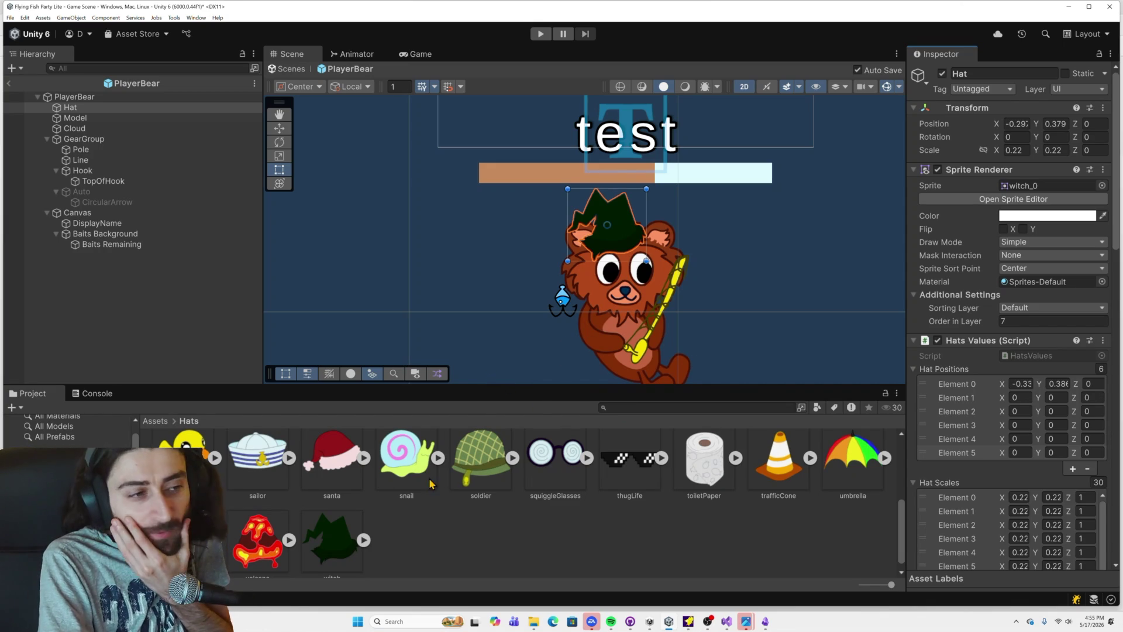
scroll(263, 555, up, 2)
drag(861, 365, 1046, 185)
scroll(678, 343, down, 1)
scroll(663, 358, down, 1)
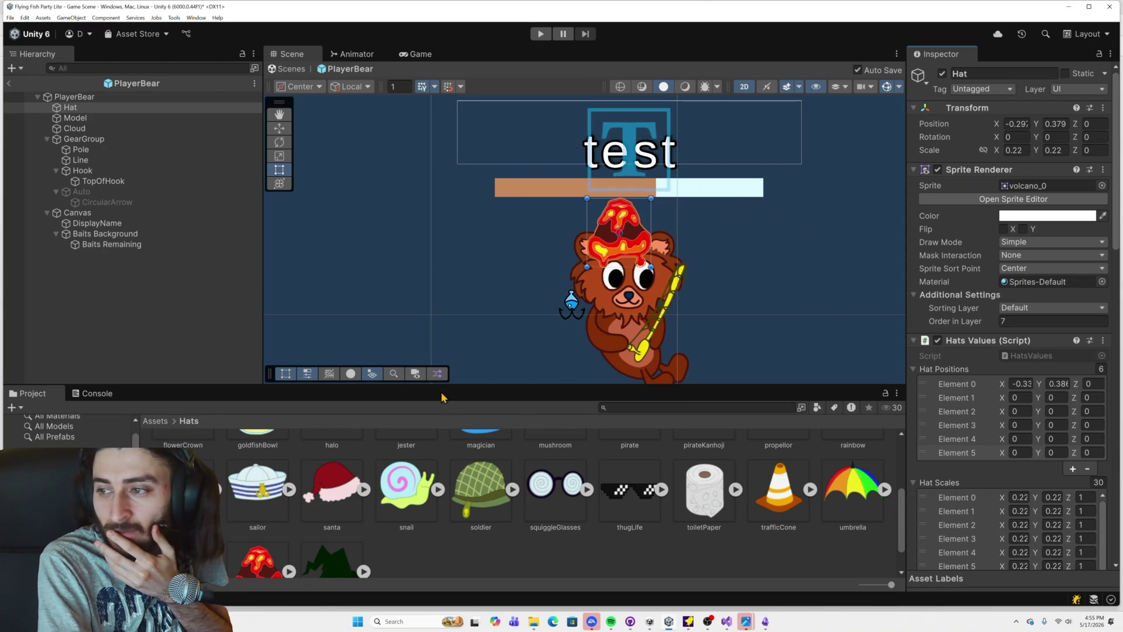
scroll(526, 497, down, 1)
mouse_move(183, 526)
mouse_down()
mouse_move(735, 362)
mouse_move(994, 199)
mouse_move(1022, 193)
mouse_up()
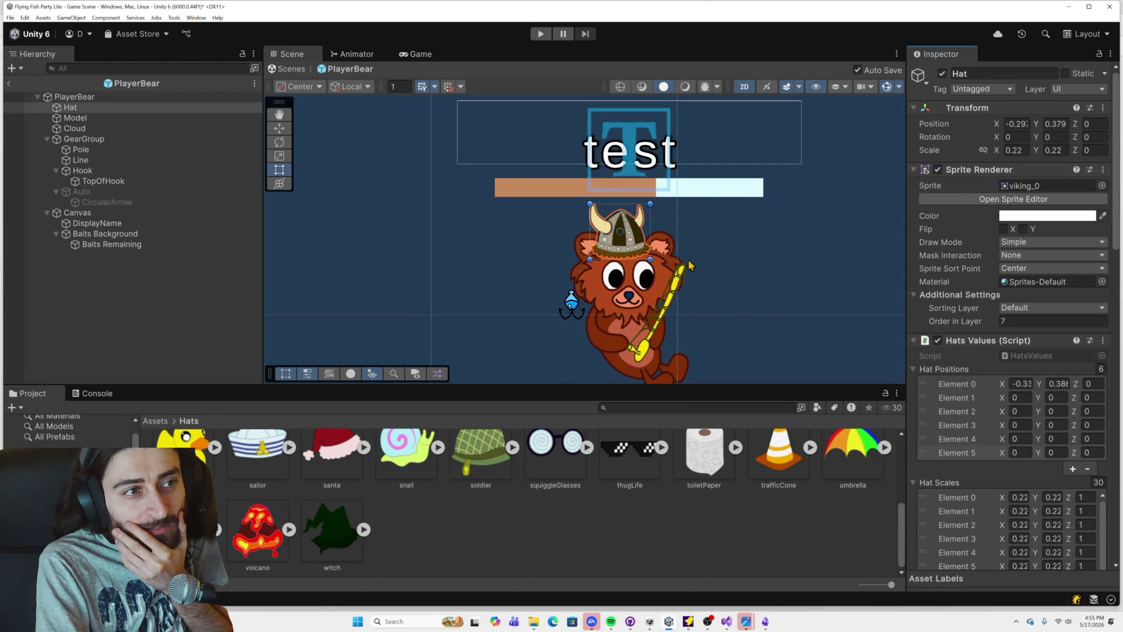
drag(852, 447, 1047, 187)
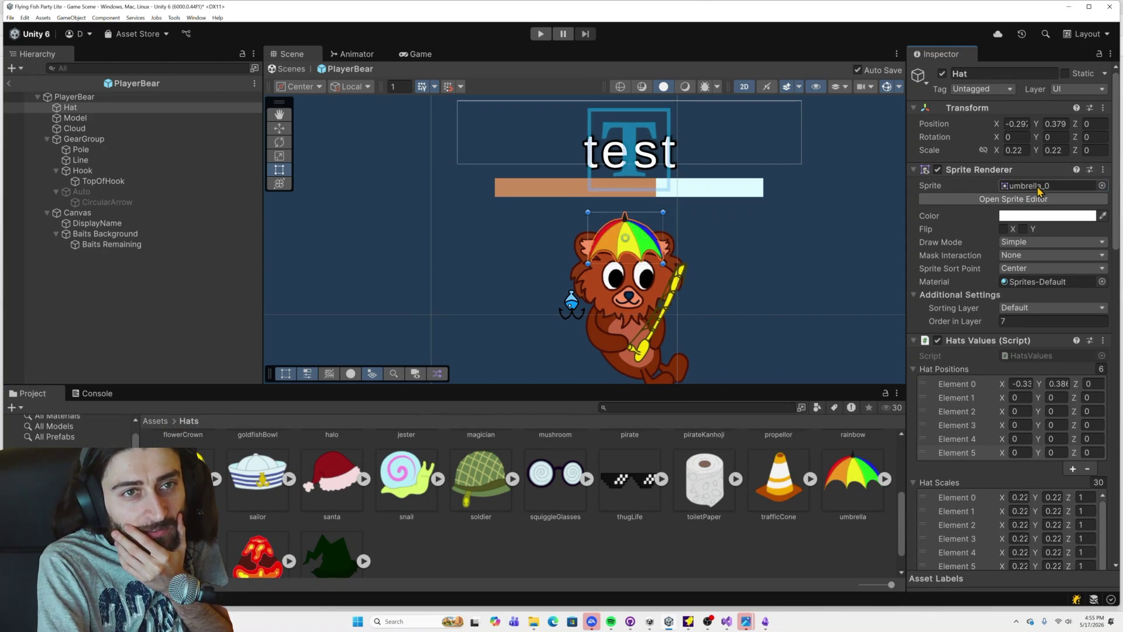
mouse_move(781, 485)
mouse_down()
mouse_move(1019, 220)
mouse_move(1023, 187)
mouse_up()
drag(715, 477, 1020, 193)
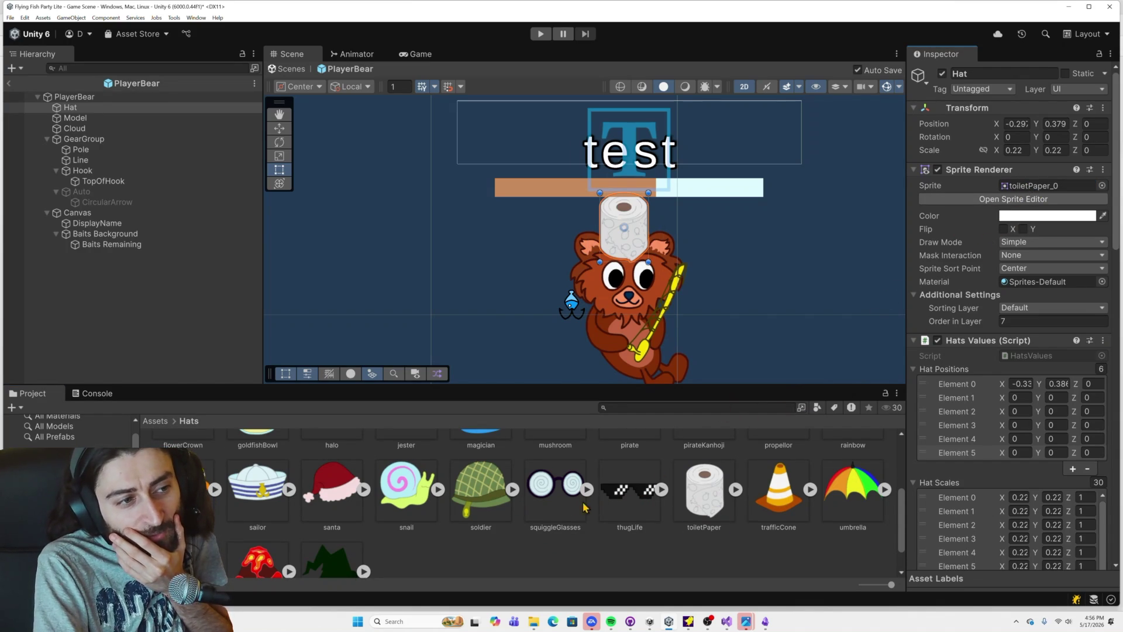
mouse_move(479, 508)
mouse_down()
mouse_move(862, 371)
mouse_move(1060, 189)
mouse_up()
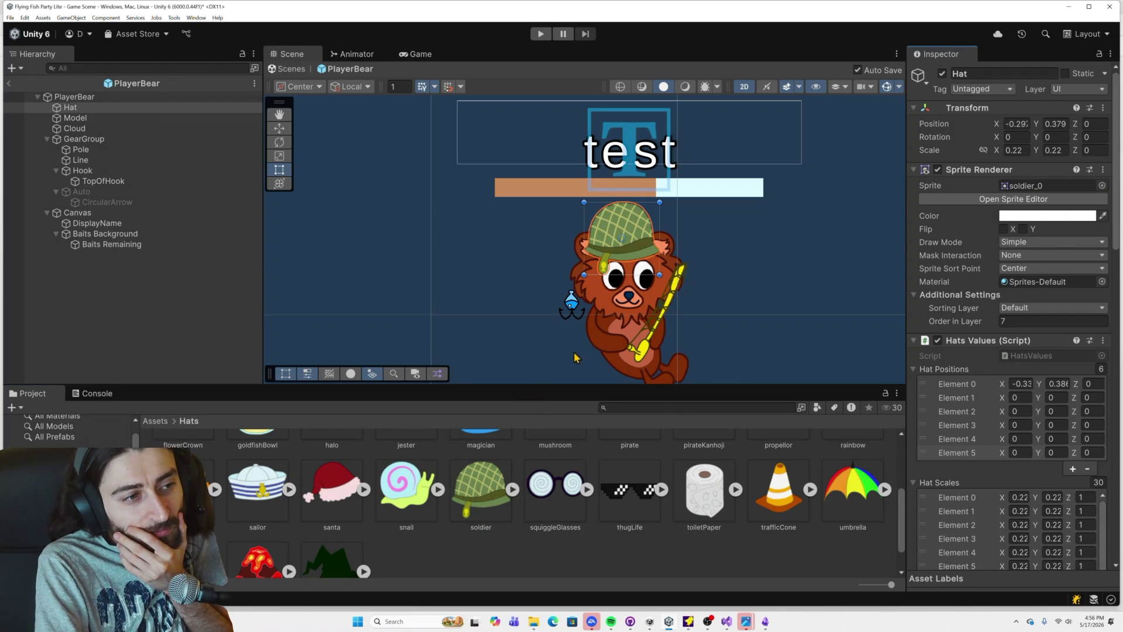
Step: Try the snail and santa hat sprites on the bear and reframe the scene around it
scroll(576, 353, down, 2)
scroll(579, 345, down, 1)
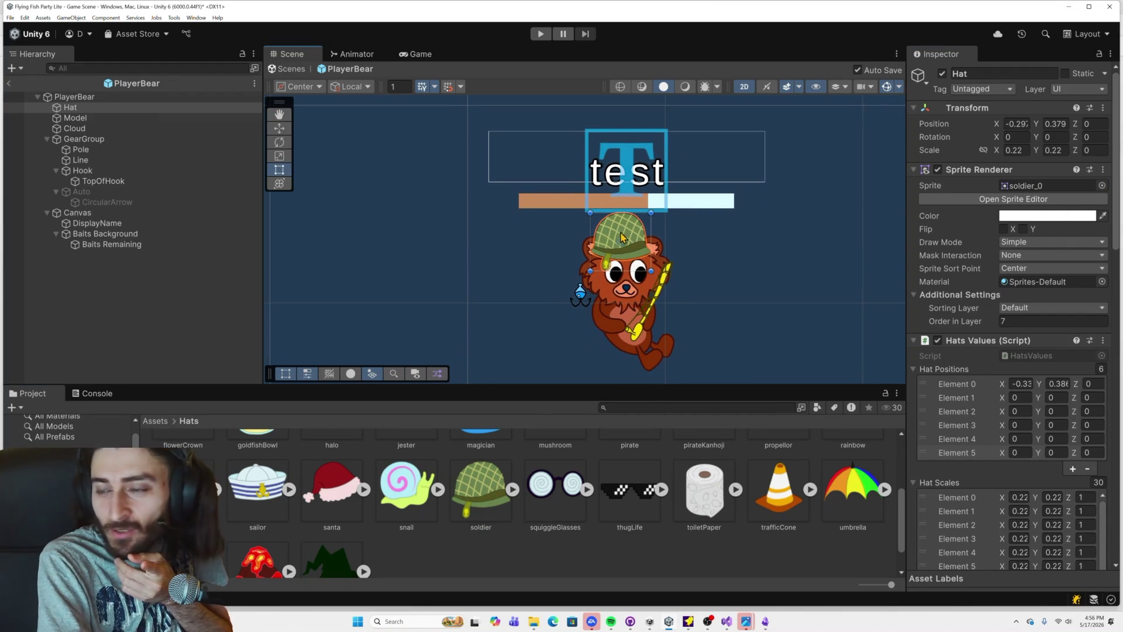
scroll(621, 236, up, 2)
scroll(624, 240, up, 1)
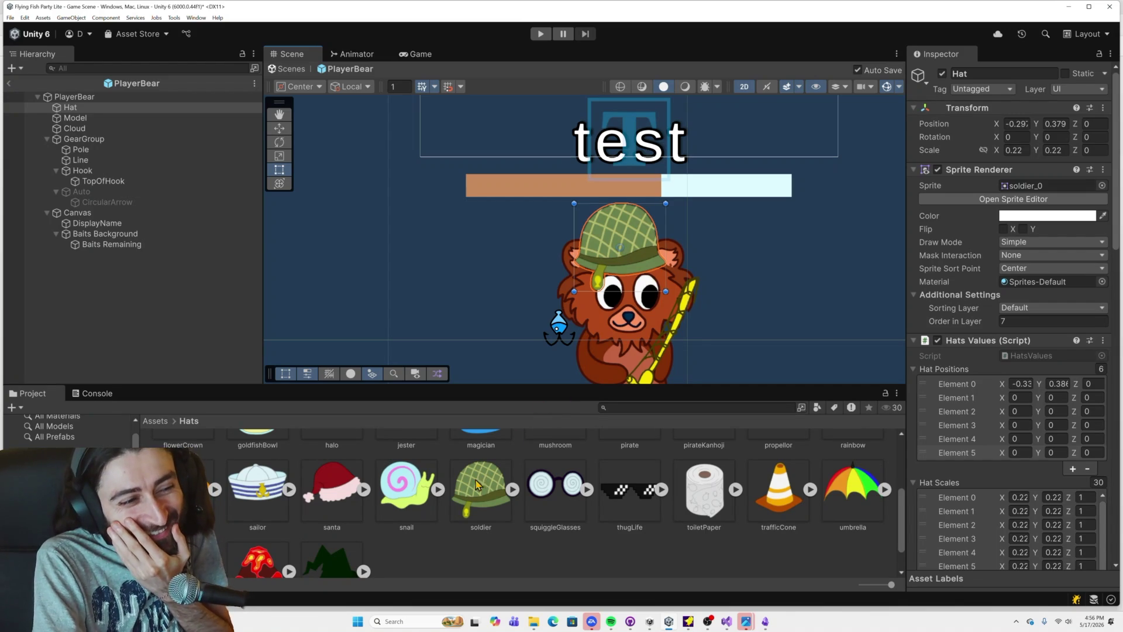
scroll(431, 504, up, 1)
drag(1028, 201, 1030, 186)
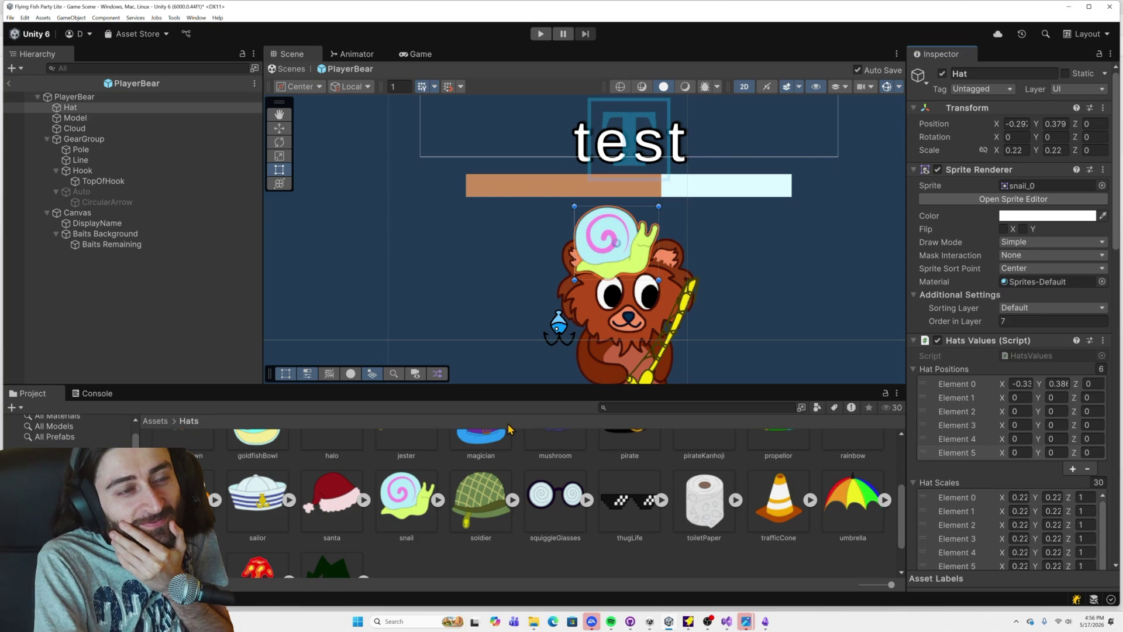
mouse_move(345, 514)
mouse_down()
mouse_move(787, 386)
mouse_move(1031, 187)
mouse_up()
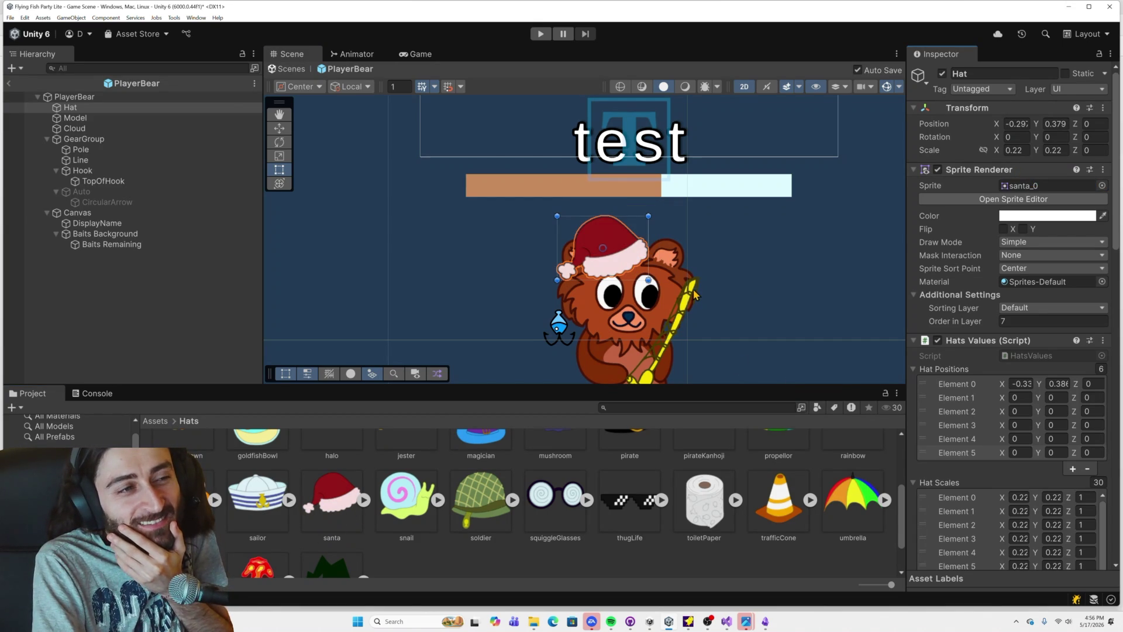
scroll(549, 338, down, 3)
drag(570, 333, 630, 250)
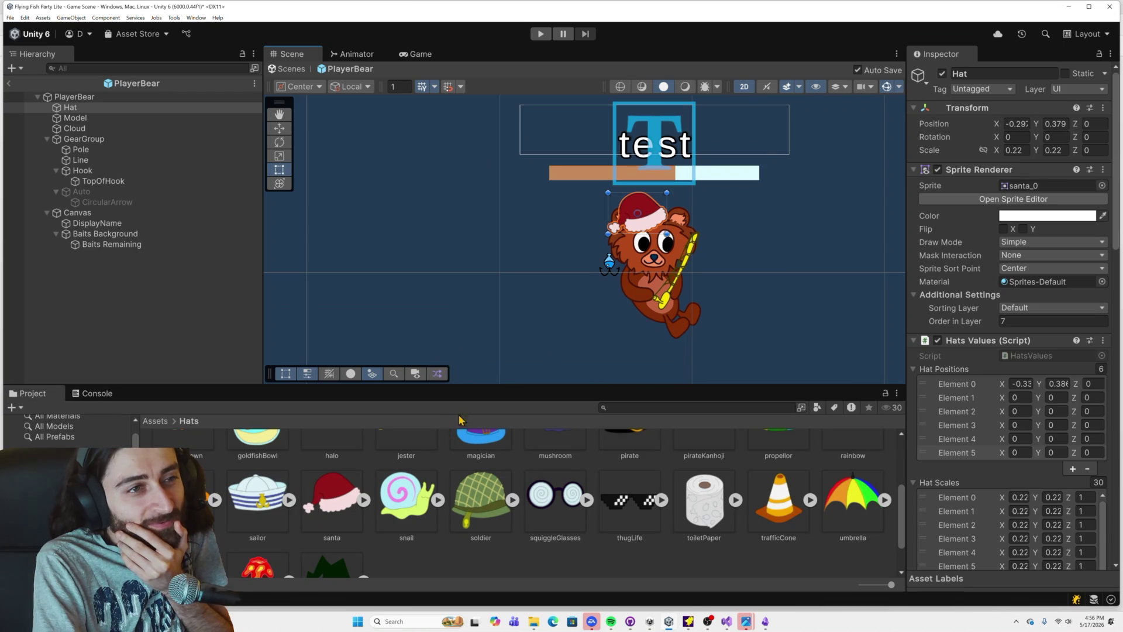
scroll(691, 269, up, 1)
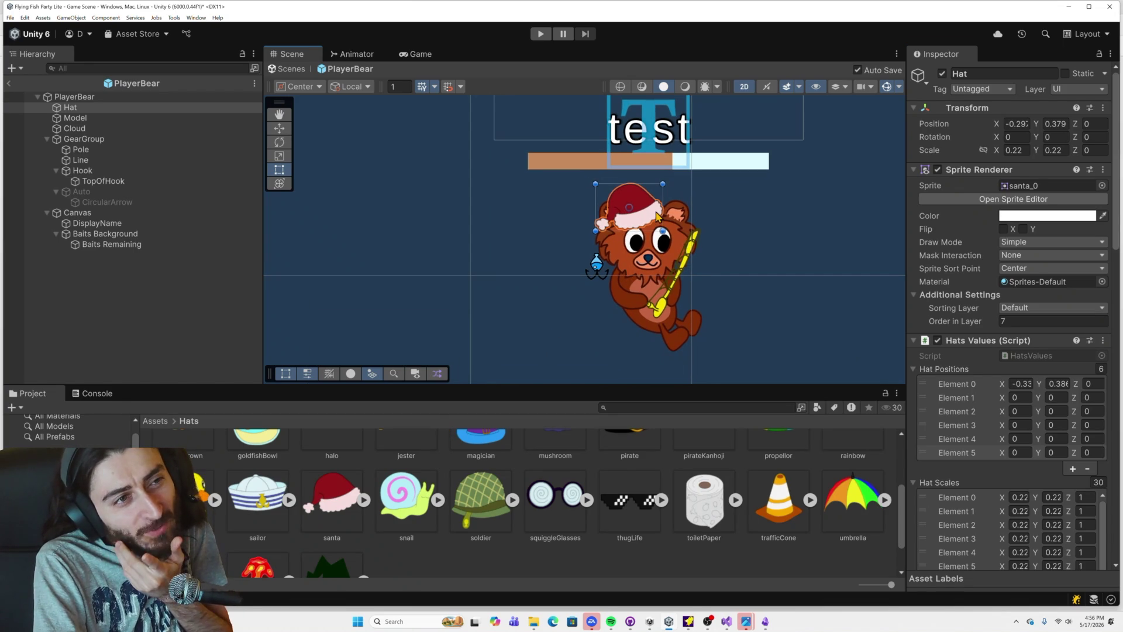
Step: Shift the santa hat's pivot slightly left and apply it
click(1024, 200)
drag(686, 330, 661, 329)
click(995, 26)
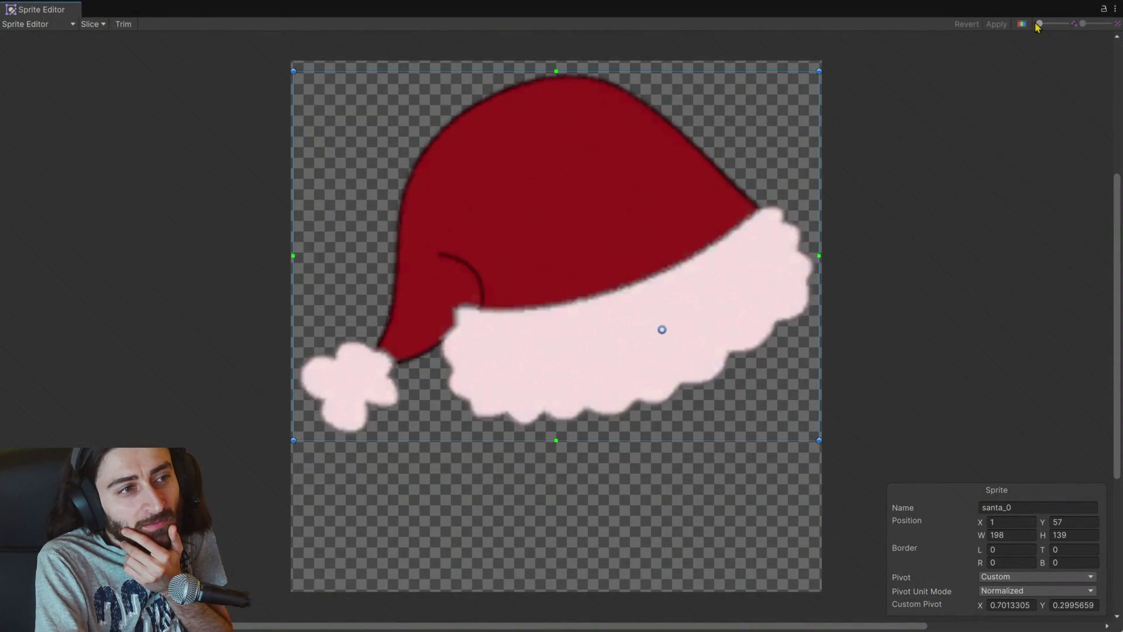
click(1114, 9)
click(1053, 41)
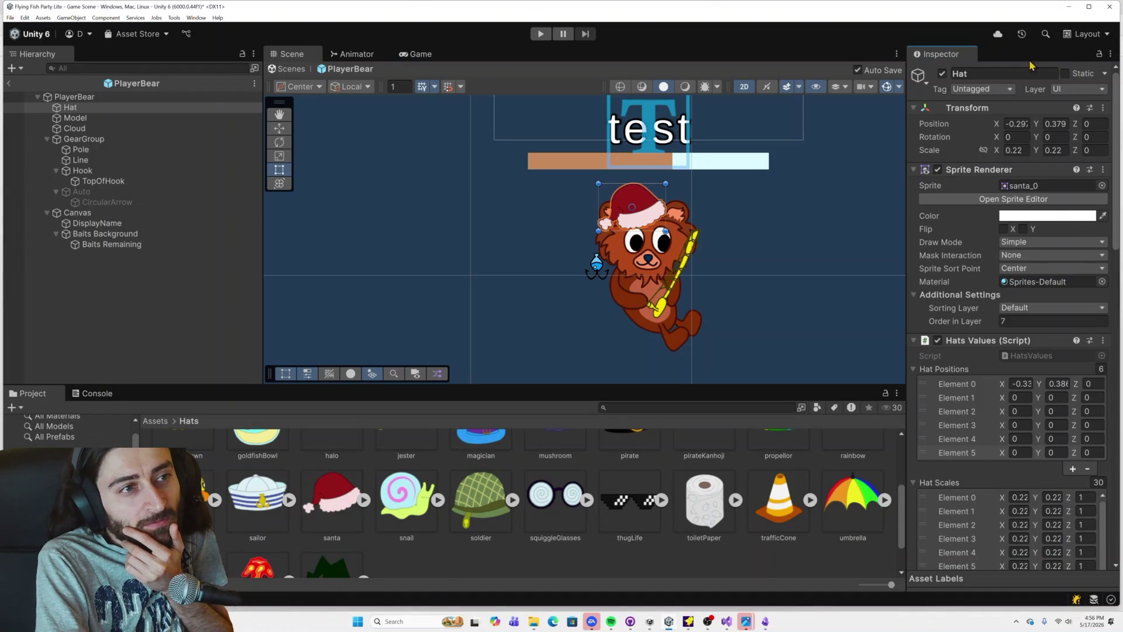
Step: Put the sailor hat on the bear's Hat, then select the rubberDuck hat asset
click(268, 510)
click(70, 107)
mouse_move(244, 519)
mouse_down()
mouse_move(623, 383)
mouse_move(1029, 193)
mouse_up()
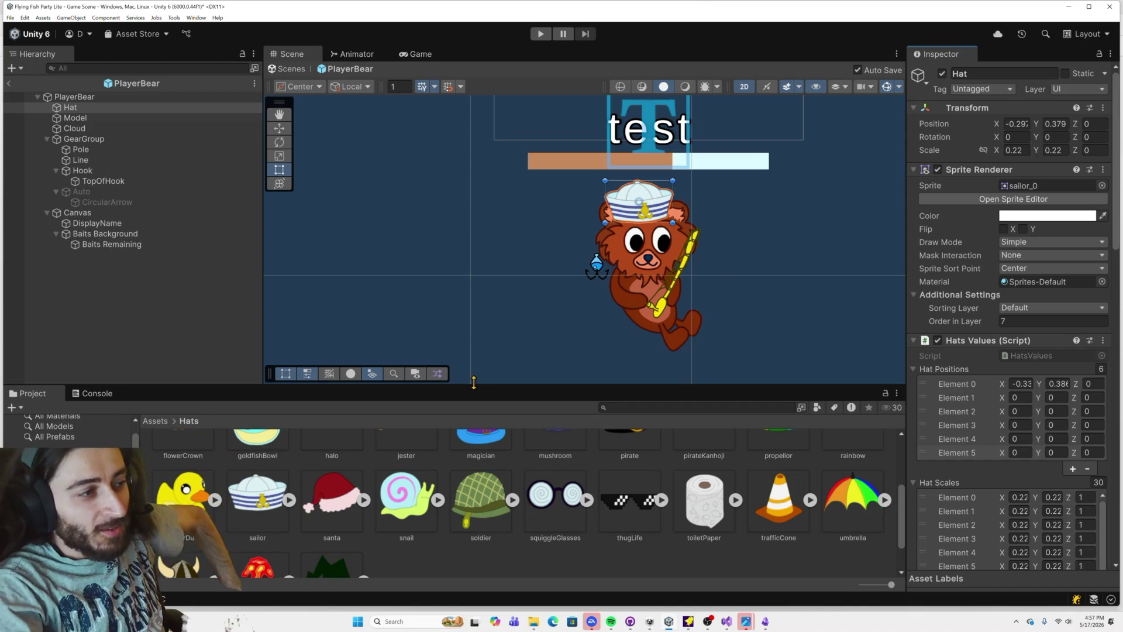
click(188, 502)
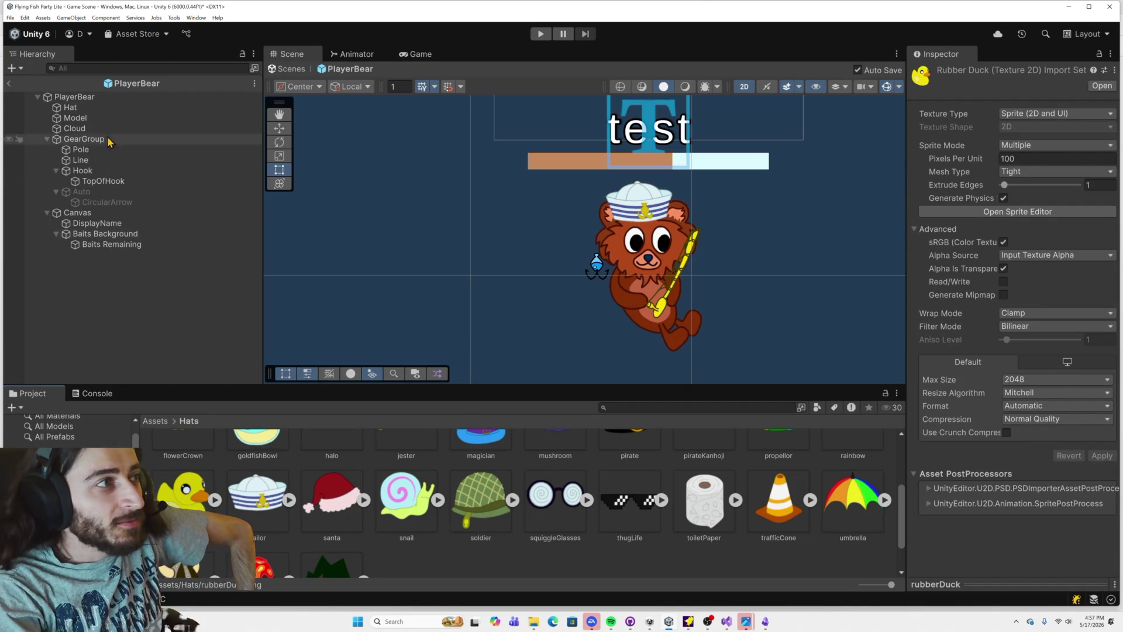
Step: Try the rubber duck, rainbow, propeller cap, red pirate and black pirate hats on the bear
click(71, 108)
drag(188, 497, 1047, 186)
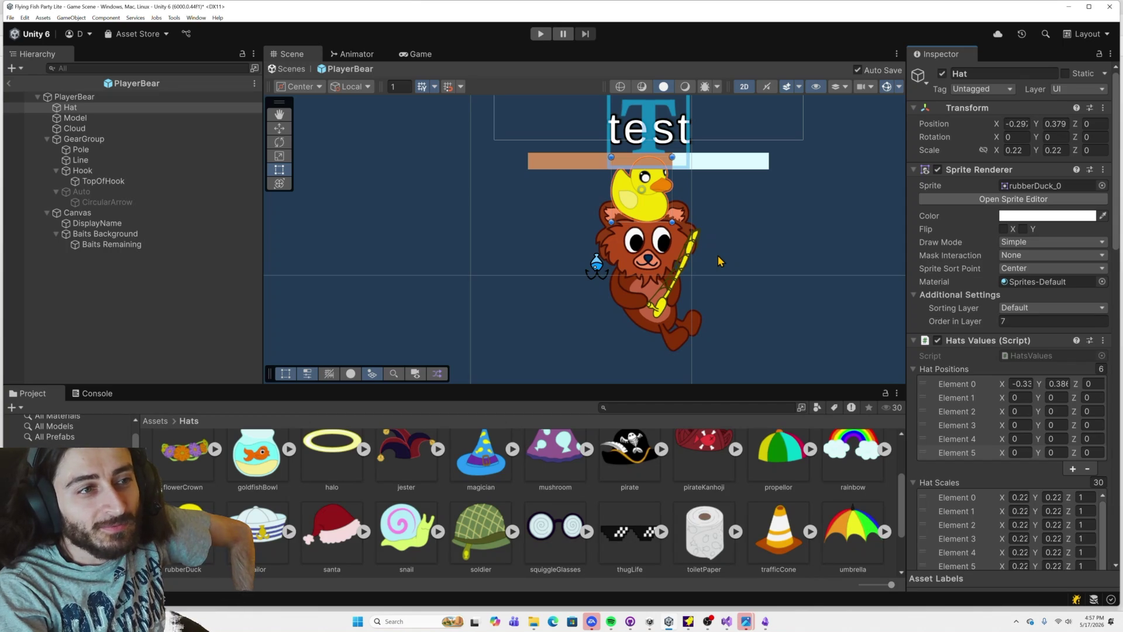
scroll(850, 462, up, 1)
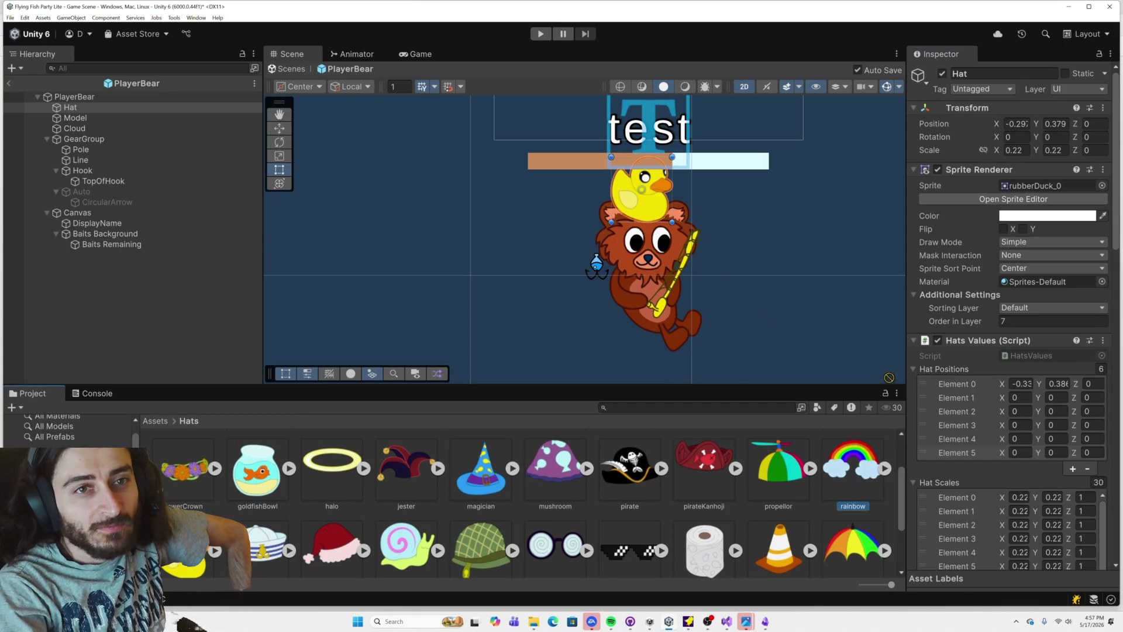
drag(1016, 200, 1028, 187)
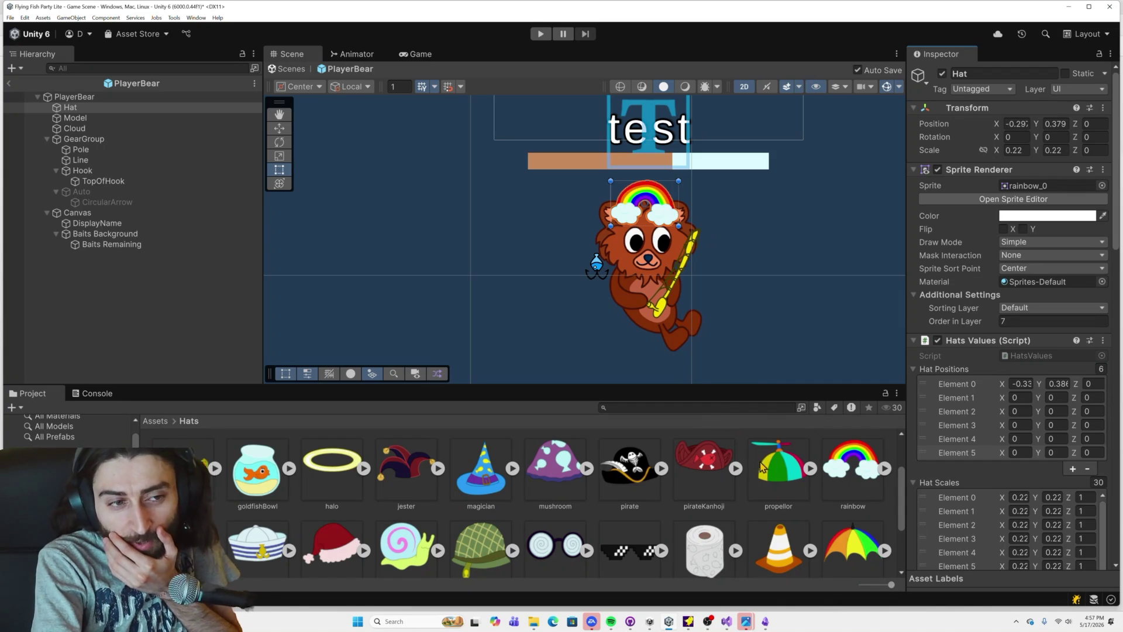
mouse_move(790, 490)
mouse_down()
mouse_move(944, 342)
mouse_move(1035, 187)
mouse_up()
drag(707, 461, 1035, 188)
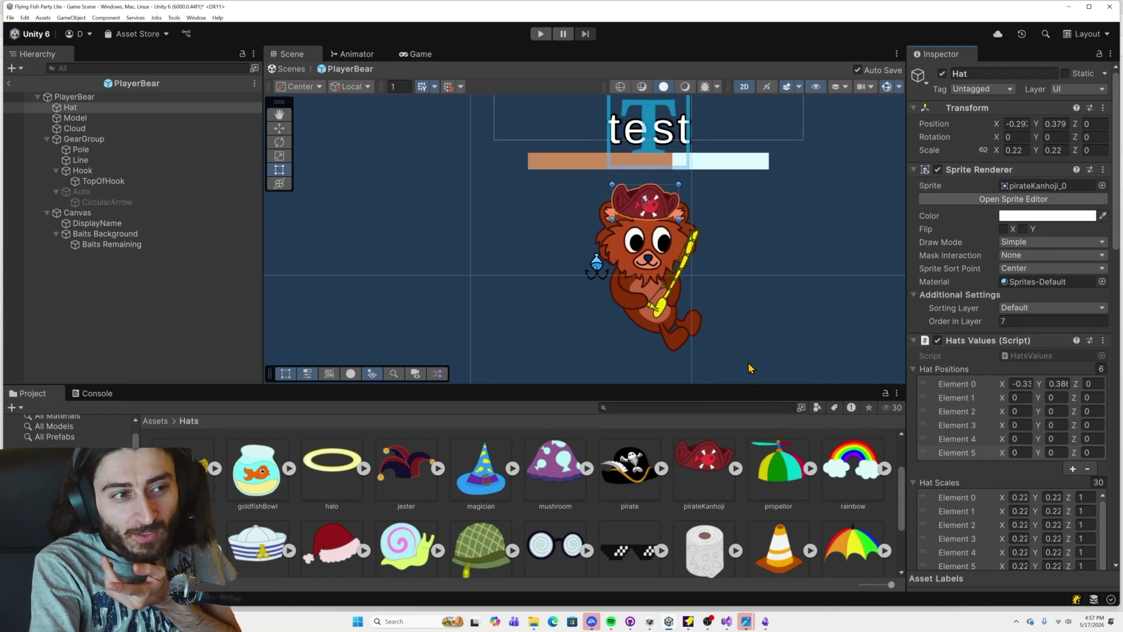
drag(630, 465, 1035, 187)
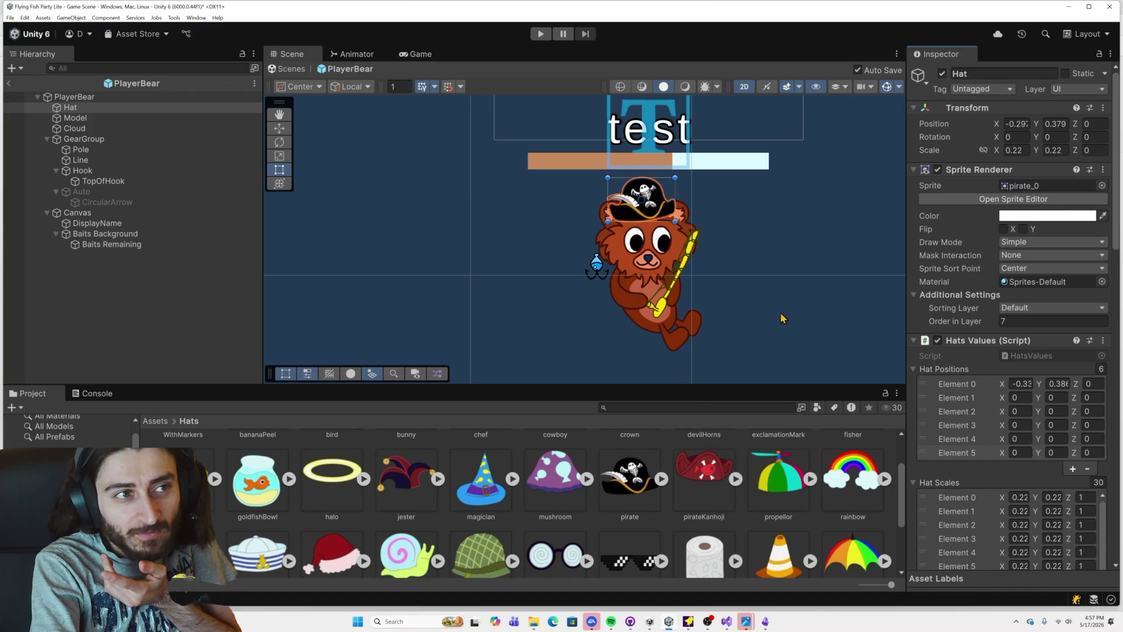
Step: Swap the bear's hat through the mushroom, magician, jester and halo sprites
drag(592, 464, 1035, 186)
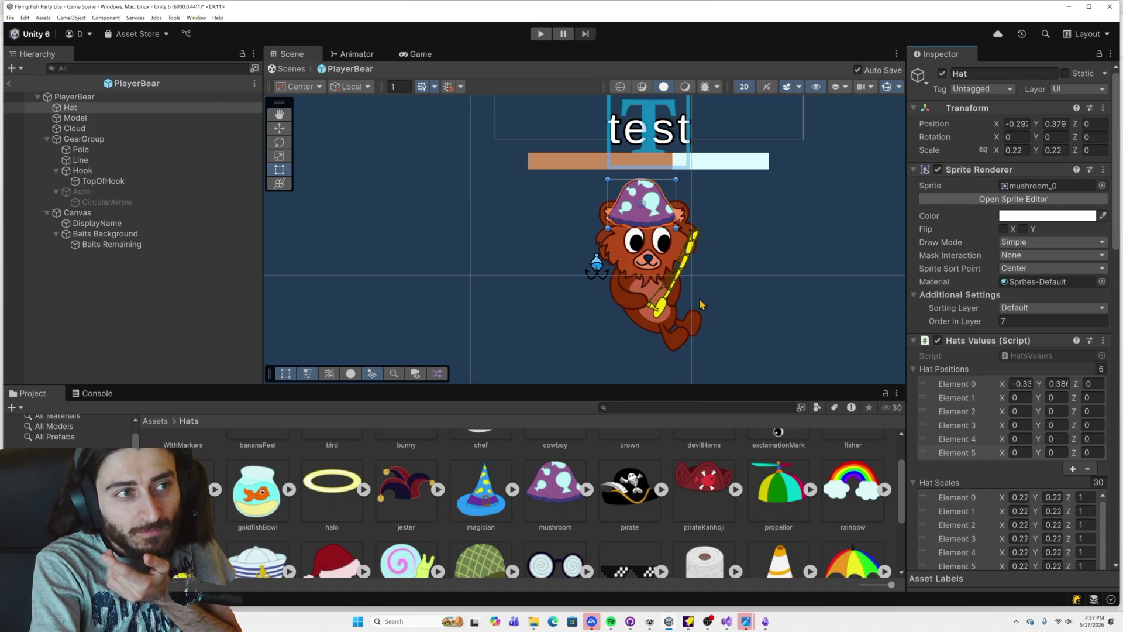
mouse_move(473, 476)
mouse_down()
mouse_move(821, 271)
mouse_move(1035, 188)
mouse_up()
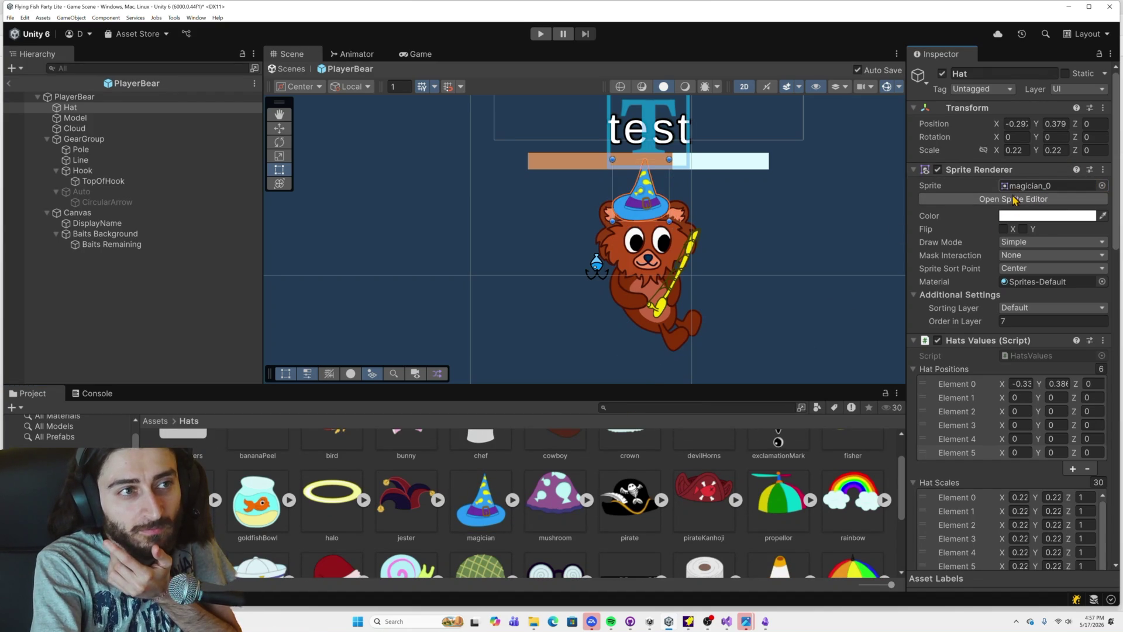
mouse_move(404, 504)
mouse_down()
mouse_move(819, 275)
mouse_move(1036, 187)
mouse_up()
mouse_move(332, 501)
mouse_down()
mouse_move(351, 479)
mouse_move(1024, 193)
mouse_up()
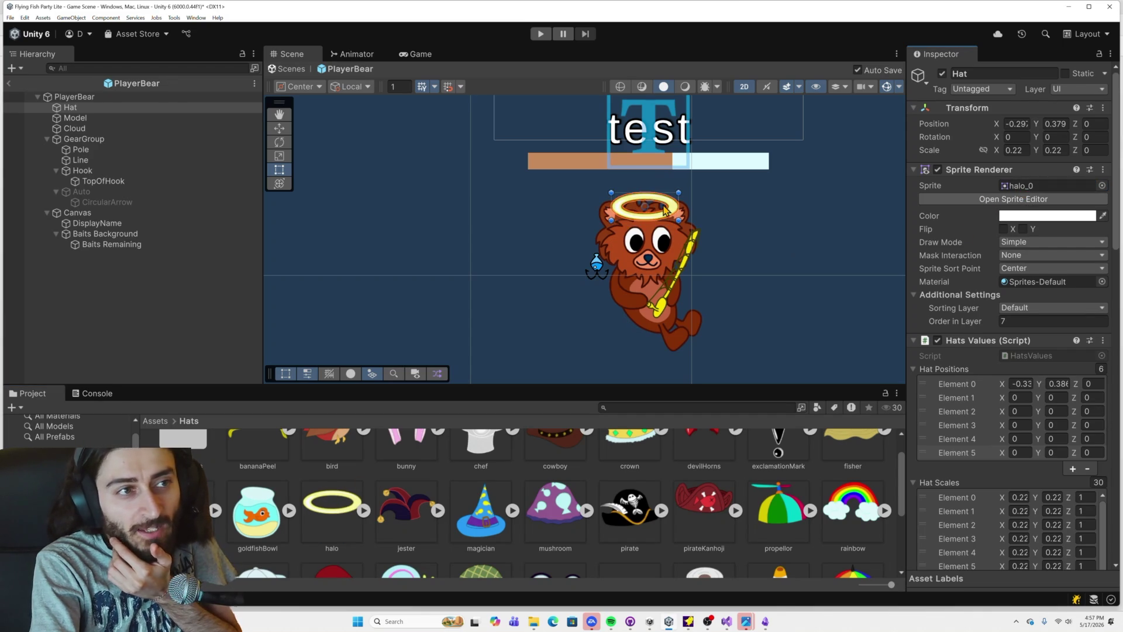
Step: Cycle through goldfish bowl, flowerCrown and fisher hats, settling on exclamationMark, then select devilHorns
scroll(772, 456, up, 1)
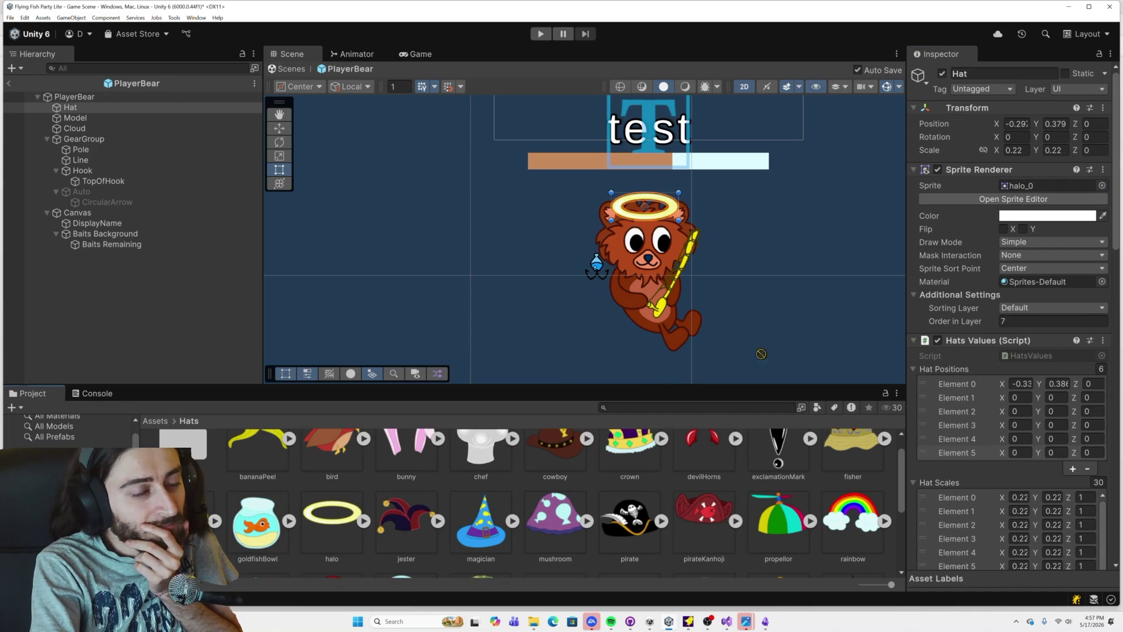
drag(980, 260, 1027, 190)
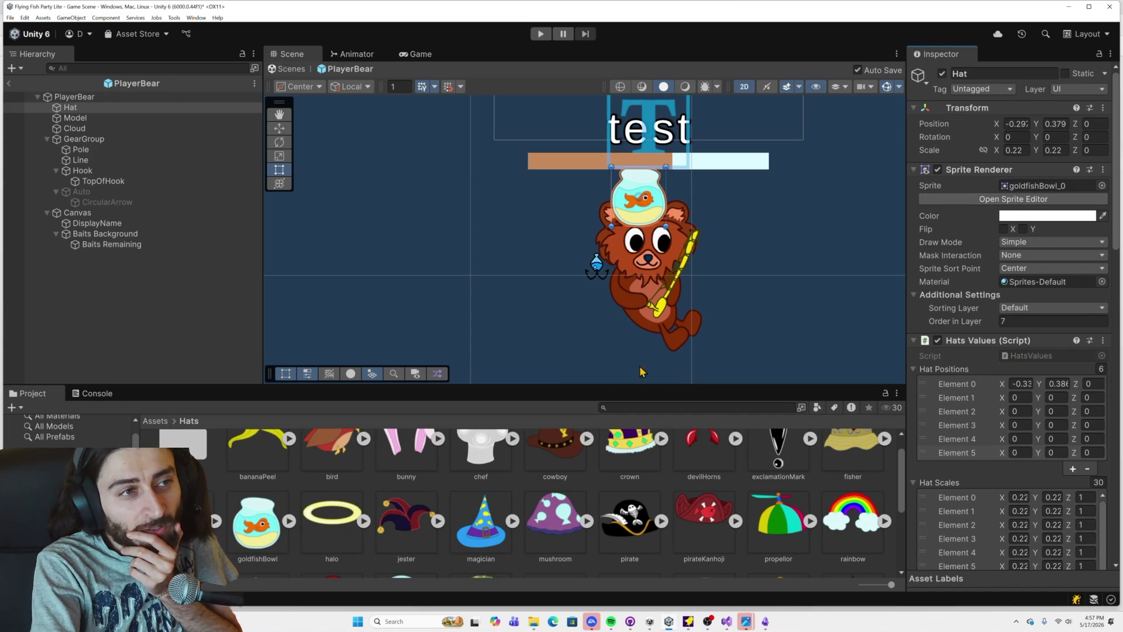
scroll(351, 514, up, 1)
mouse_move(183, 529)
mouse_down()
mouse_move(947, 246)
mouse_move(1025, 195)
mouse_up()
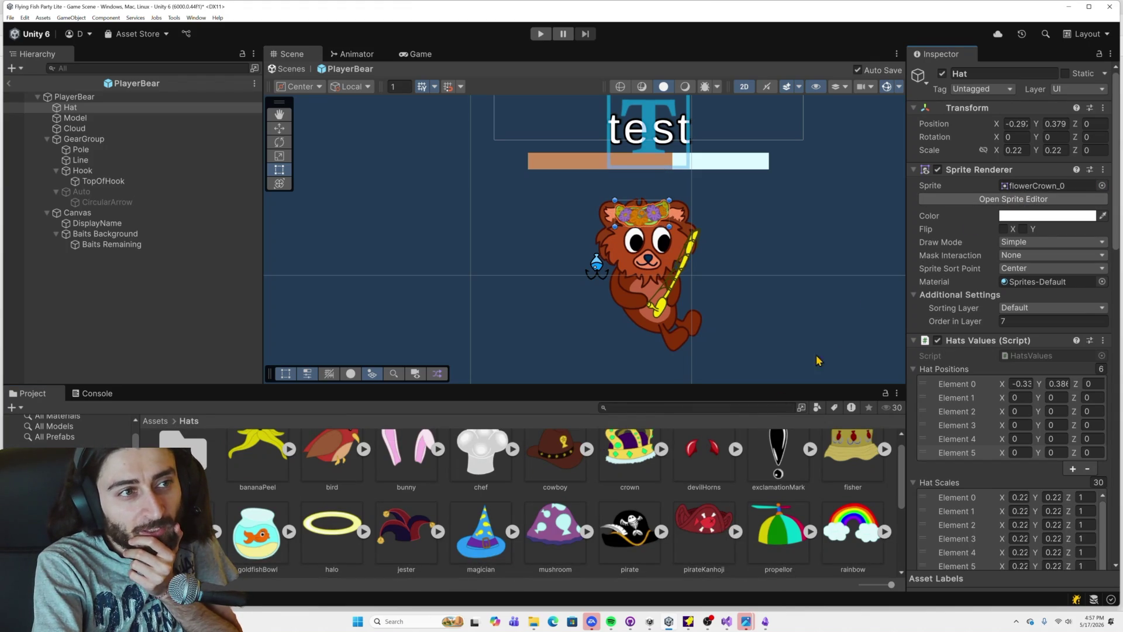
mouse_move(868, 463)
mouse_down()
mouse_move(881, 412)
mouse_move(1041, 192)
mouse_up()
drag(777, 468, 1034, 192)
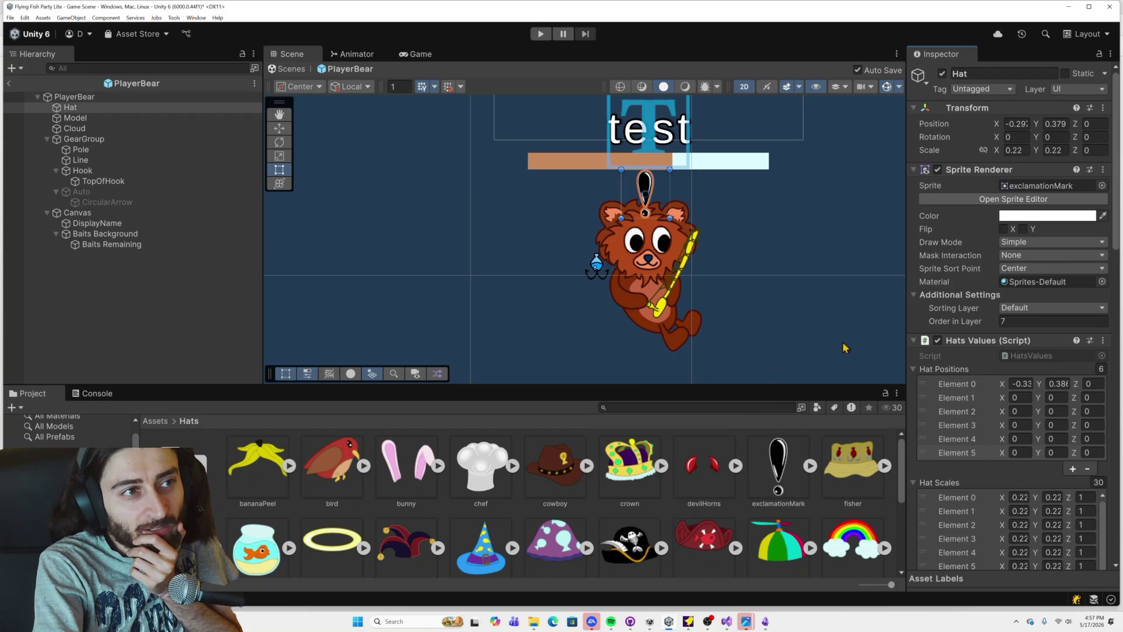
click(707, 476)
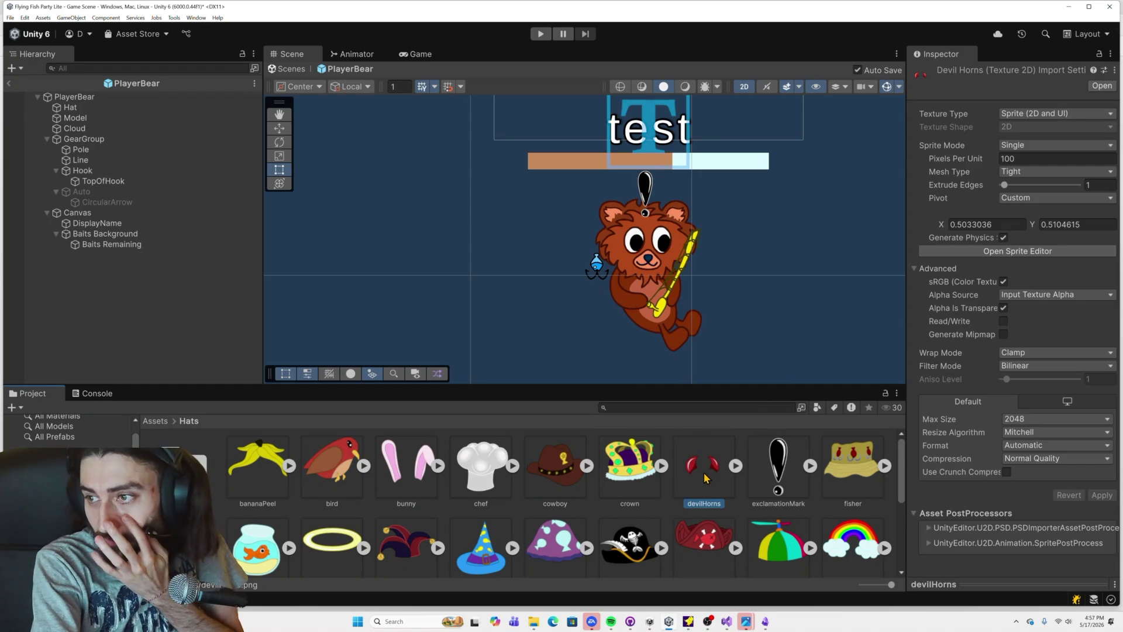
Step: Compare the devilHorns and crown texture import settings against the PlayerBear's components
drag(690, 475, 713, 472)
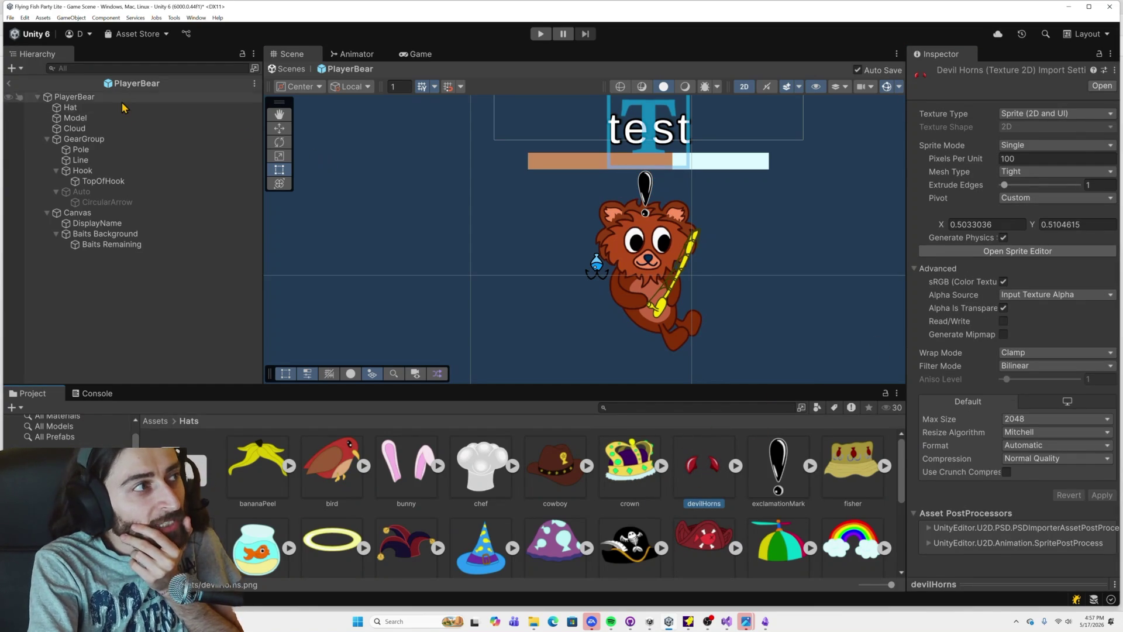
click(117, 97)
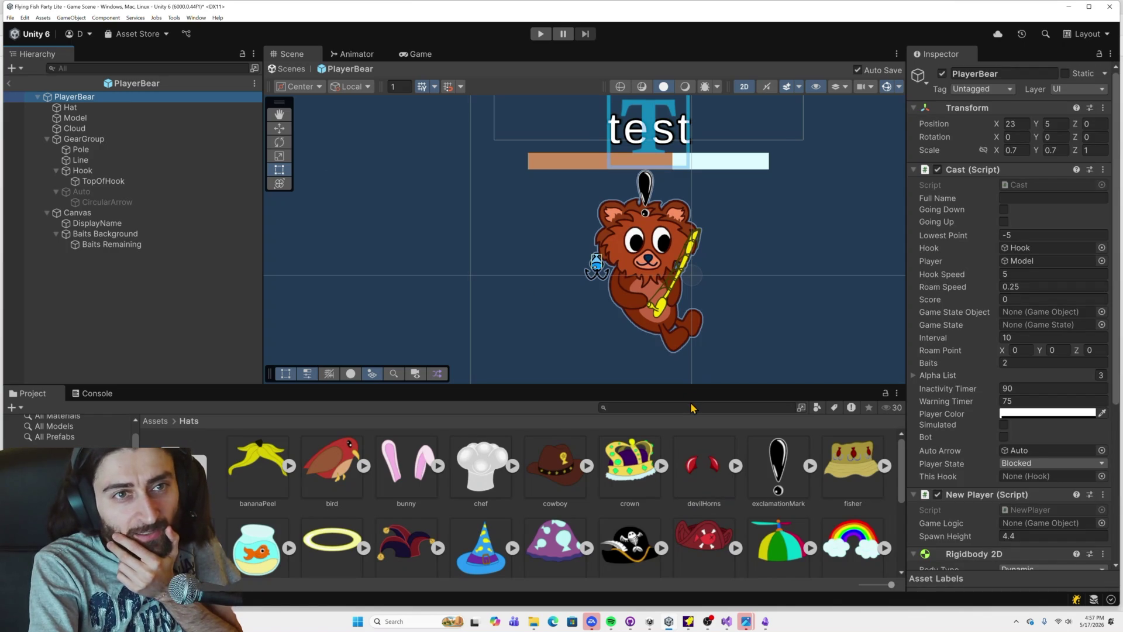
click(701, 471)
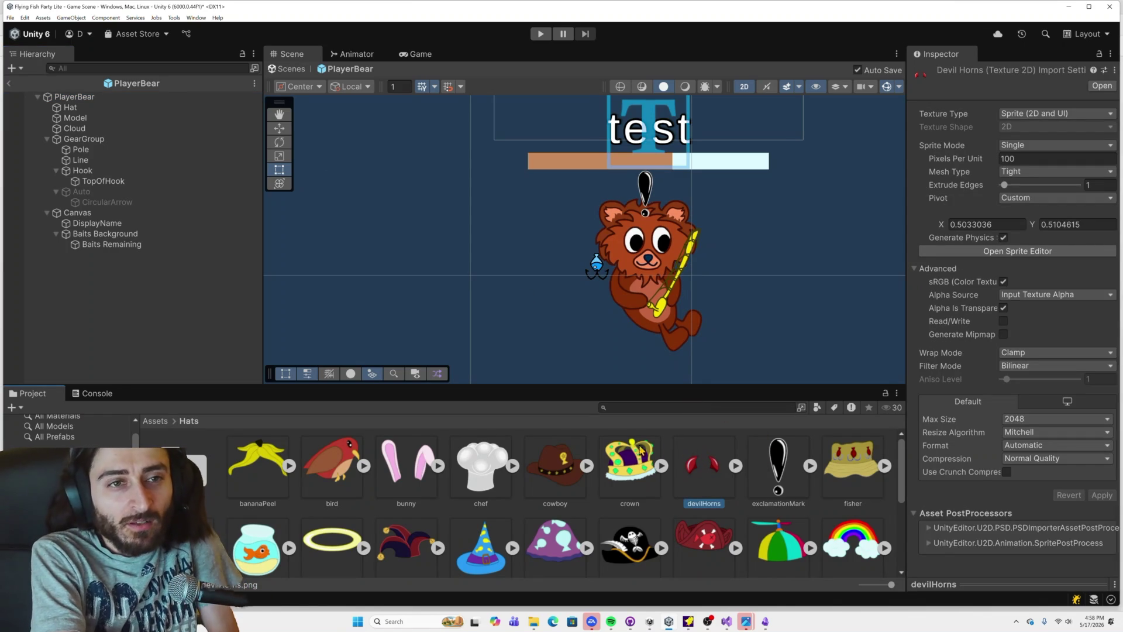
click(88, 98)
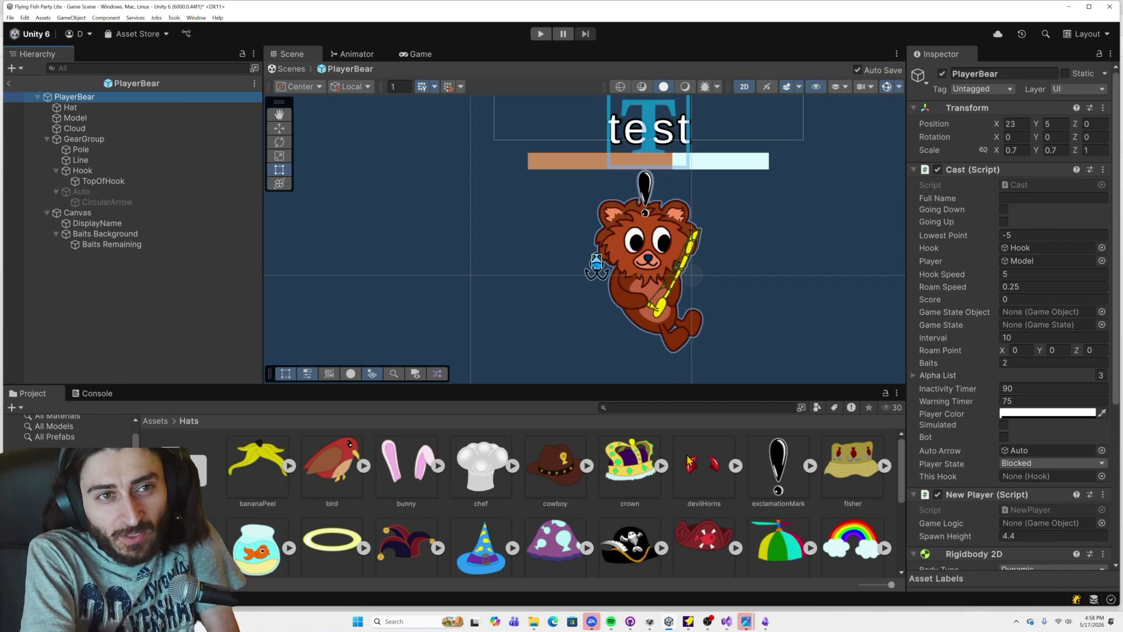
click(615, 463)
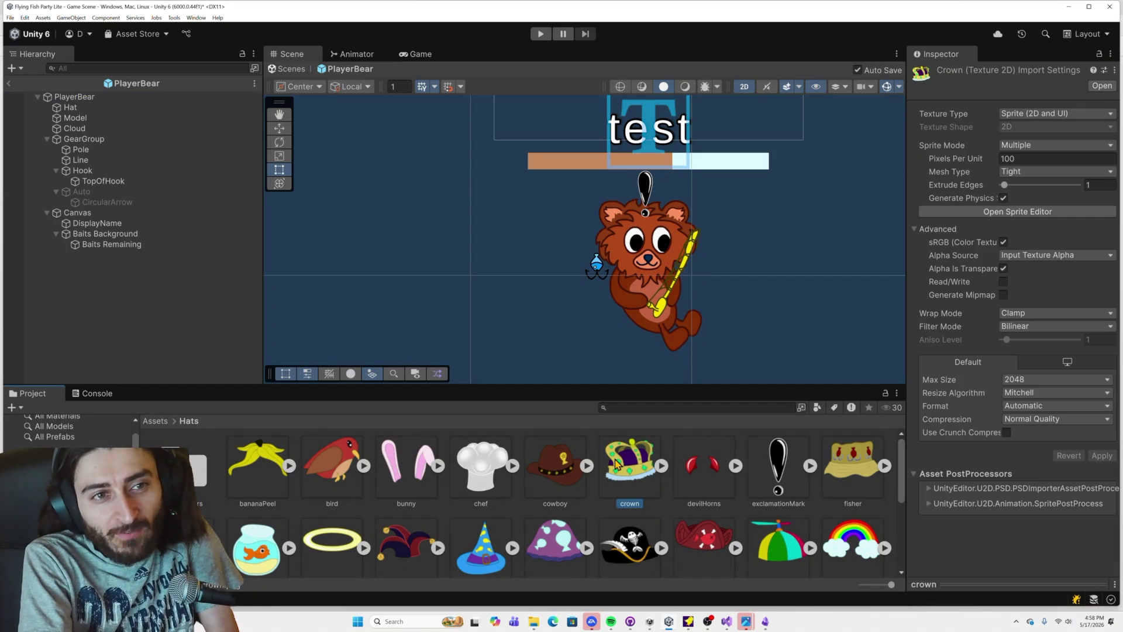
click(110, 98)
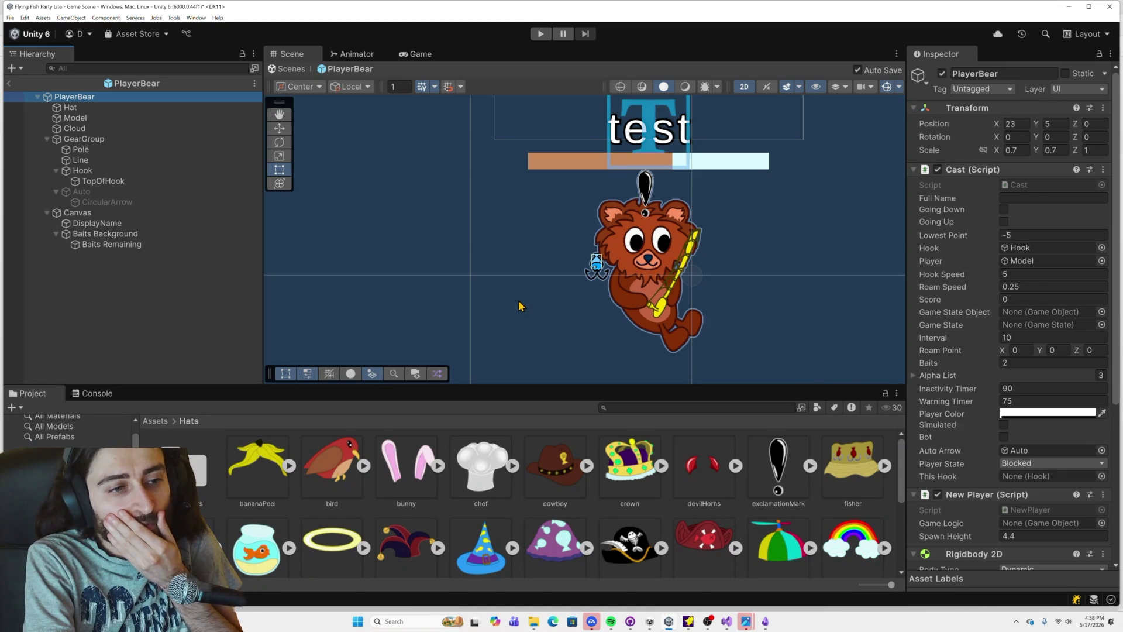
click(632, 462)
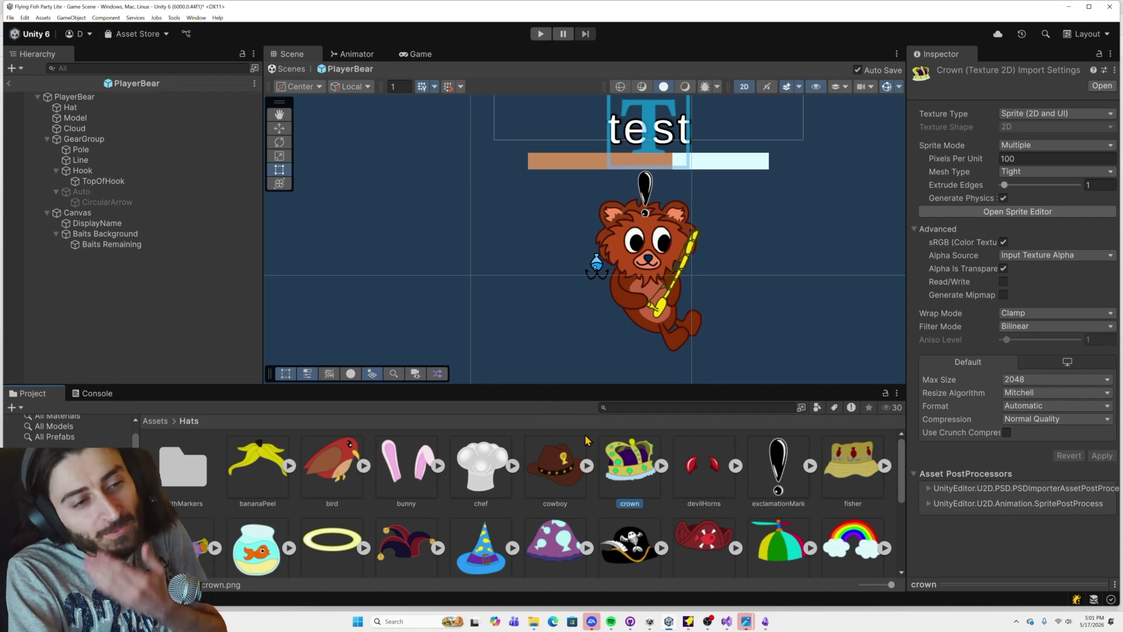
Step: Inspect the bear's Model and its Cloud child, whose Sprite is None, then return to Assets root
scroll(673, 485, down, 5)
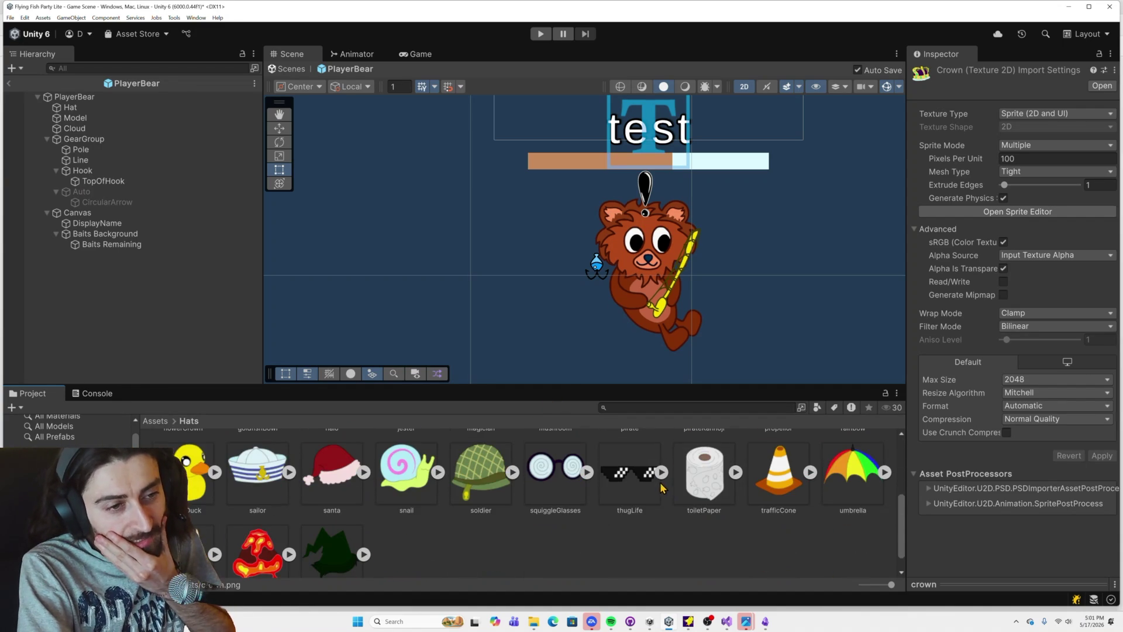
scroll(549, 487, up, 4)
scroll(550, 485, up, 1)
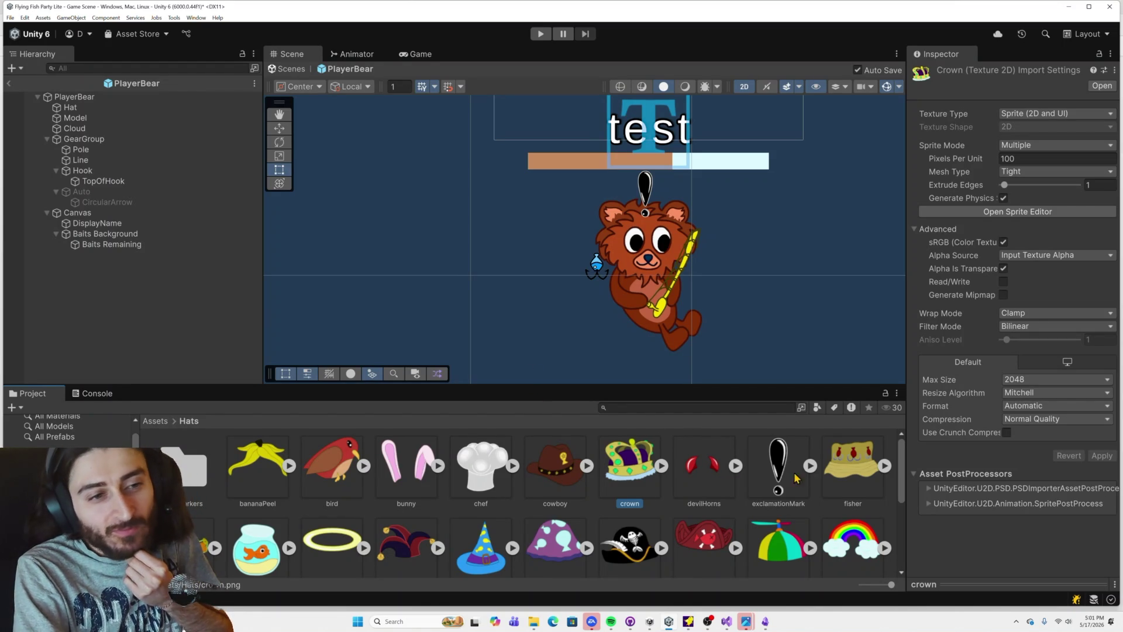
scroll(900, 456, down, 1)
scroll(900, 456, up, 1)
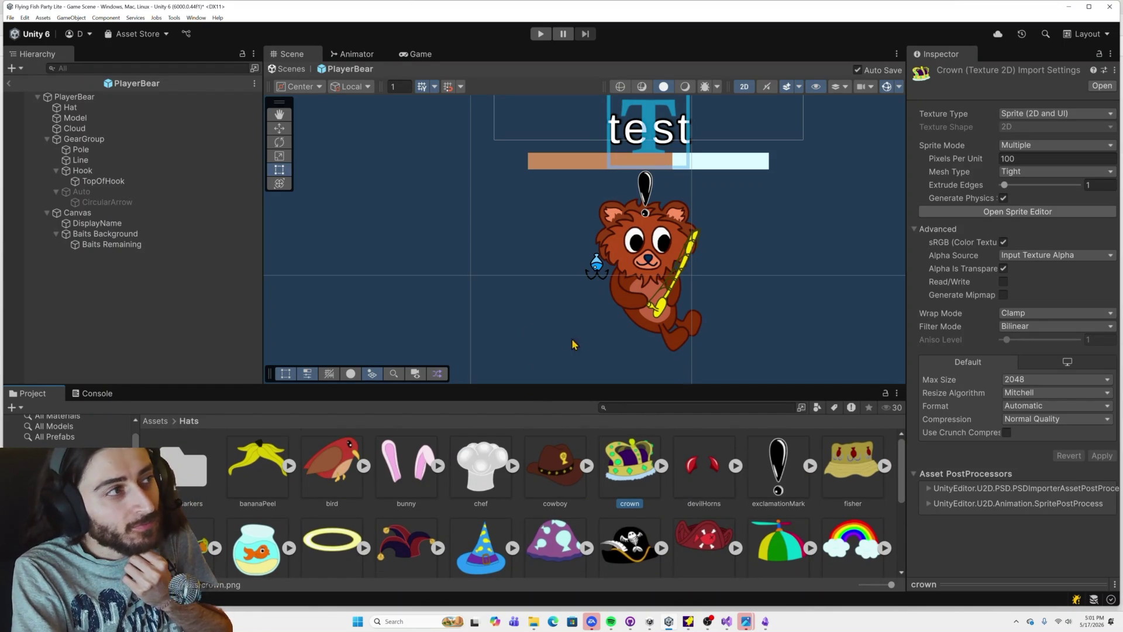
click(91, 118)
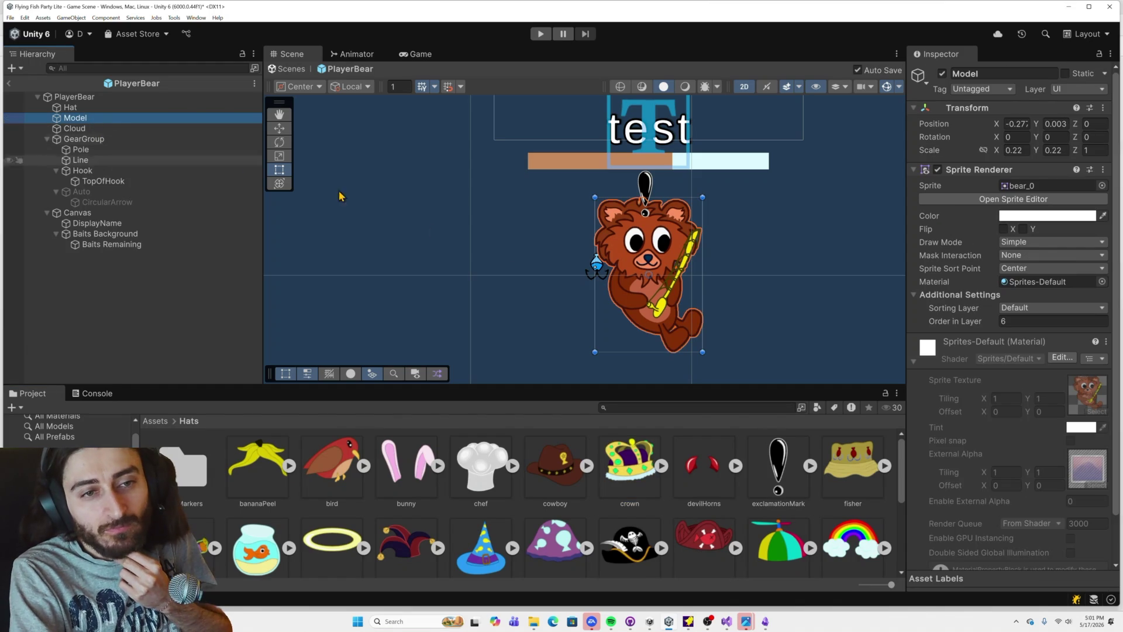
scroll(965, 375, down, 2)
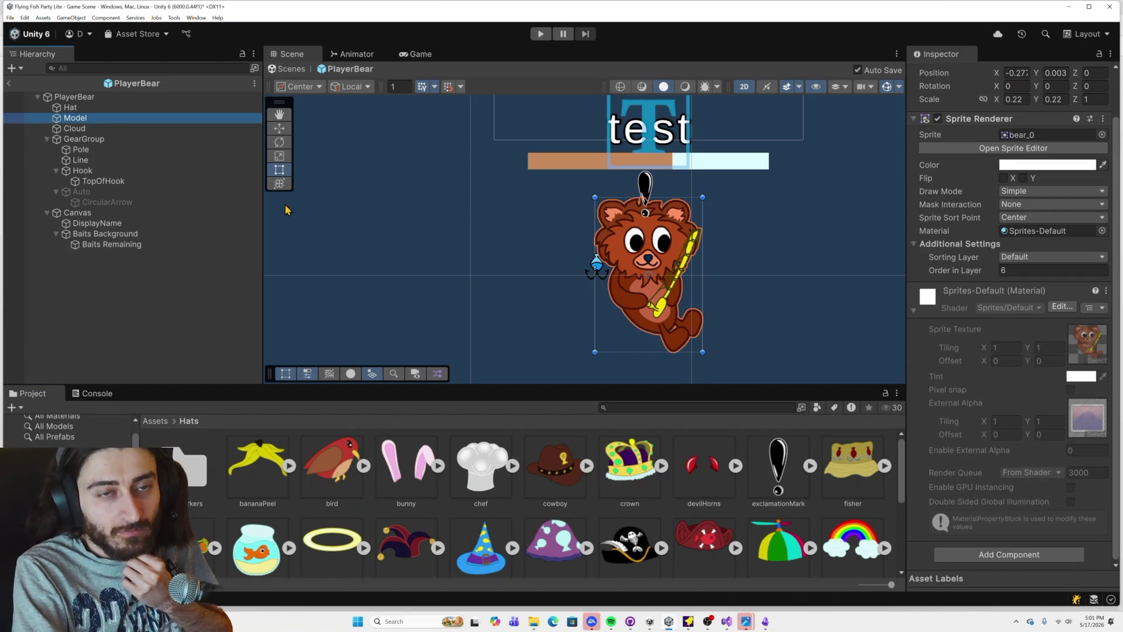
click(106, 130)
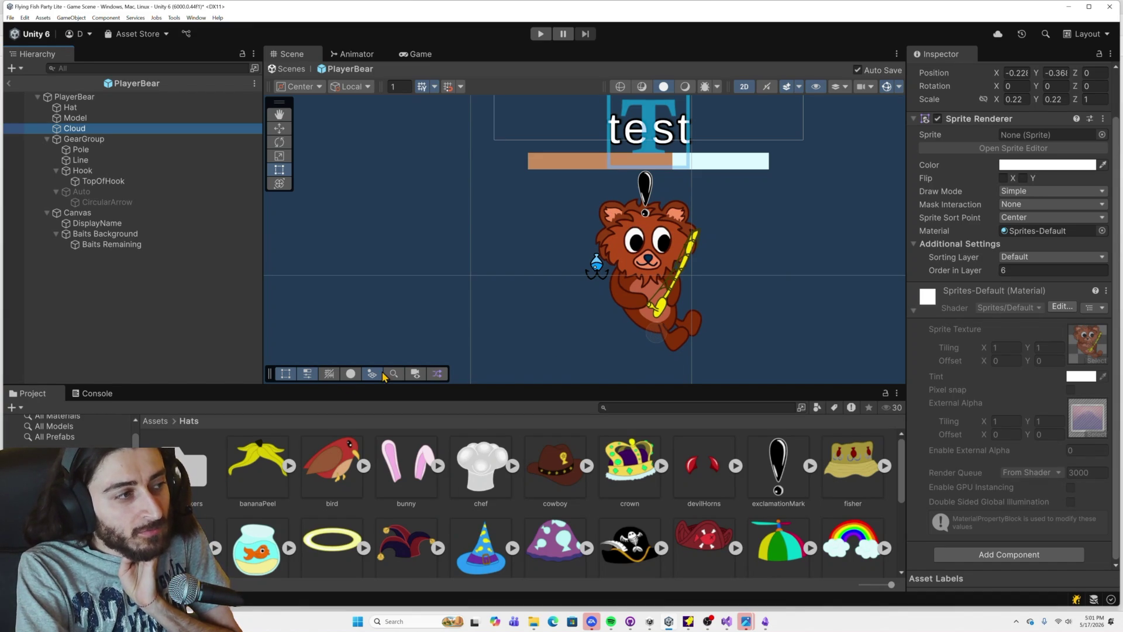
click(155, 421)
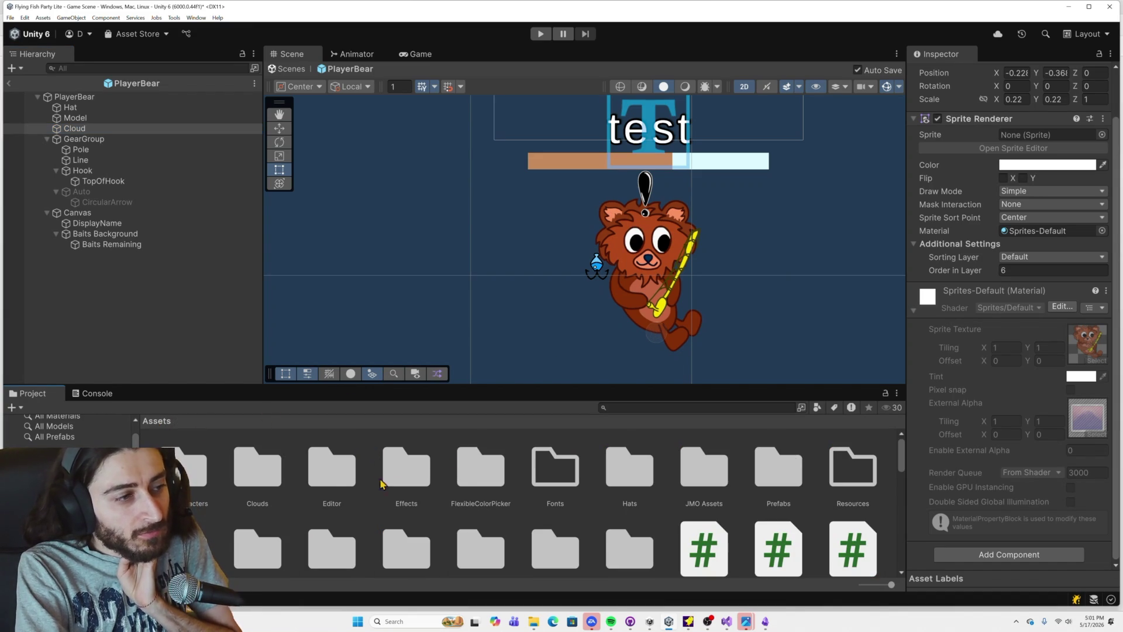
Step: Give the bear's Cloud the basic, then basketball cloud sprite, with Order in Layer 7
double_click(280, 477)
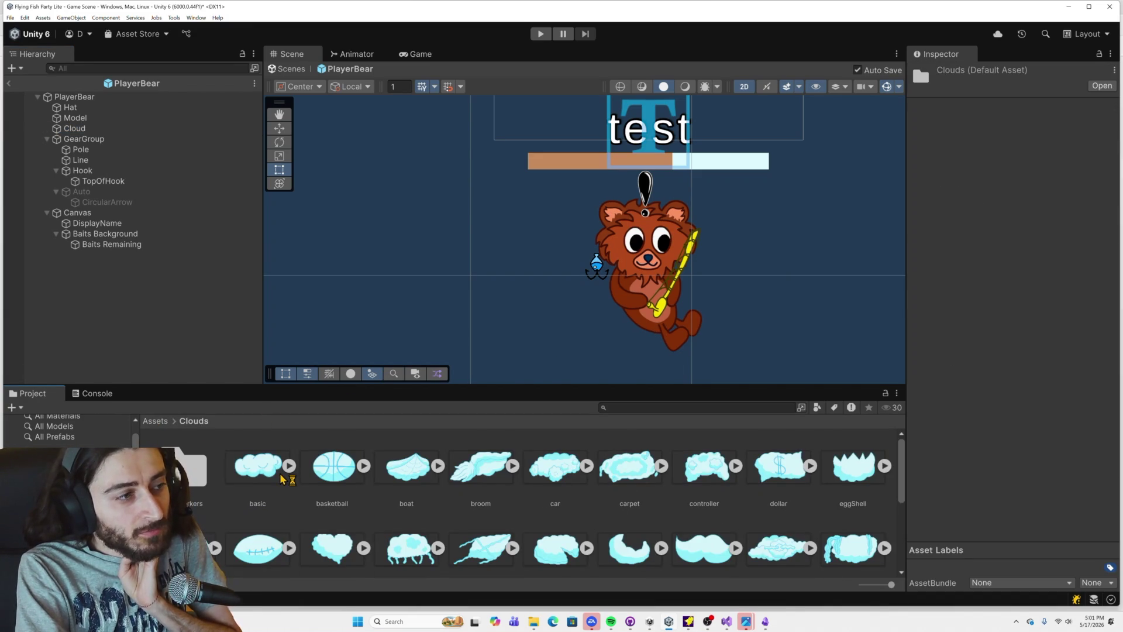
click(79, 129)
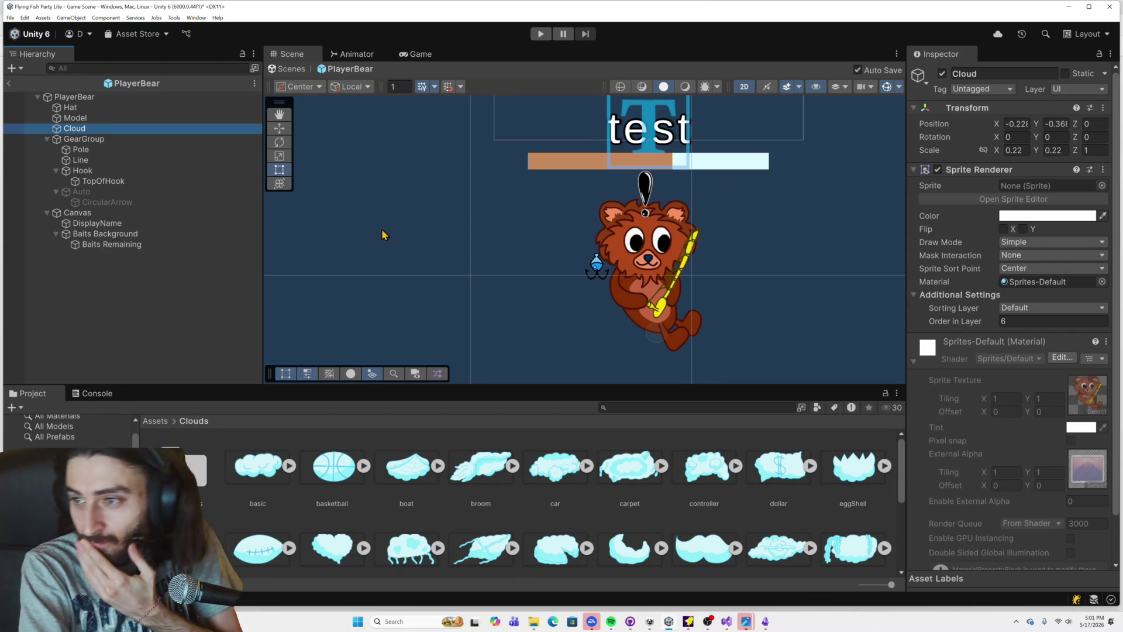
scroll(660, 472, down, 10)
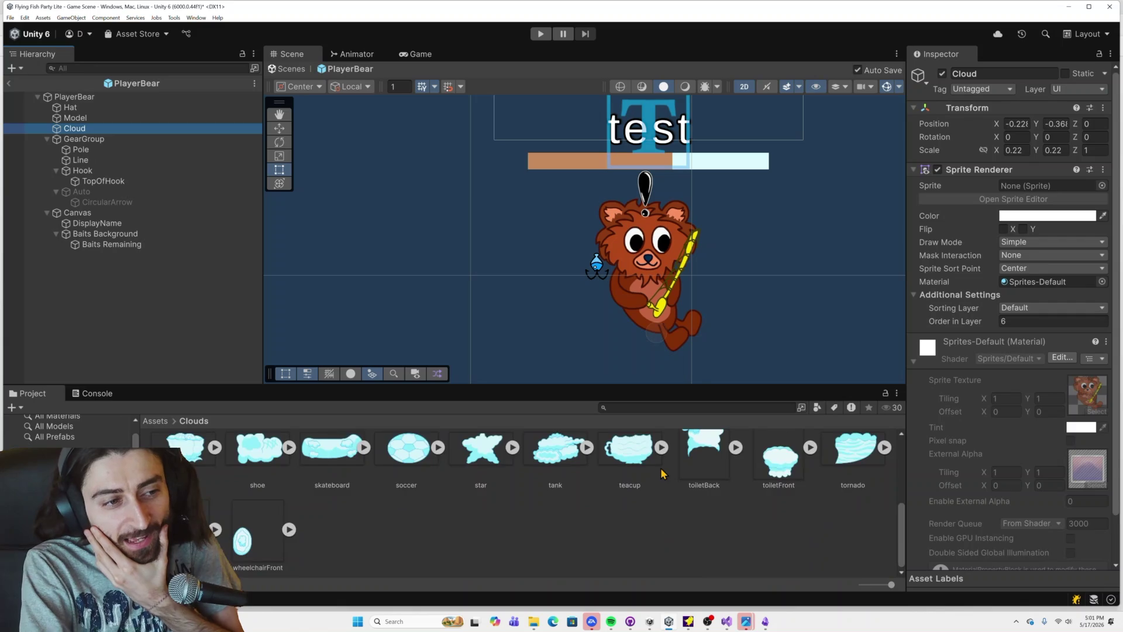
scroll(661, 473, up, 3)
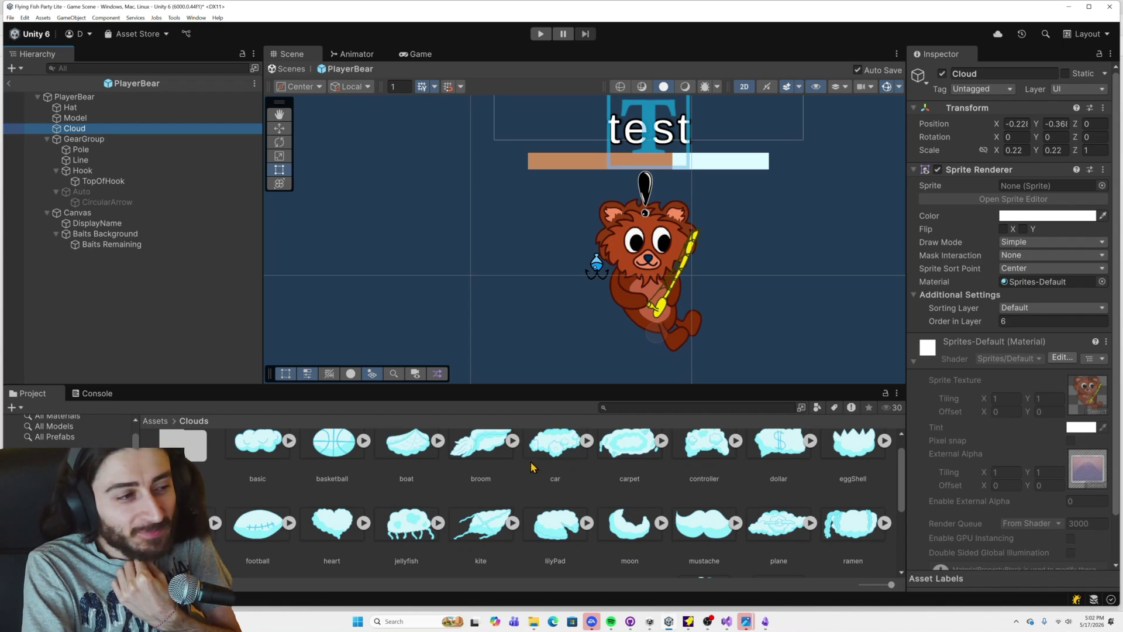
drag(254, 449, 935, 254)
drag(1024, 190, 1025, 190)
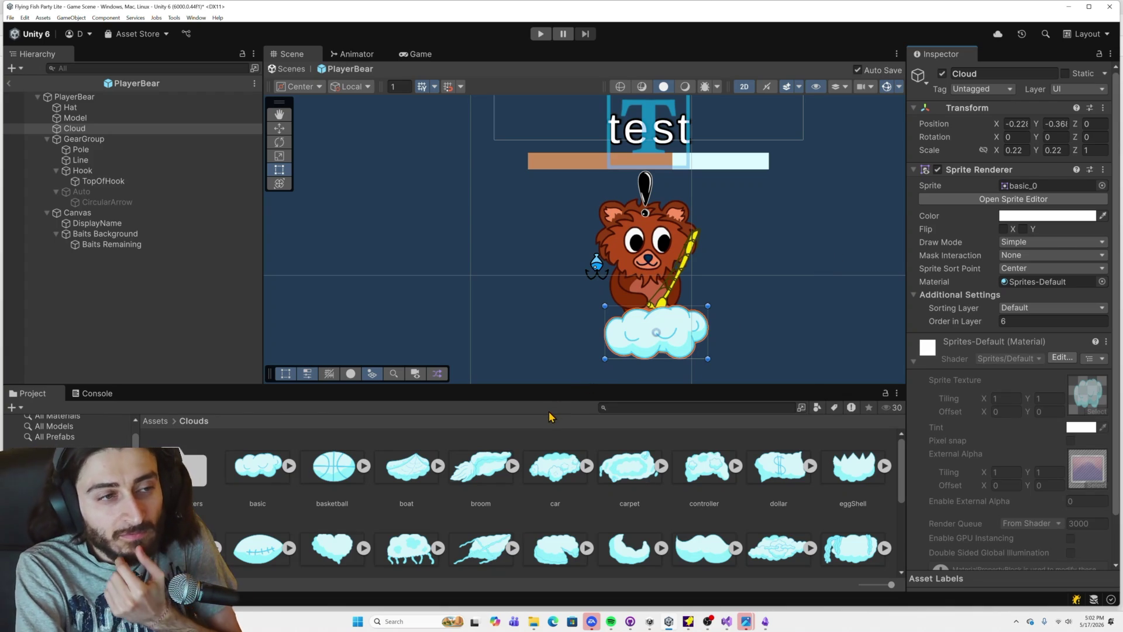
mouse_move(331, 468)
mouse_down()
mouse_move(647, 406)
mouse_move(1022, 193)
mouse_up()
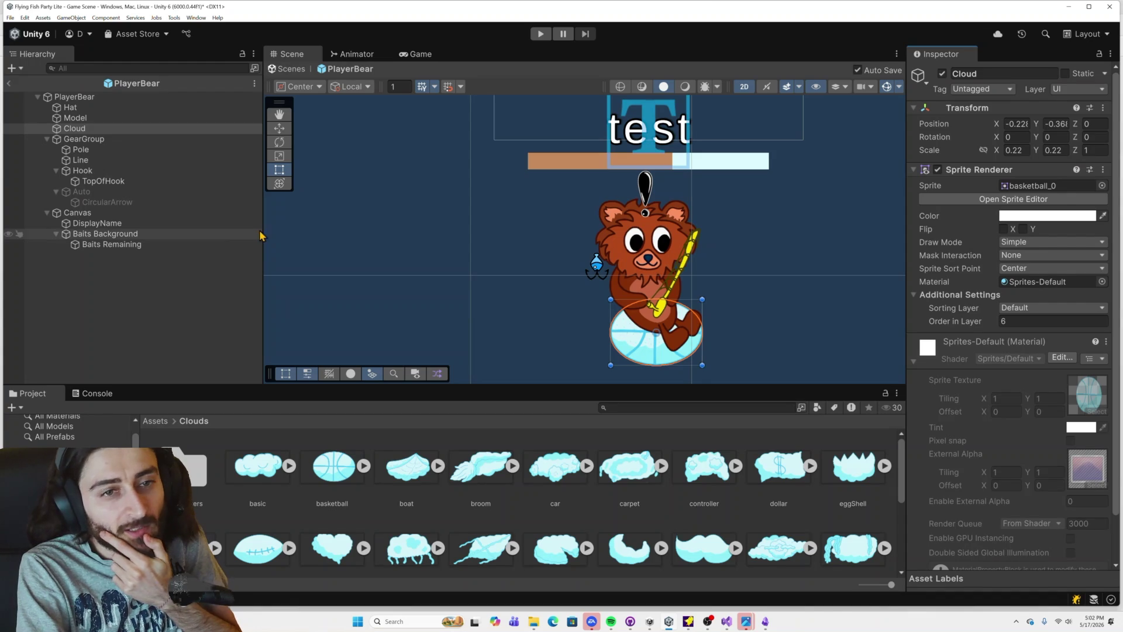
click(1004, 321)
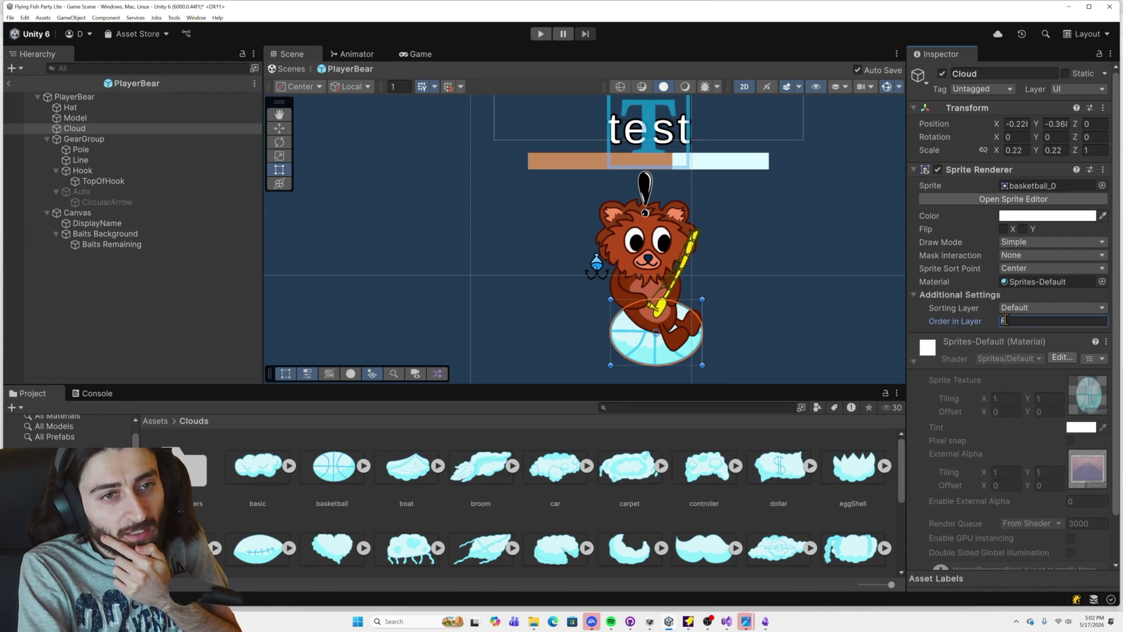
text(7)
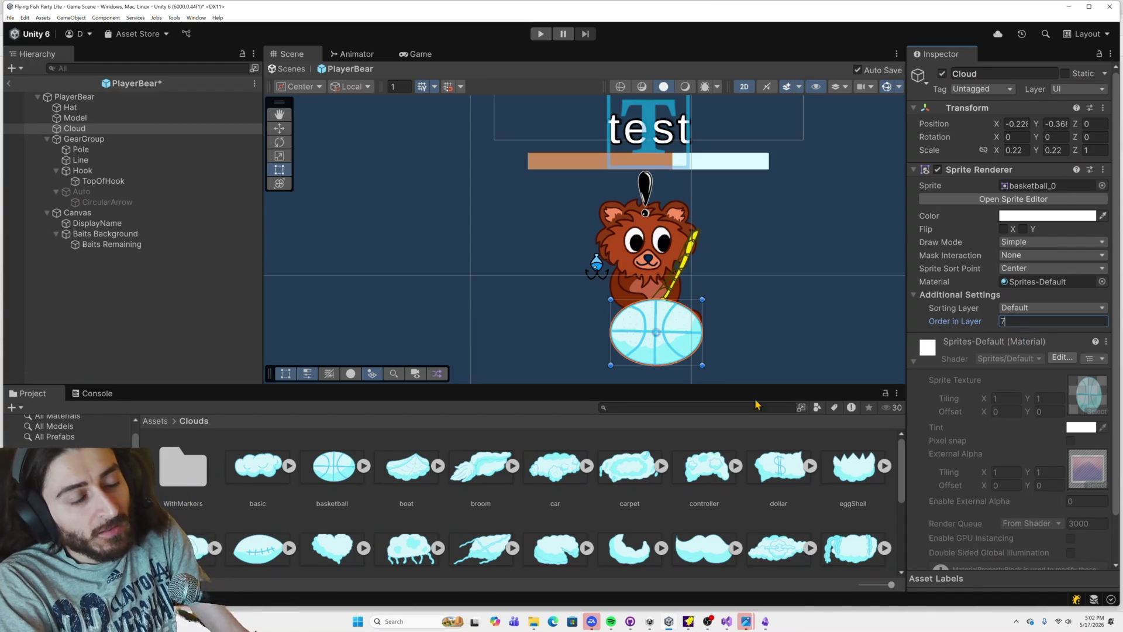
Step: Switch the Cloud's sprite to boat_0, recentre the view with the Rect tool, then show the WithMarkers folder
mouse_move(403, 473)
mouse_down()
mouse_move(848, 369)
mouse_move(1031, 187)
mouse_up()
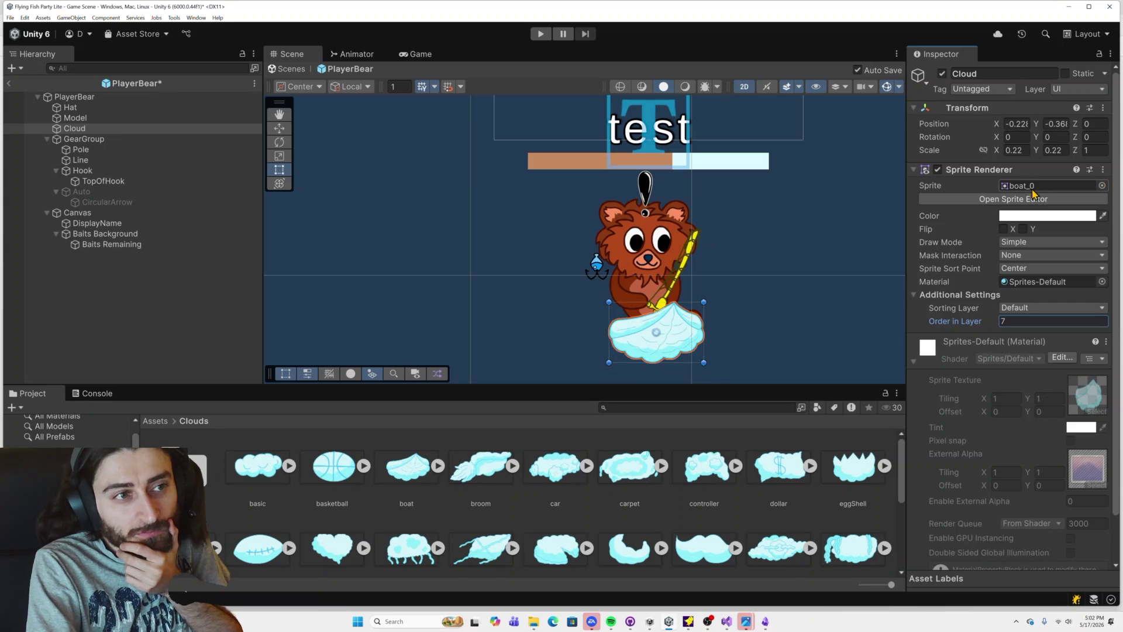
scroll(696, 328, up, 10)
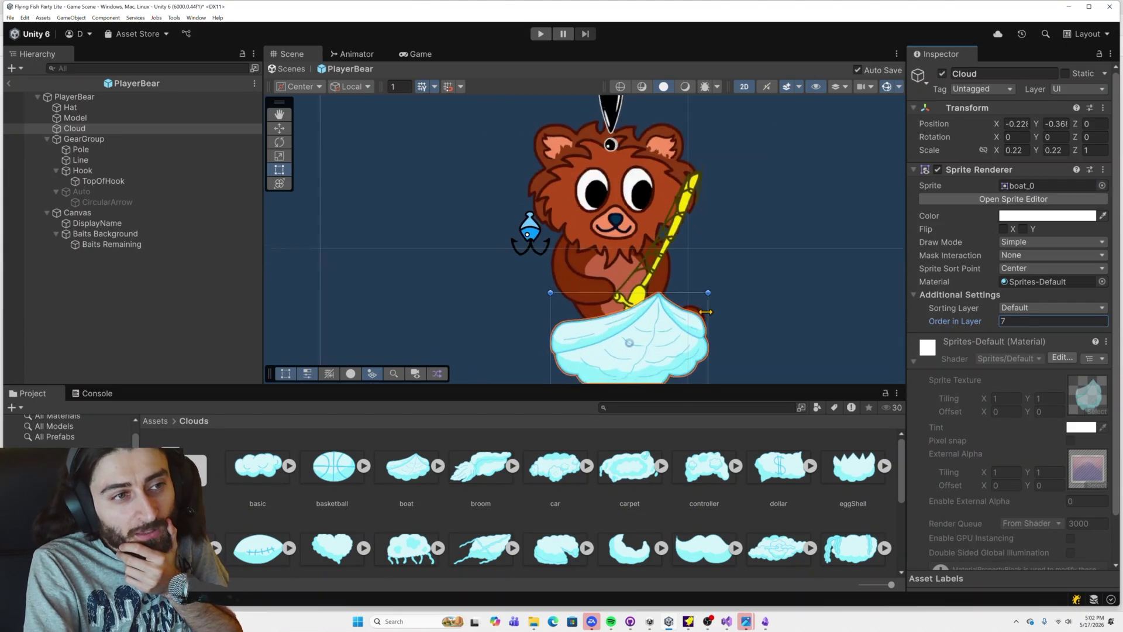
scroll(695, 316, up, 2)
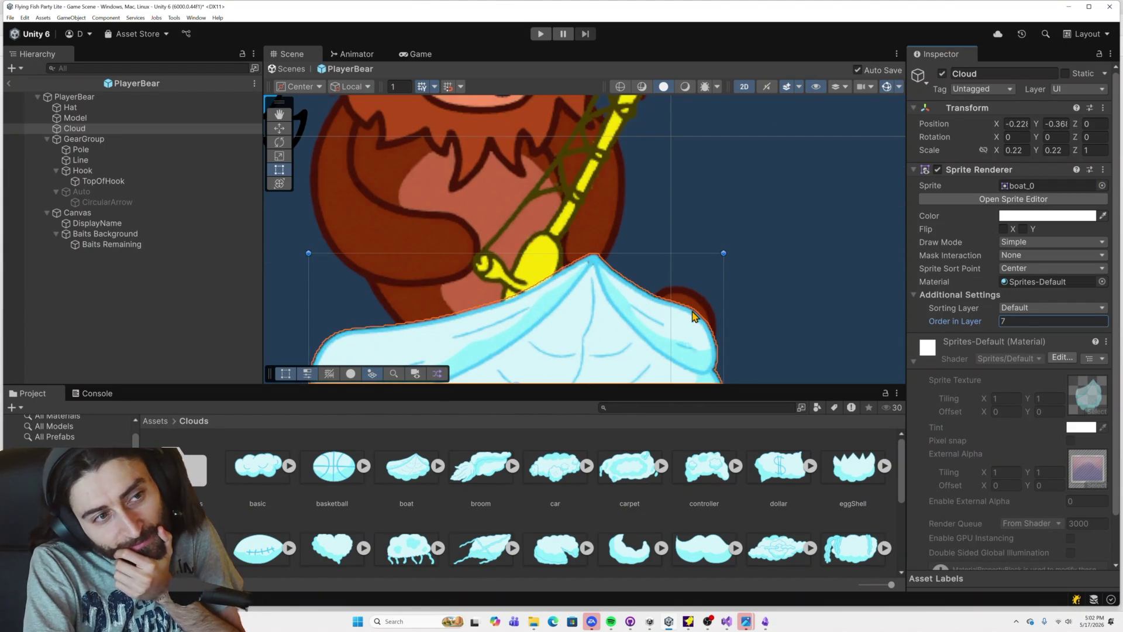
scroll(693, 317, down, 10)
drag(738, 314, 718, 290)
key(t)
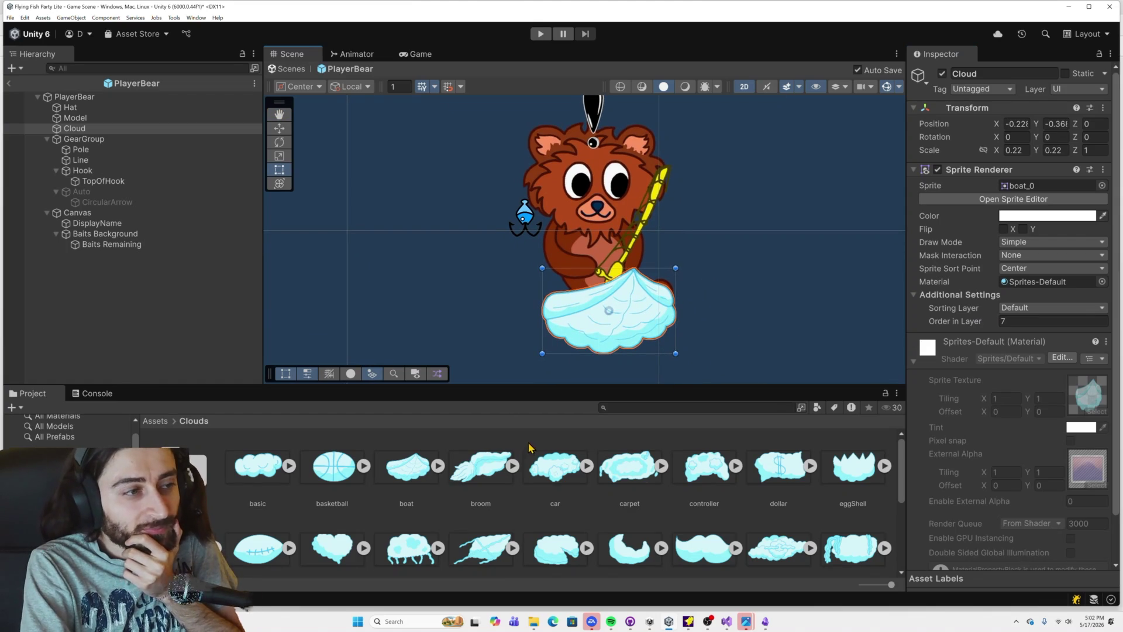
mouse_move(534, 621)
click(567, 574)
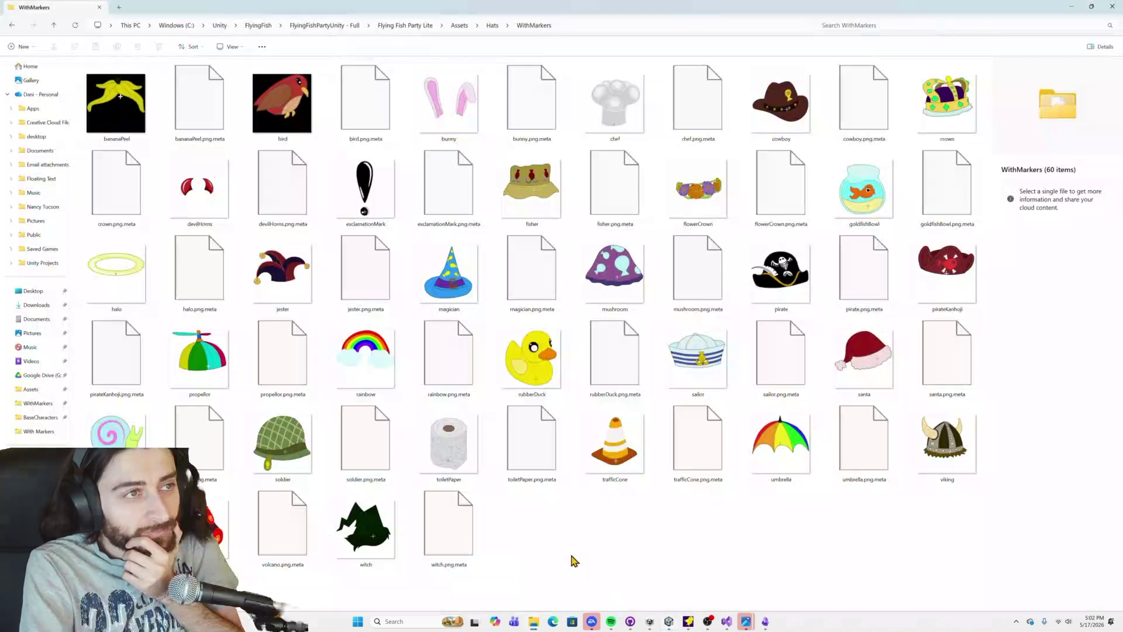
Step: Open Assets > Clouds > WithMarkers in File Explorer and view the images as large icons
click(462, 25)
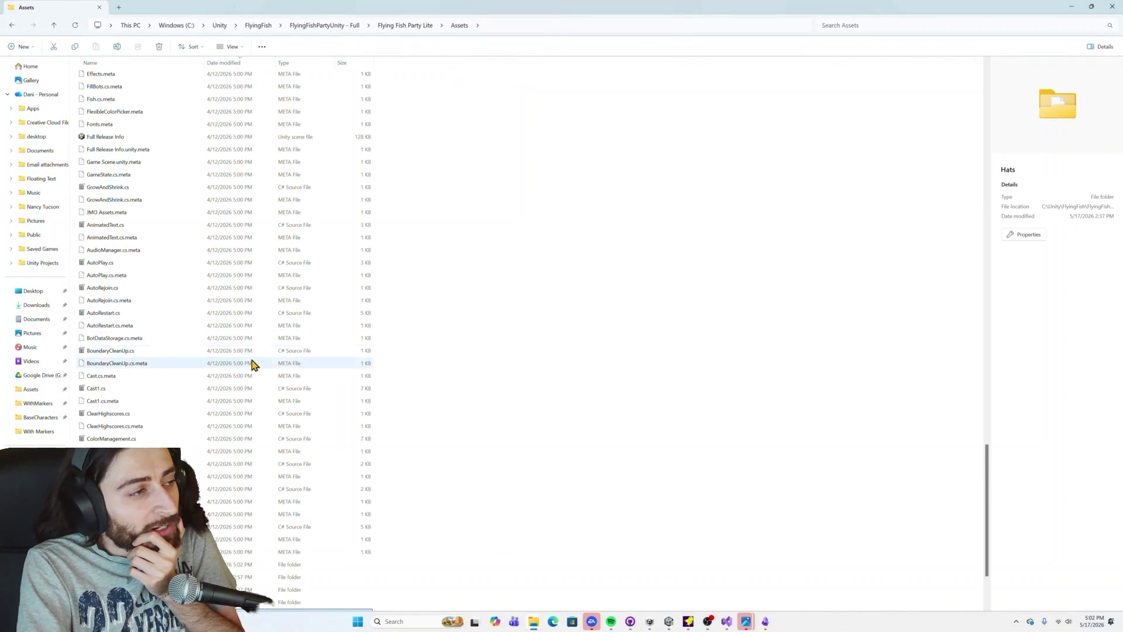
double_click(234, 452)
click(135, 124)
double_click(136, 125)
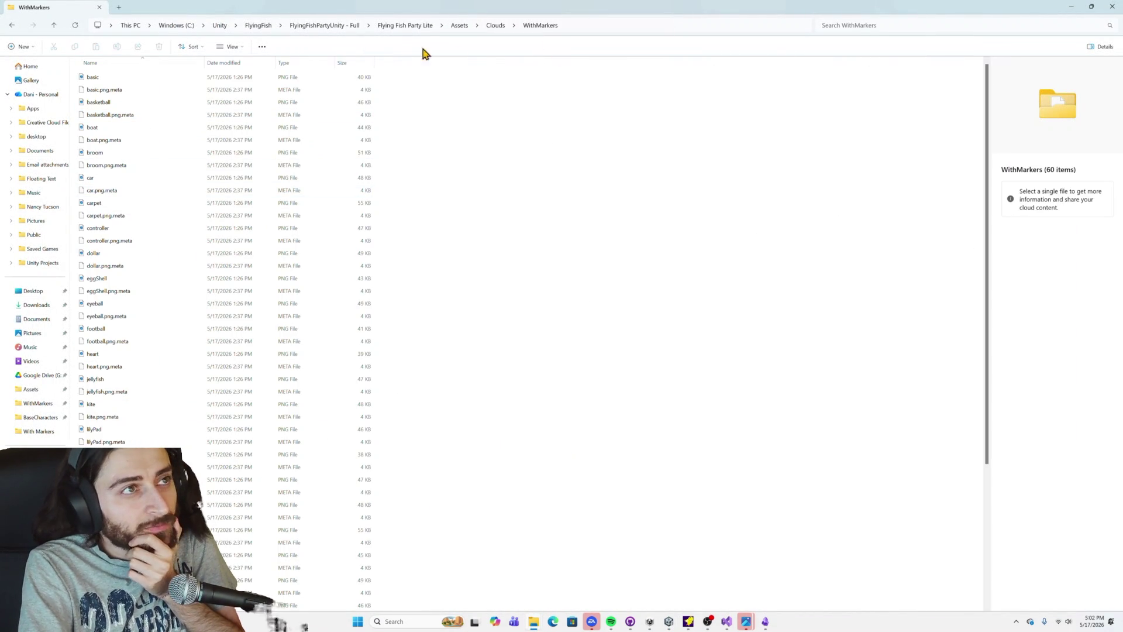
click(235, 48)
click(237, 77)
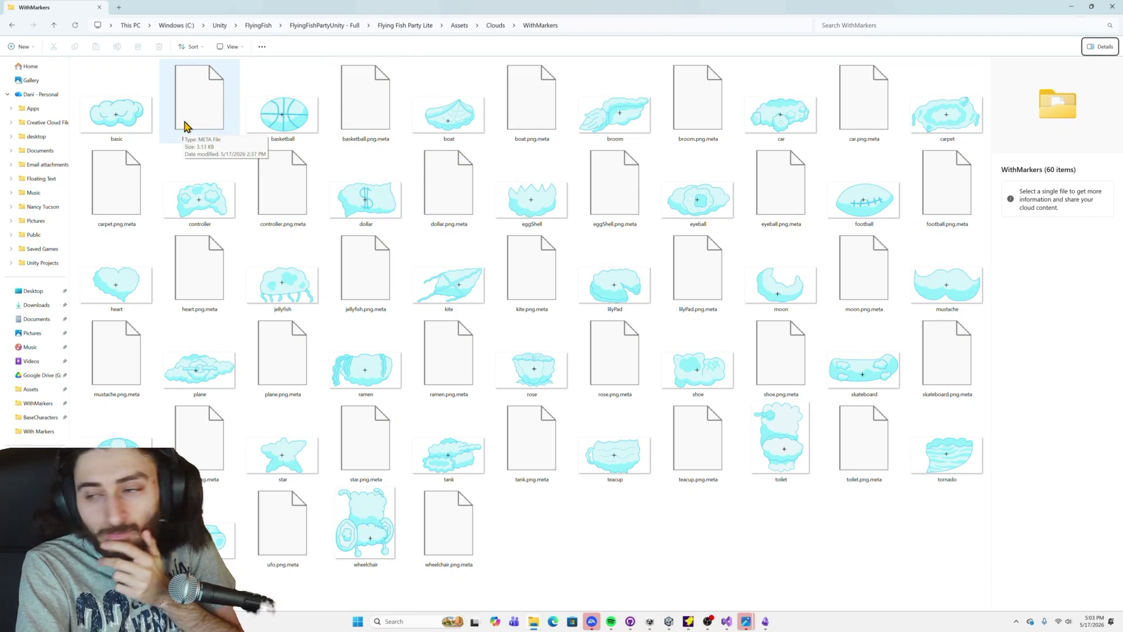
Step: Bring the Unity editor back to the front
click(711, 623)
click(711, 623)
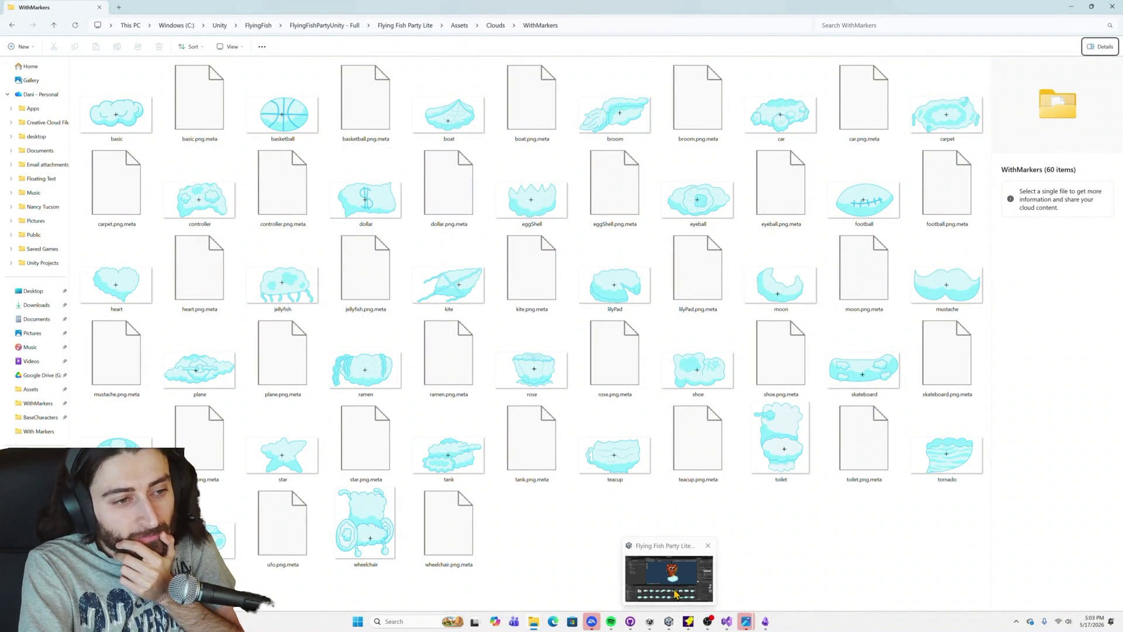
click(672, 621)
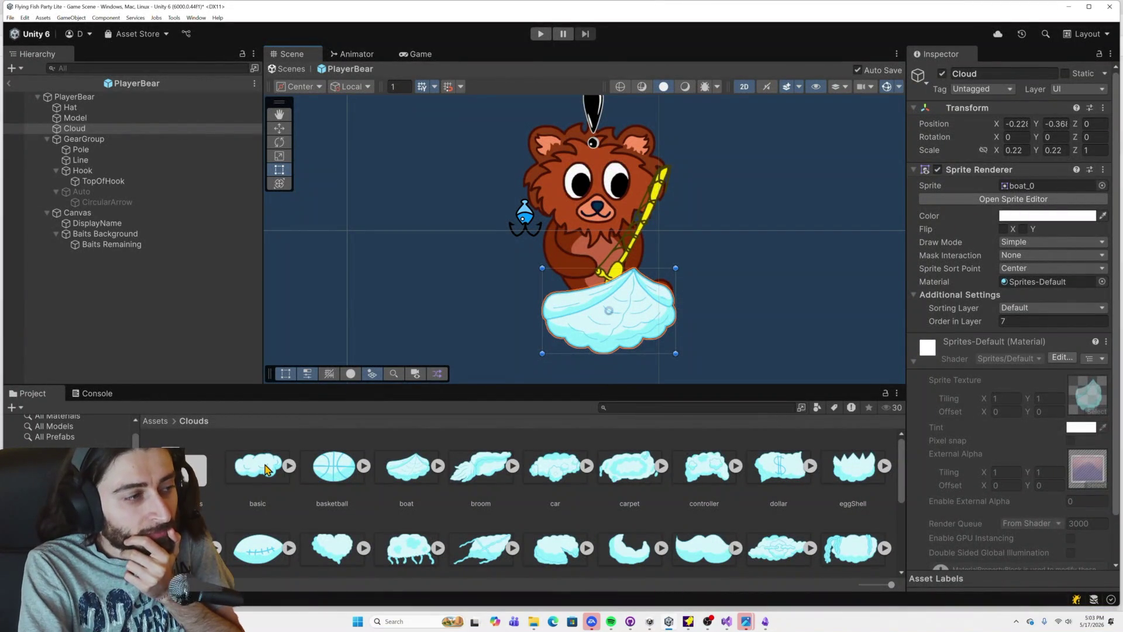
Step: Open the basic cloud in the Sprite Editor and drag its pivot to about 0.4203, 0.4729
click(266, 470)
click(988, 212)
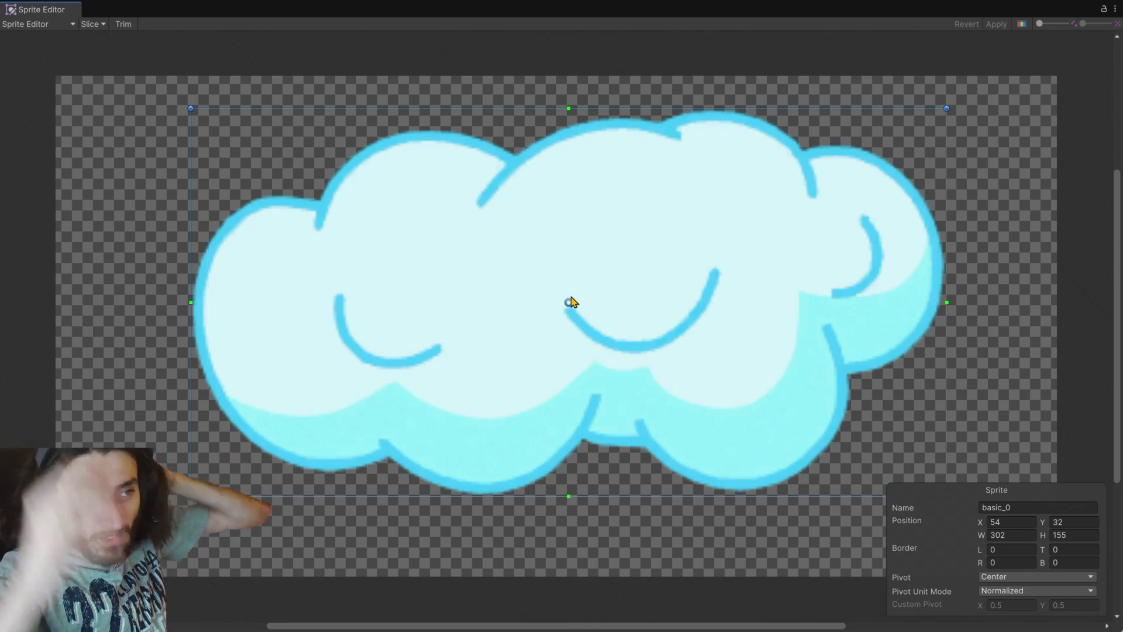
drag(572, 304, 491, 321)
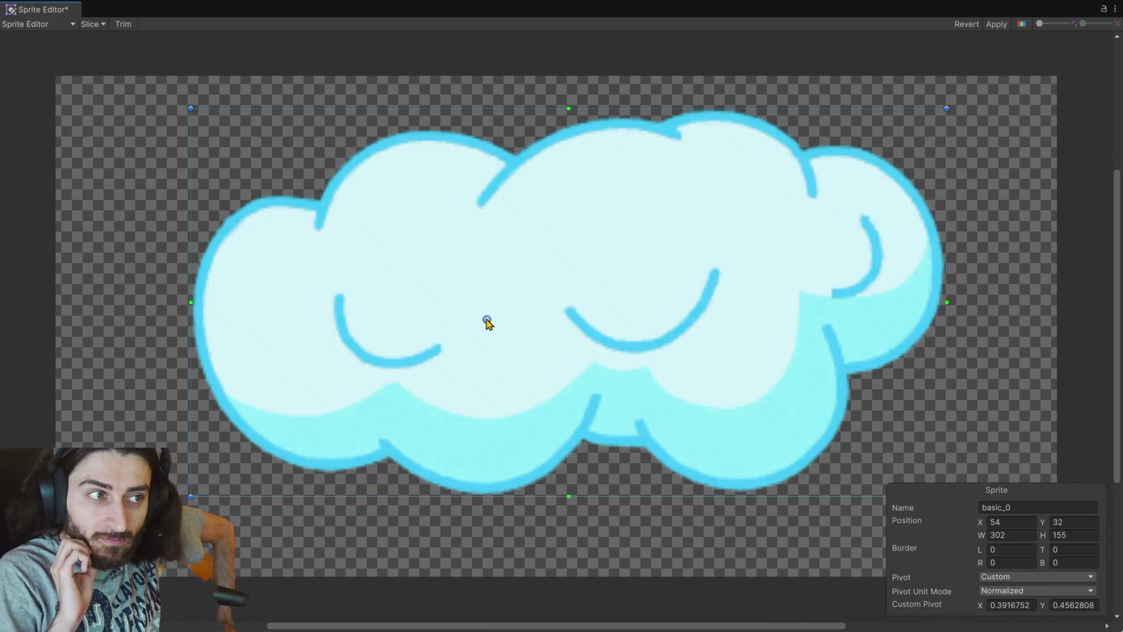
drag(488, 324, 508, 314)
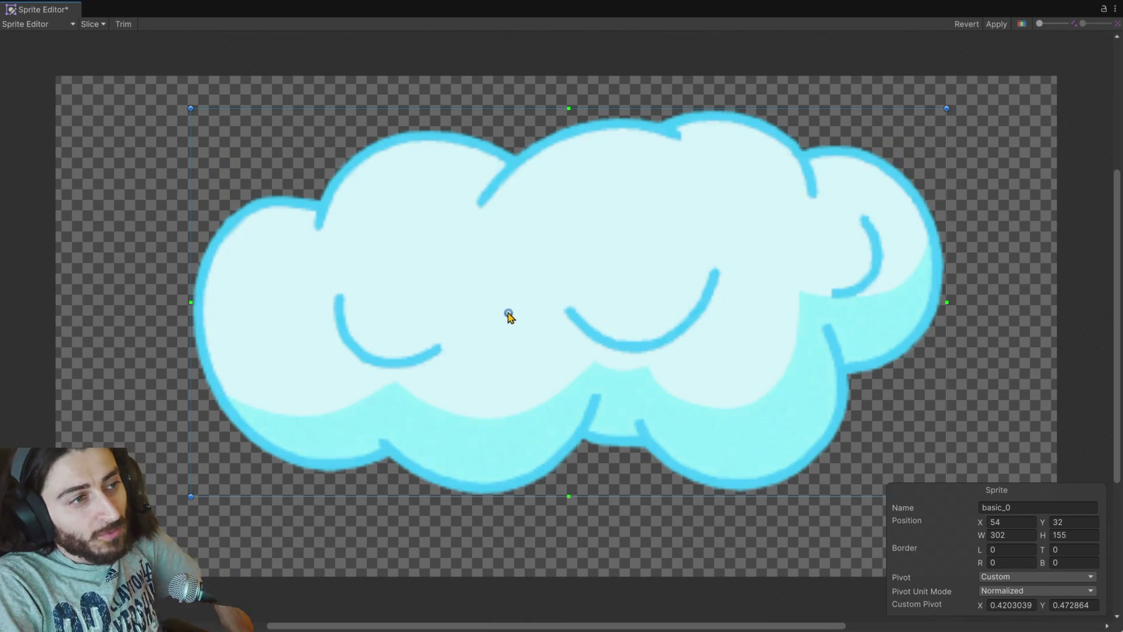
key(alt+Tab)
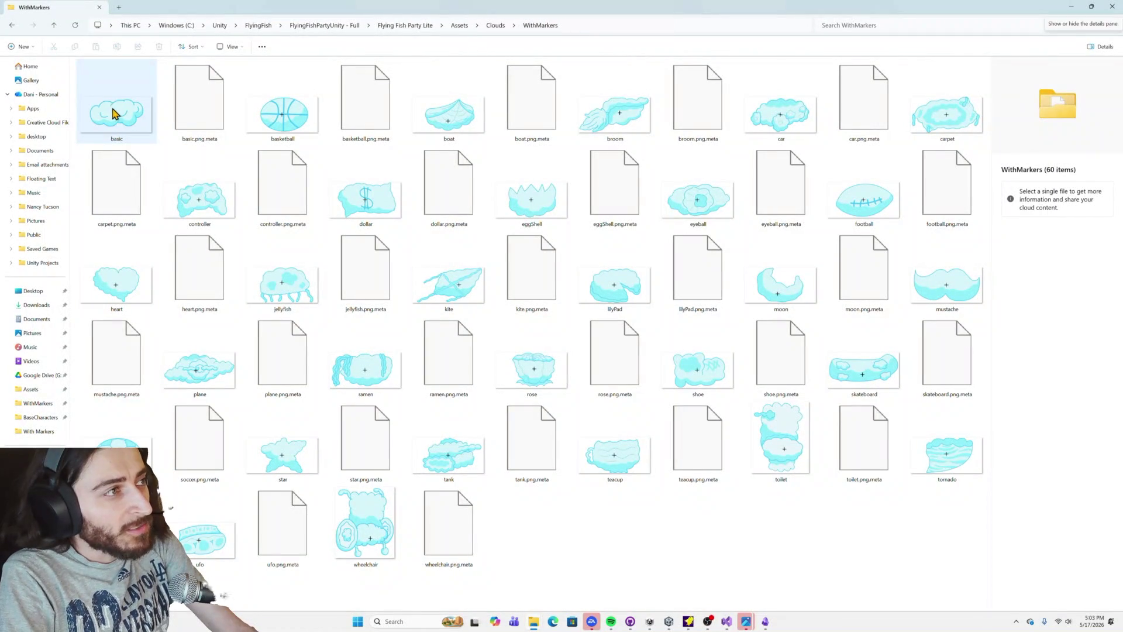
Step: View basic.png in Photos zoomed to 505% to check its marker cross, then return to Unity
click(123, 121)
double_click(123, 121)
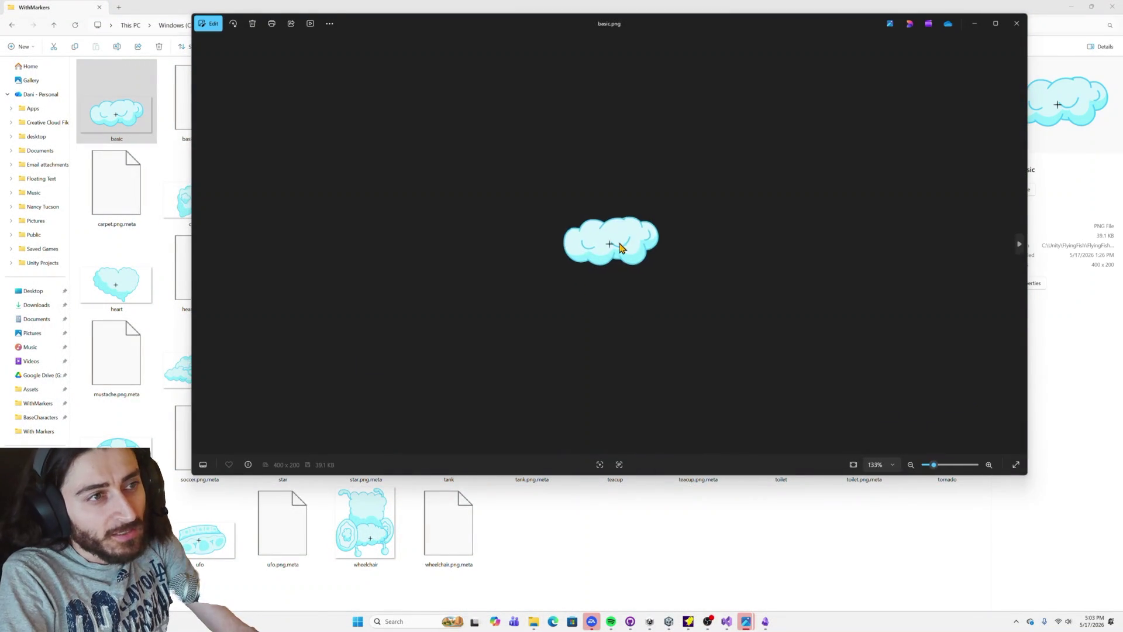
scroll(608, 245, up, 5)
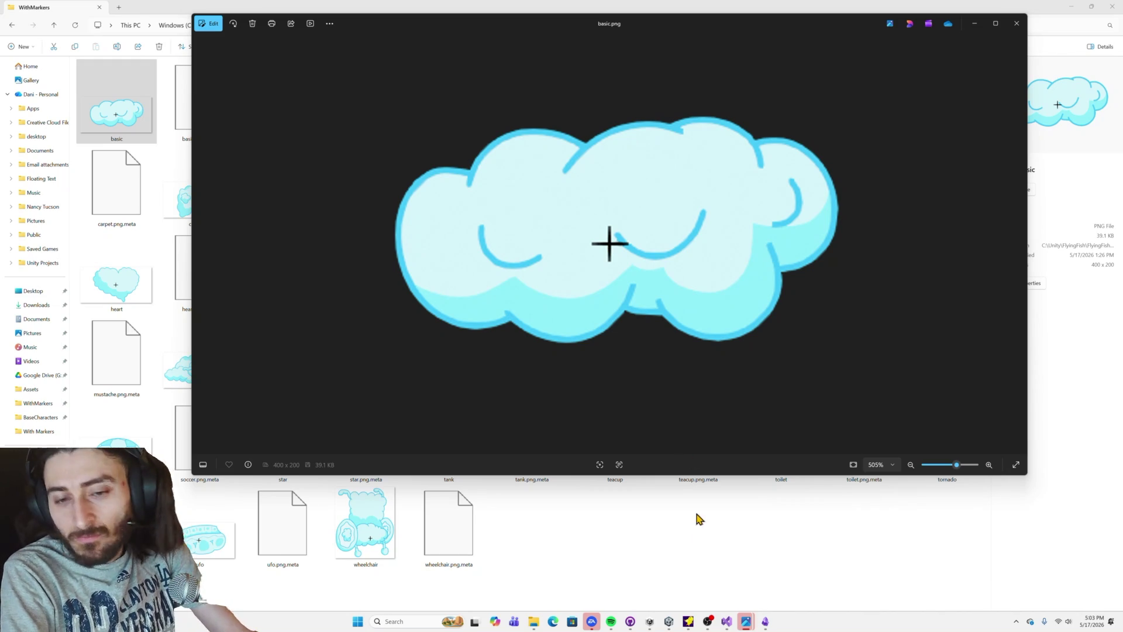
mouse_move(709, 620)
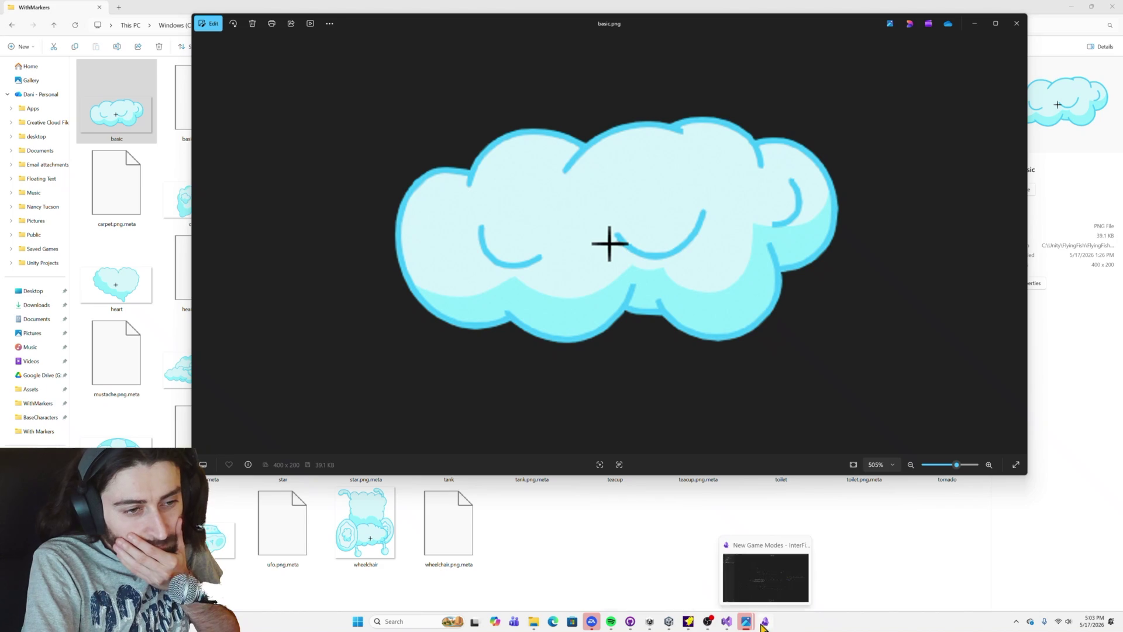
click(668, 621)
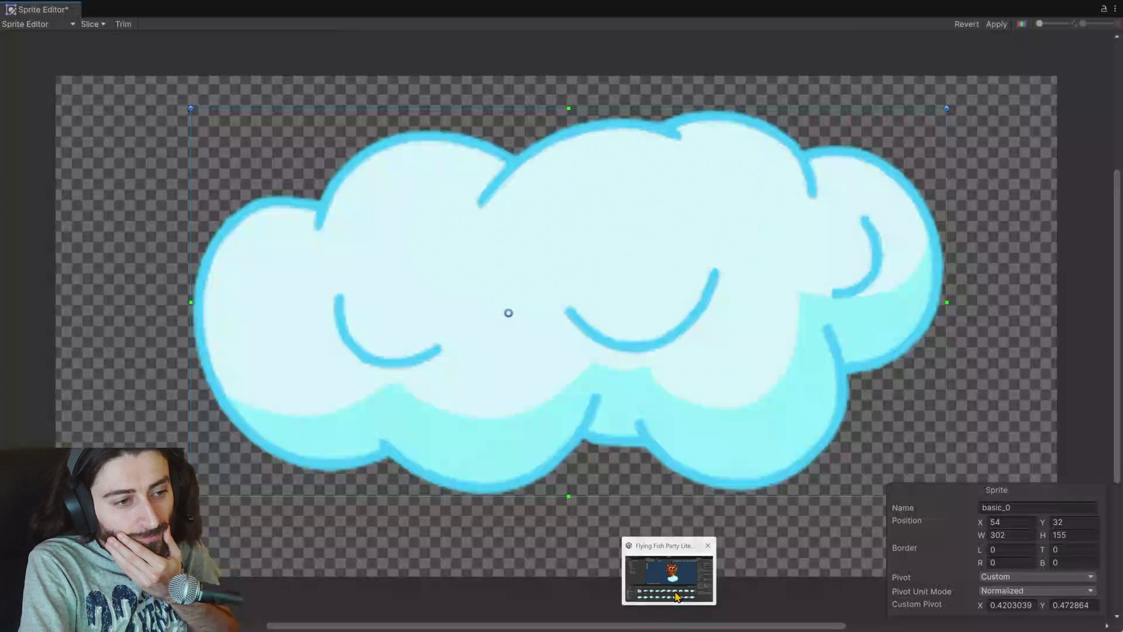
Step: Move the basic cloud's pivot right, apply it at 0.4787, 0.4706, and close the Sprite Editor
drag(509, 313, 553, 314)
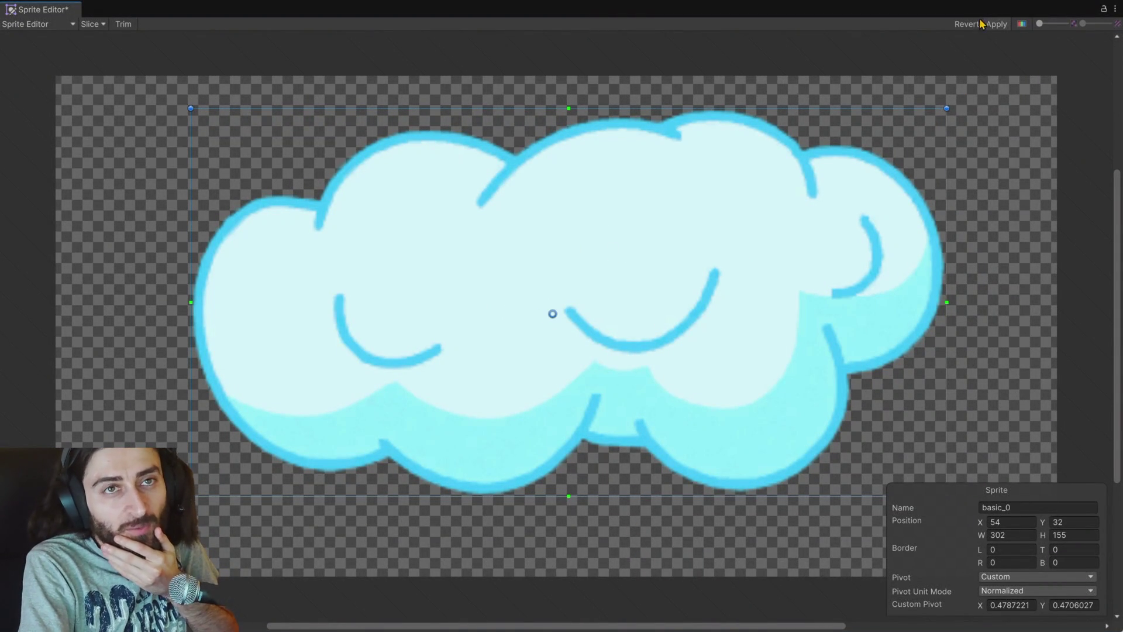
click(994, 25)
click(1114, 9)
click(1052, 43)
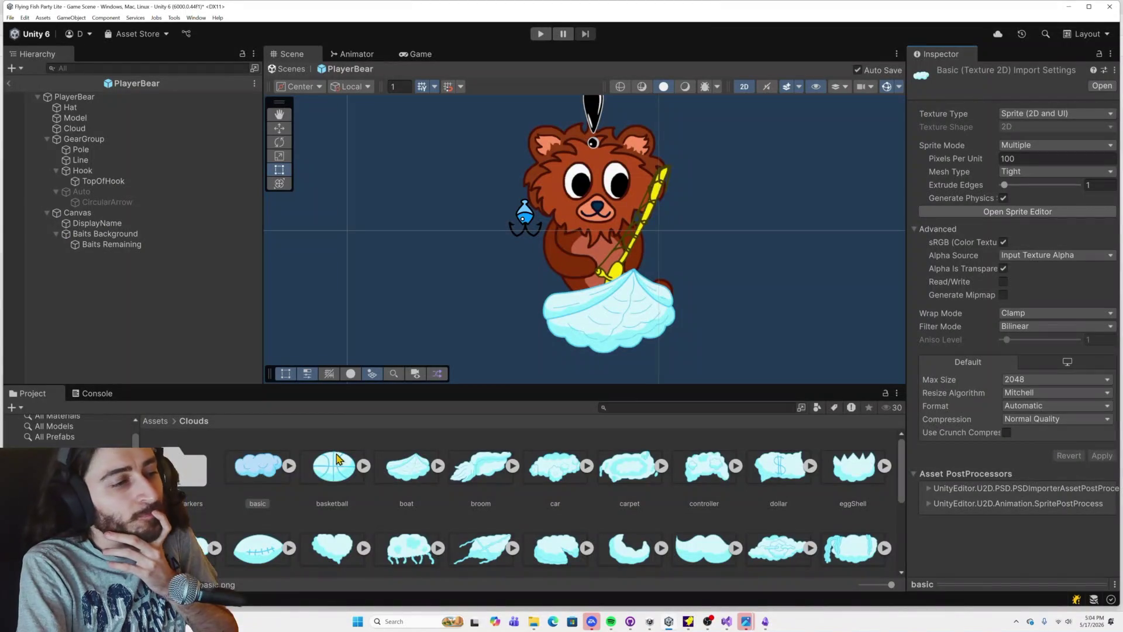
Step: Open the basketball sprite and shift its pivot left to about 0.4409, 0.5006
click(317, 478)
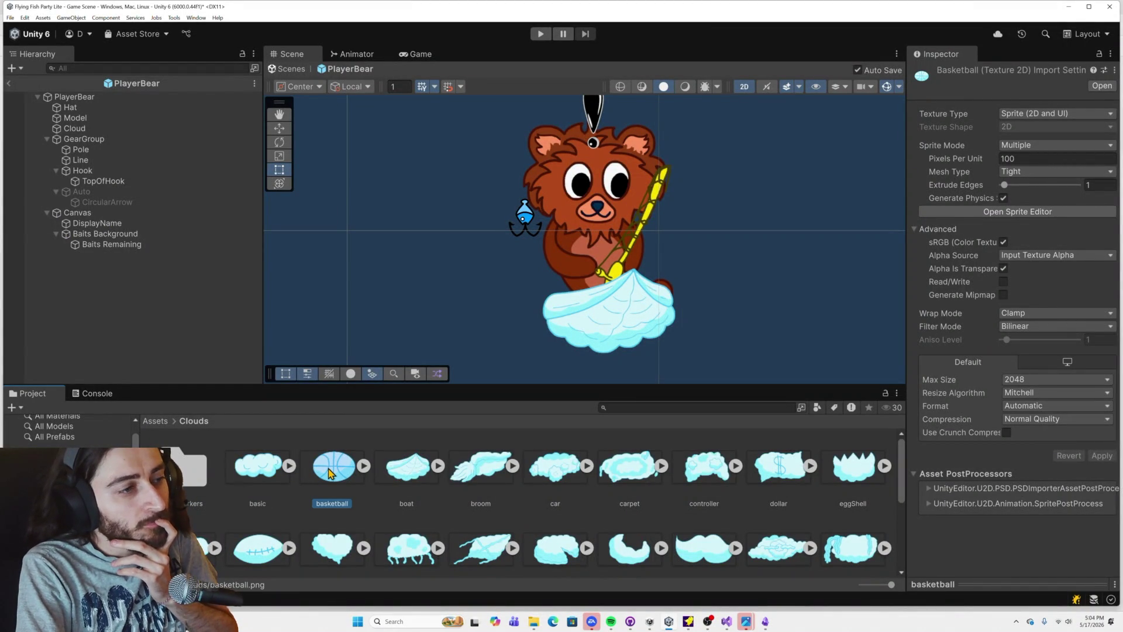
click(953, 212)
drag(591, 323, 566, 330)
key(alt+Tab)
key(alt+Tab)
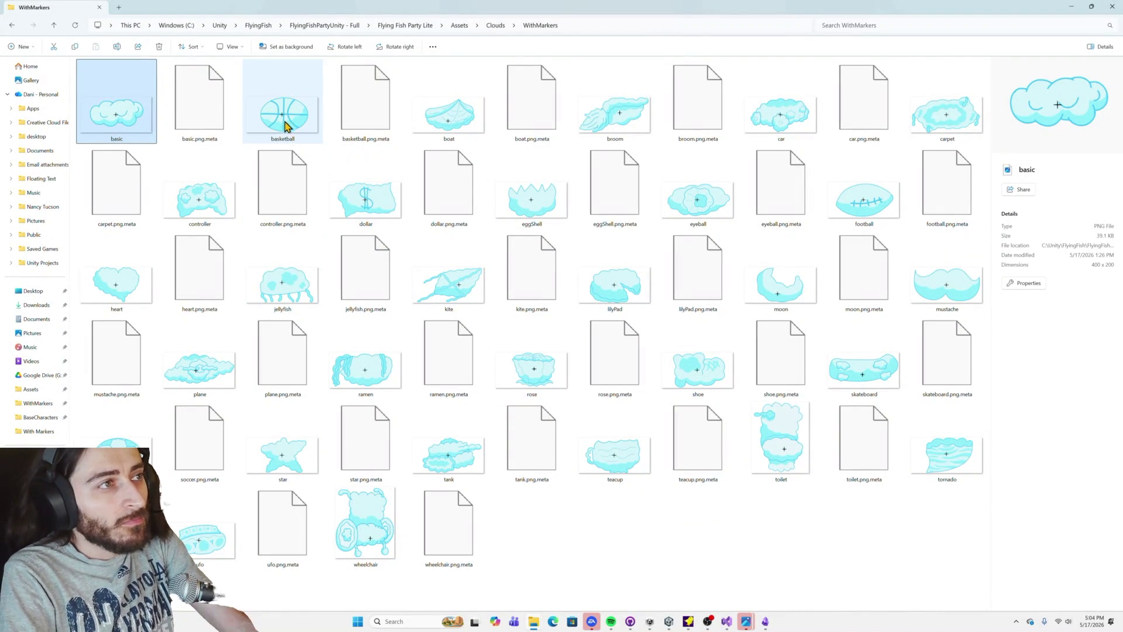
Step: Raise the basketball pivot slightly, apply it at 0.4379, 0.5115, and close the Sprite Editor
key(alt+Tab)
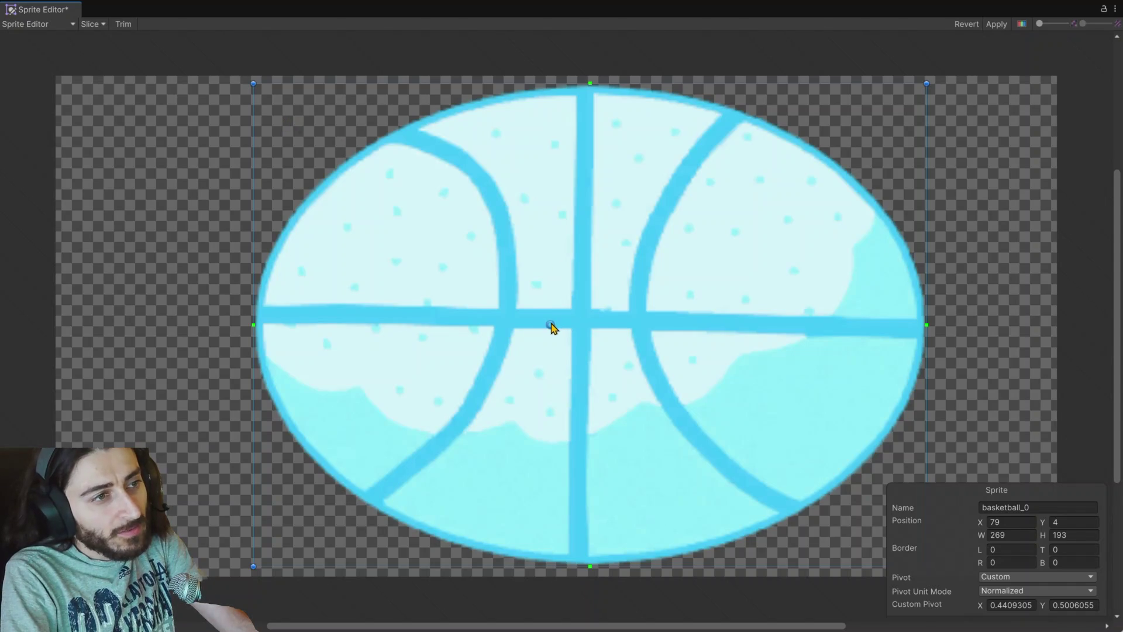
drag(551, 324, 550, 321)
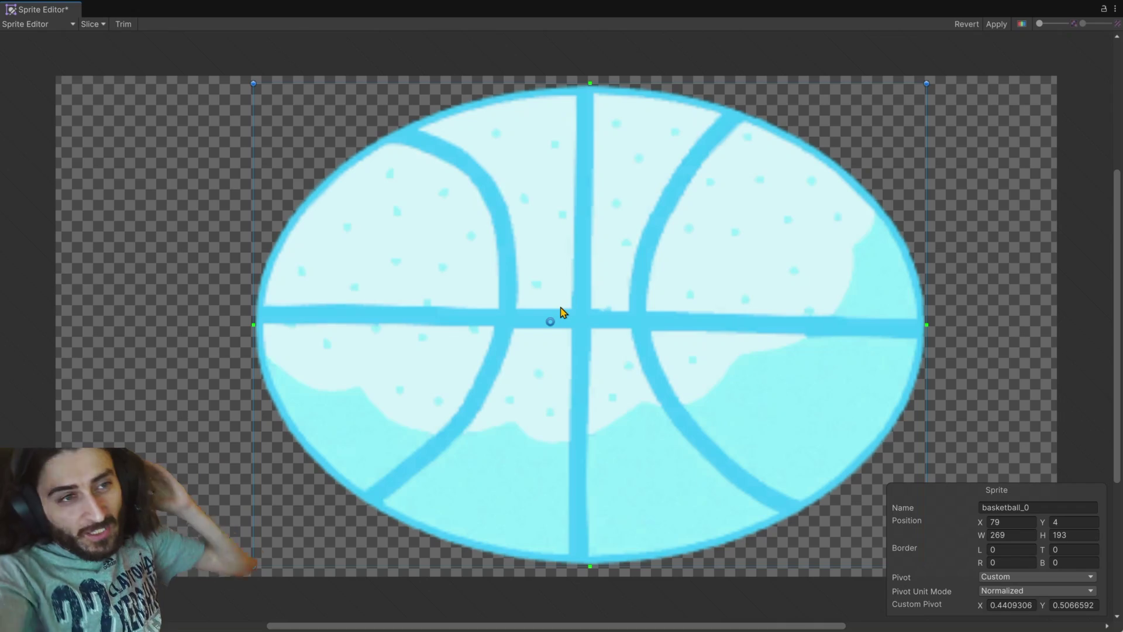
click(996, 25)
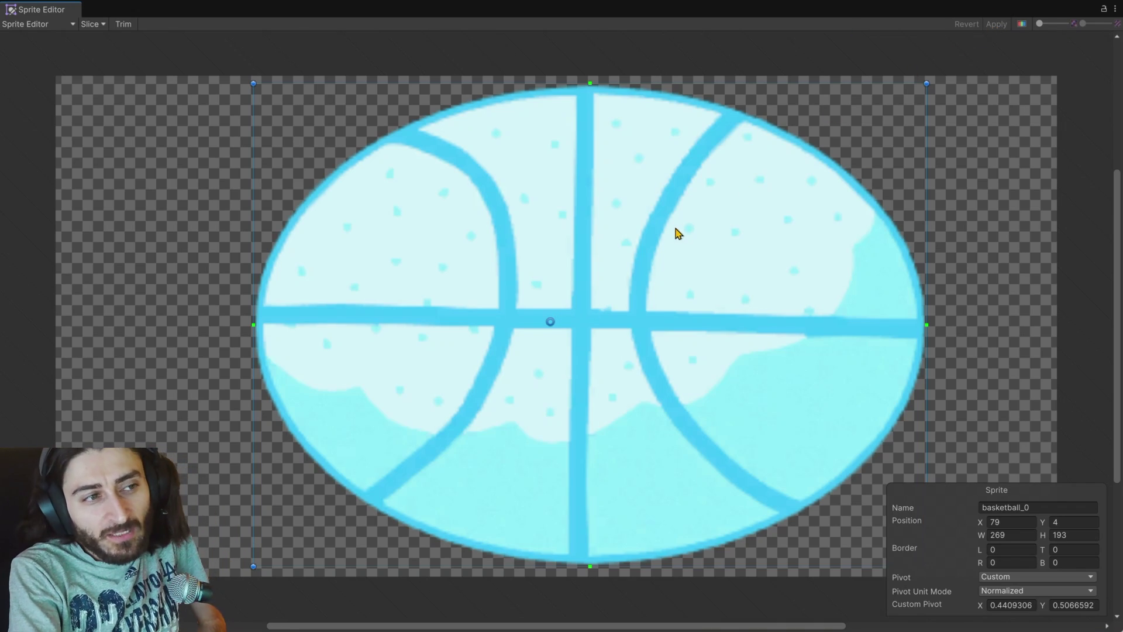
drag(550, 321, 548, 319)
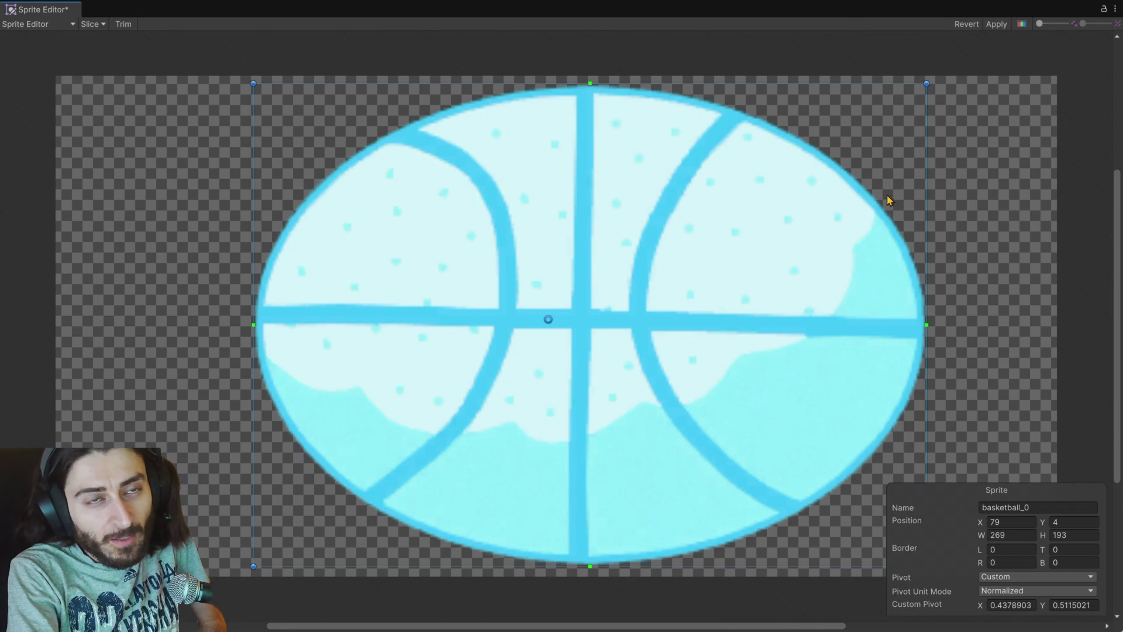
click(996, 24)
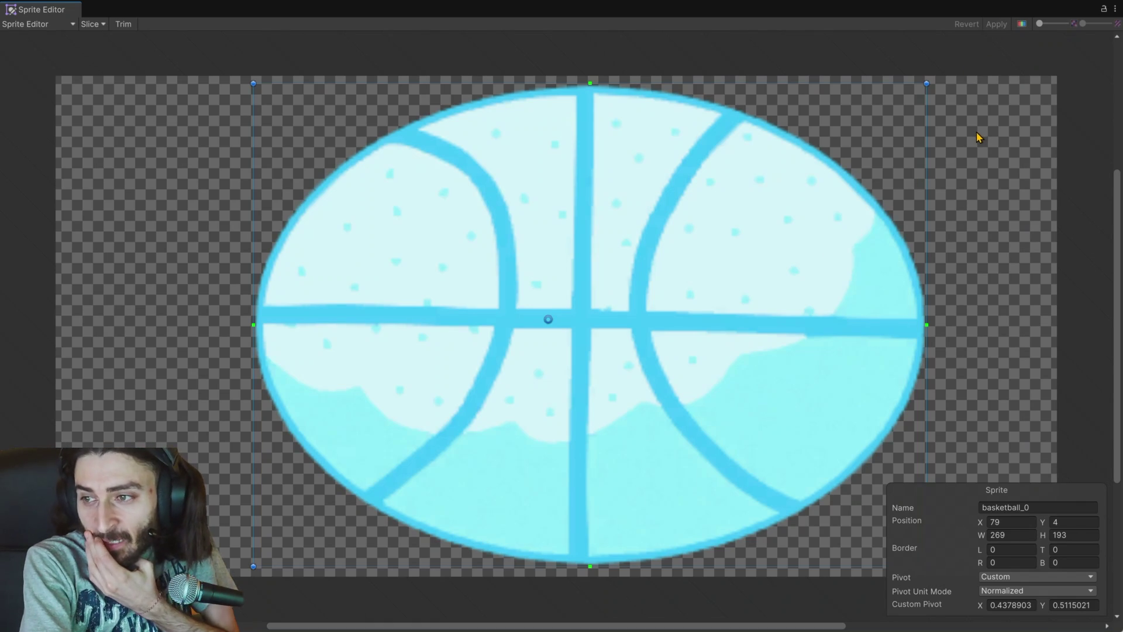
click(1115, 8)
click(1045, 41)
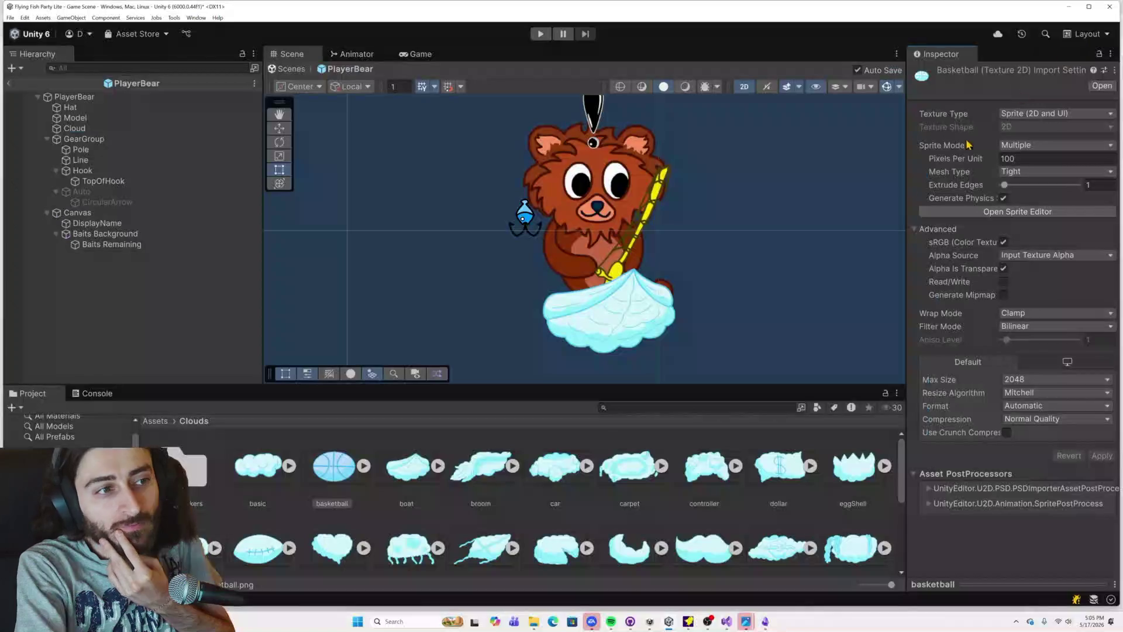
Step: Lower the boat cloud's pivot onto its marker cross, apply it, and close the Sprite Editor
click(410, 471)
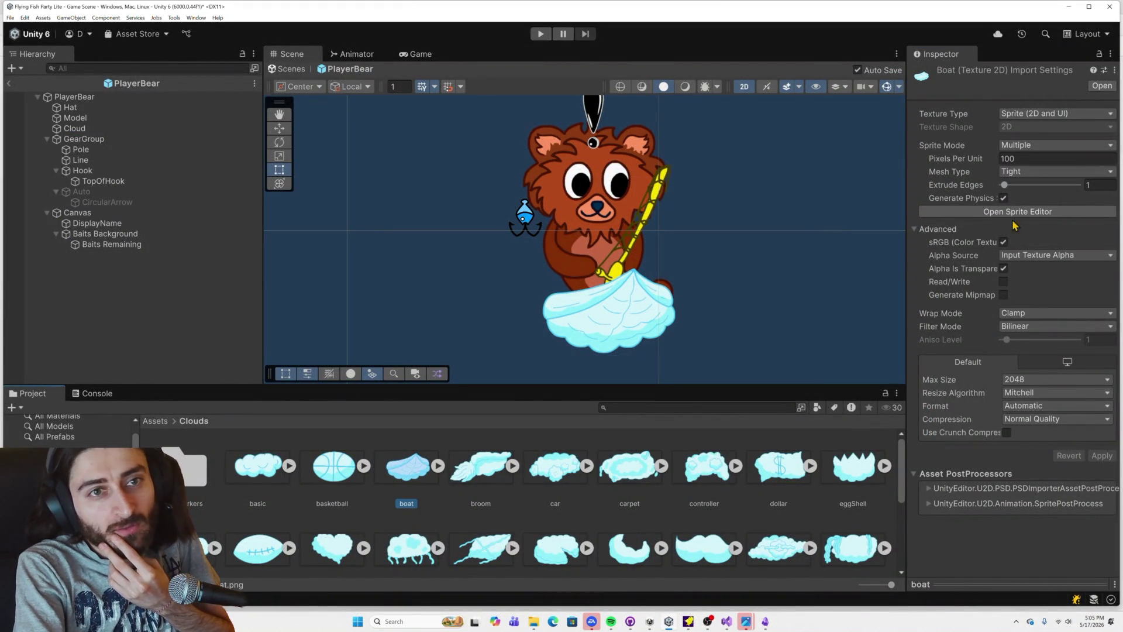
click(1036, 211)
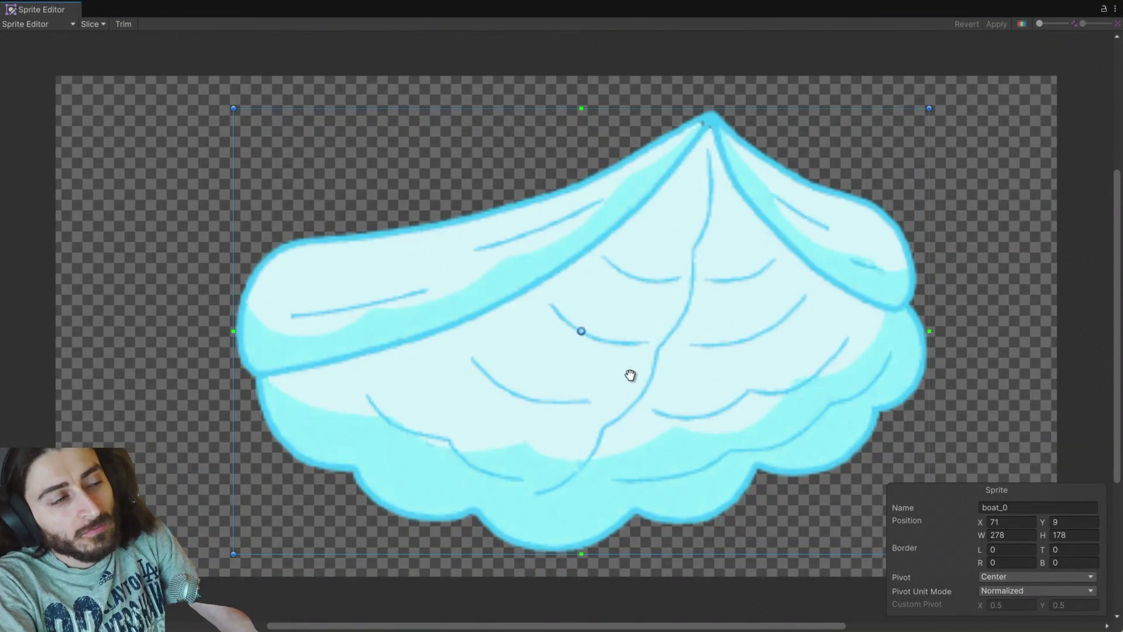
key(alt+Tab)
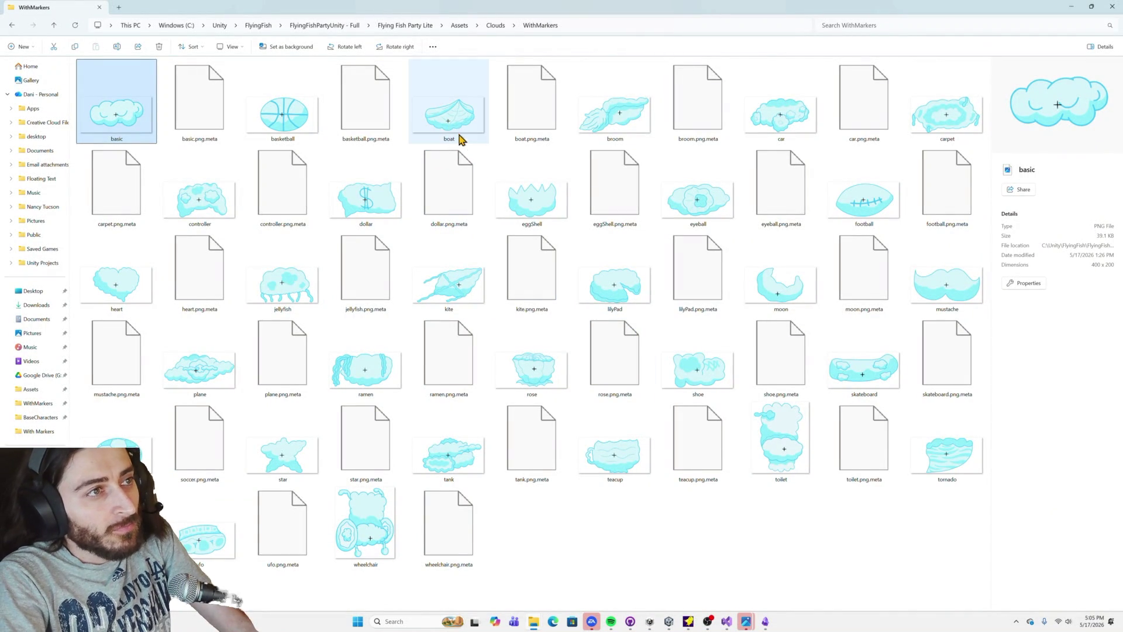
key(alt+Tab)
mouse_move(583, 332)
mouse_down()
mouse_move(576, 394)
mouse_move(560, 405)
mouse_up()
click(996, 25)
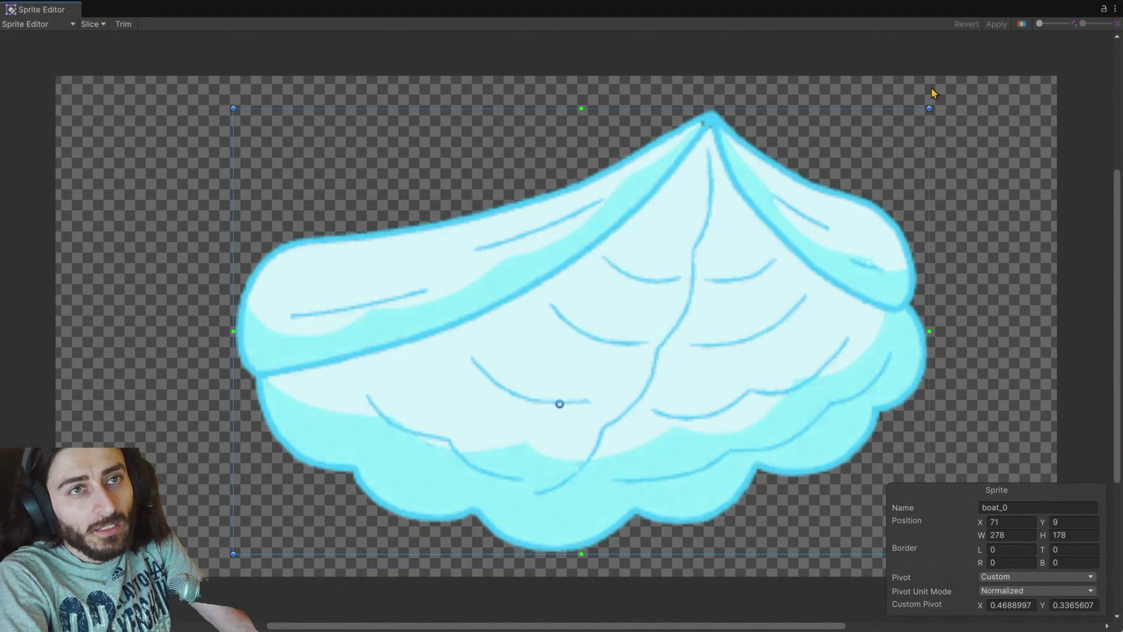
click(1114, 9)
click(1045, 41)
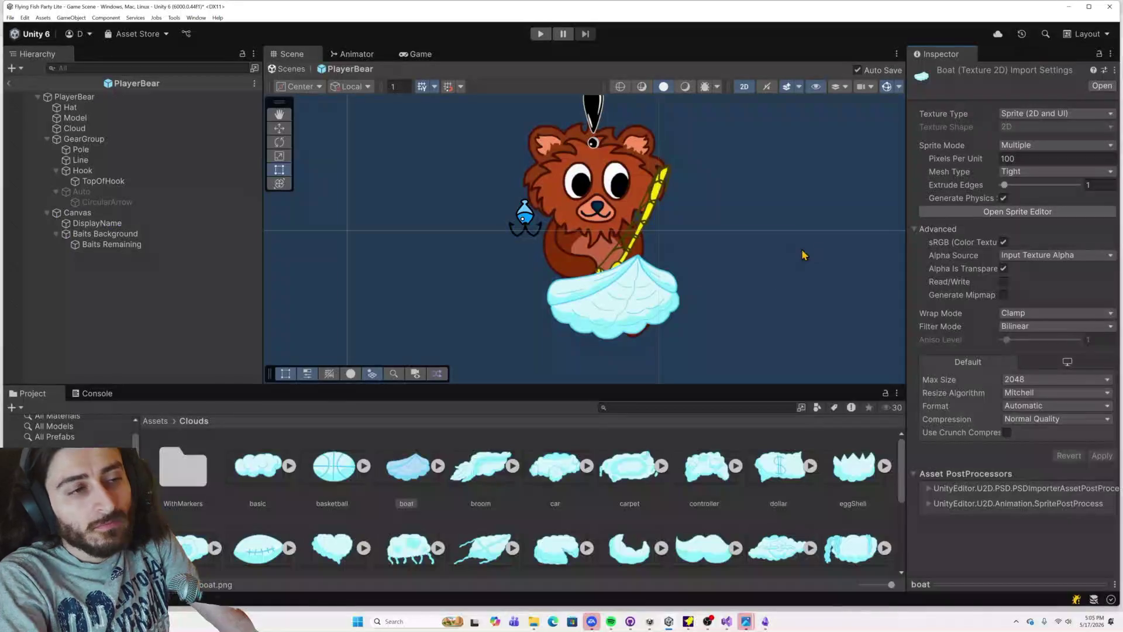
Step: Move the broom cloud's pivot up-right onto its marker, apply it, and close the editor
click(462, 474)
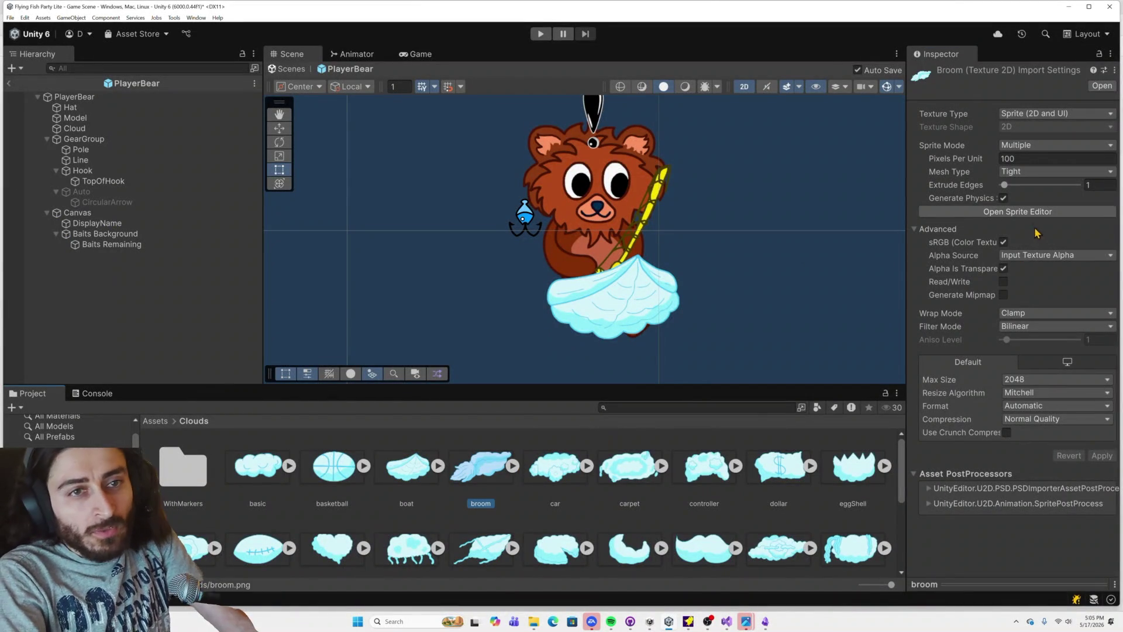
click(1038, 212)
key(alt+Tab)
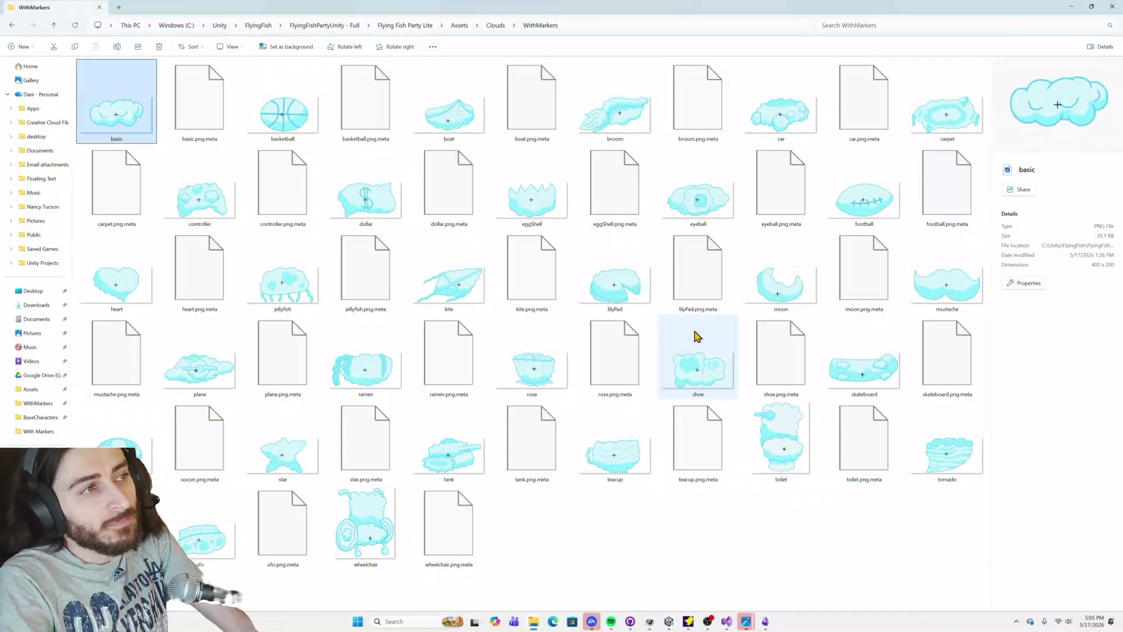
key(alt+Tab)
drag(553, 329, 604, 262)
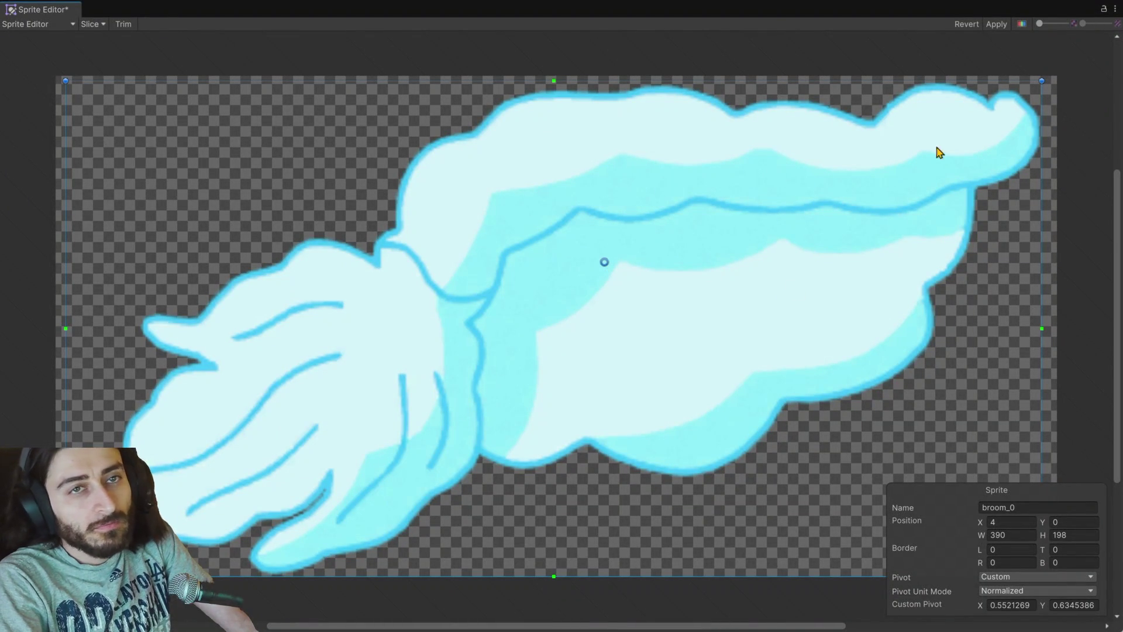
click(995, 24)
click(1115, 9)
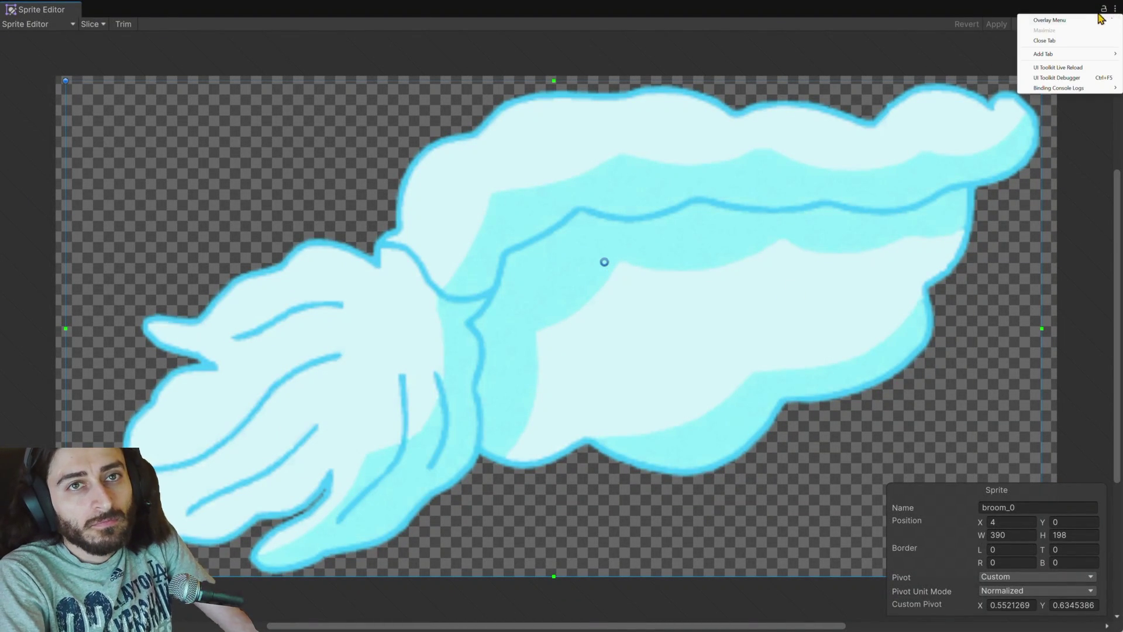
click(1044, 40)
Step: Match the car cloud's pivot to its marker at 0.5035, 0.5098, apply, and close the editor
key(alt+Tab)
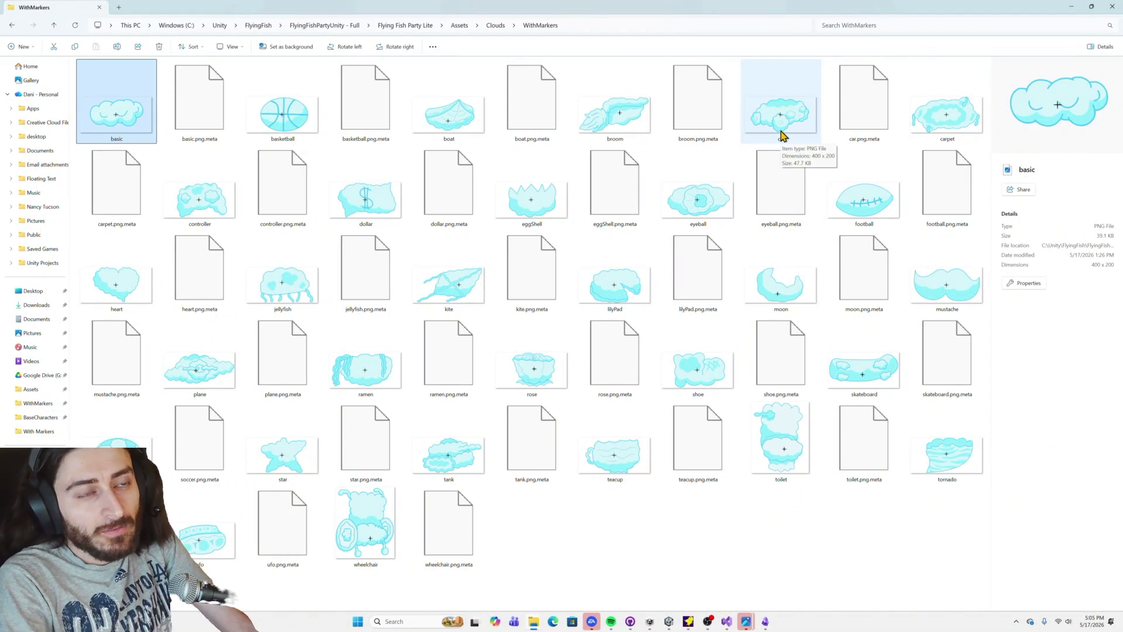
key(alt+Tab)
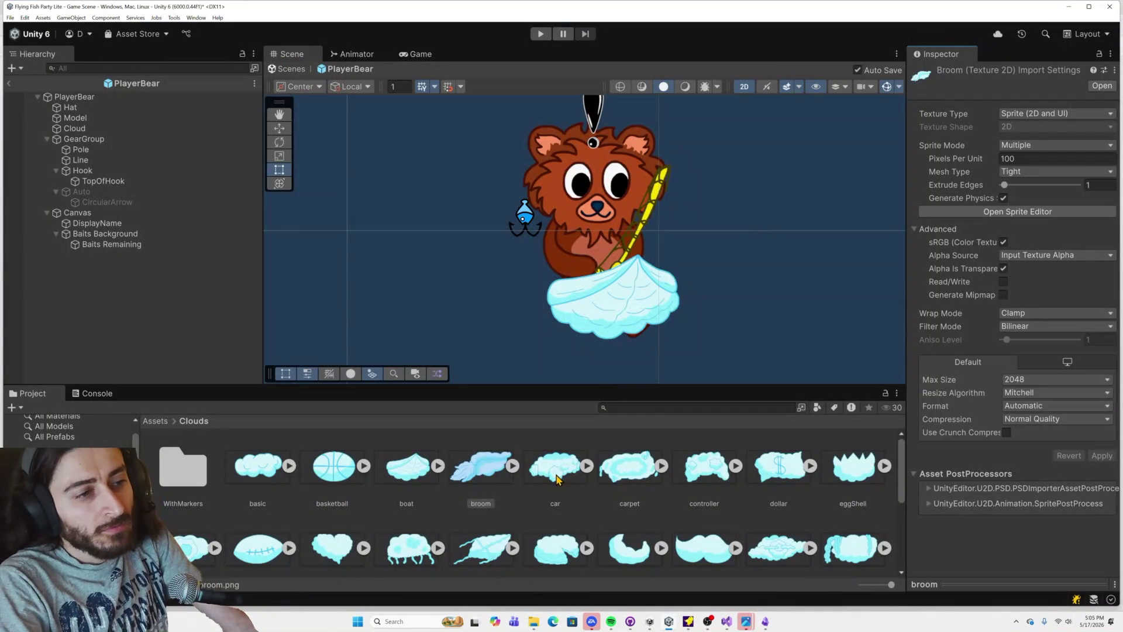
drag(772, 348, 496, 478)
click(555, 471)
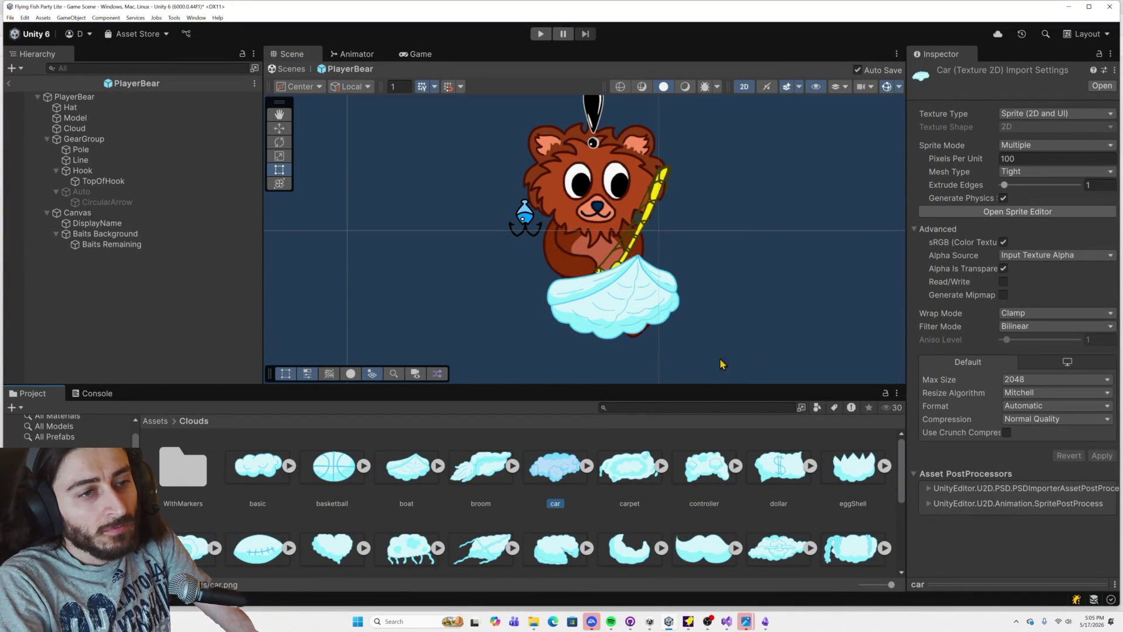
click(959, 212)
key(alt+Tab)
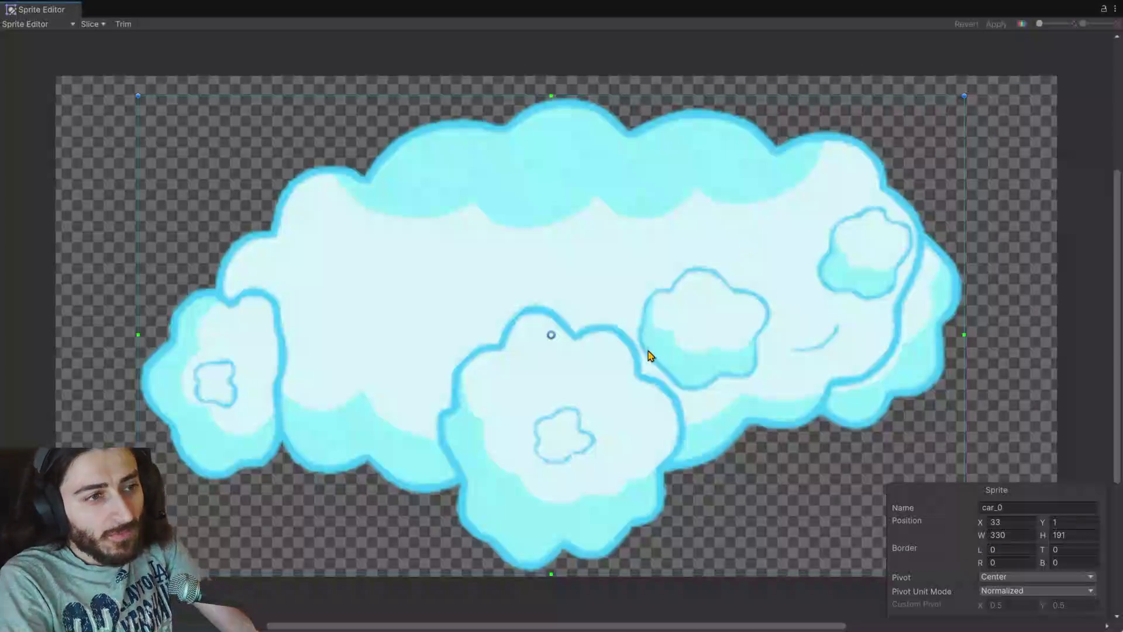
drag(554, 335, 556, 320)
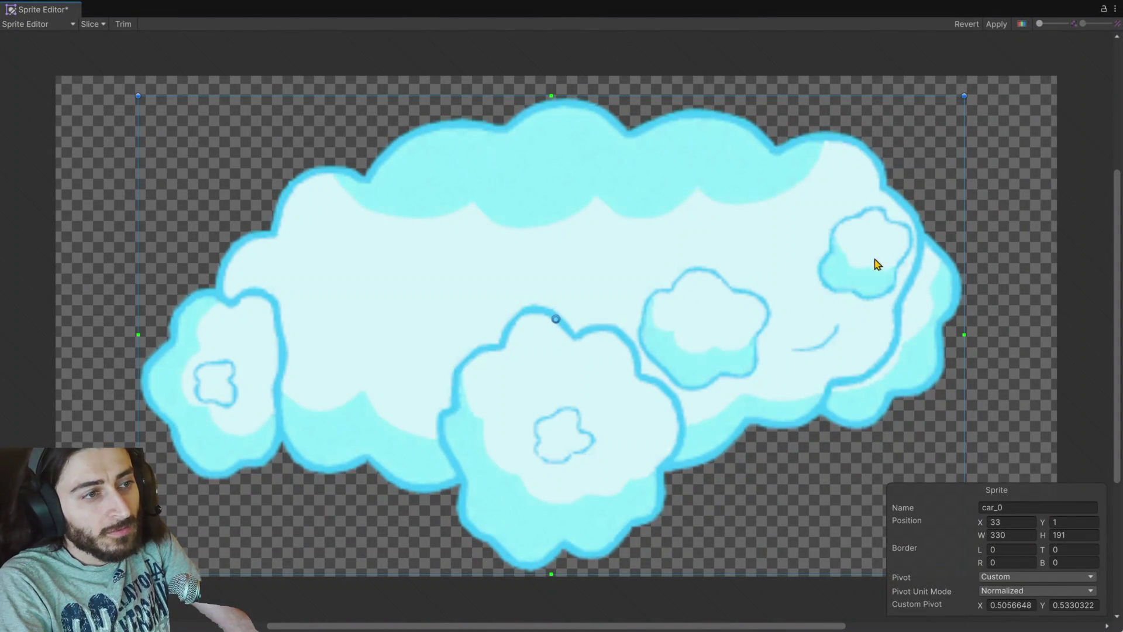
key(alt+Tab)
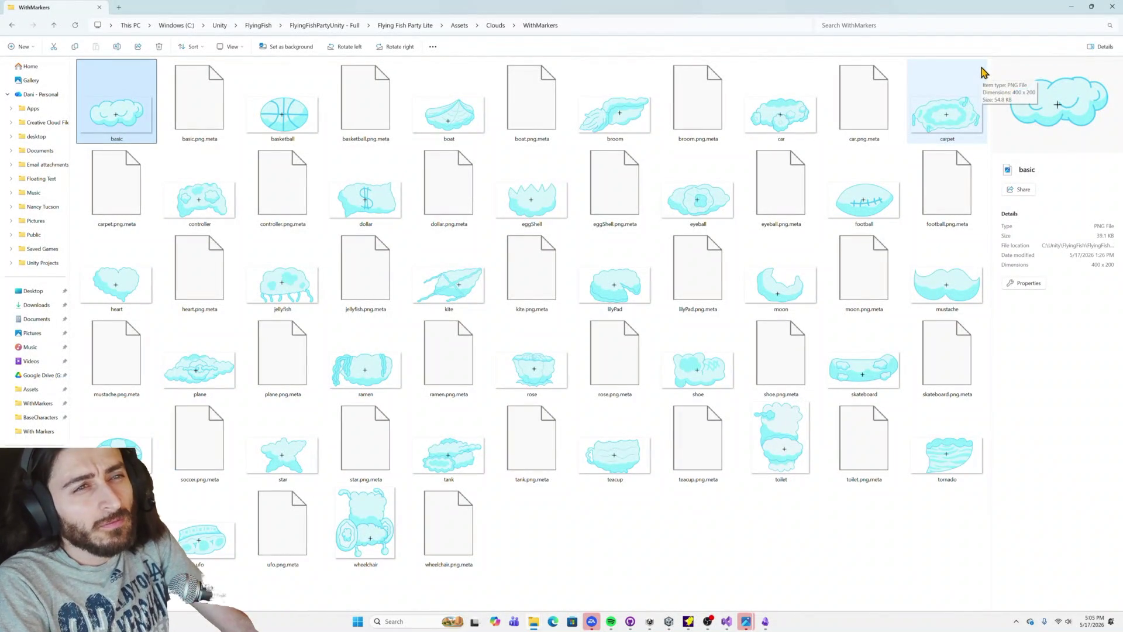
key(alt+Tab)
drag(551, 326, 555, 336)
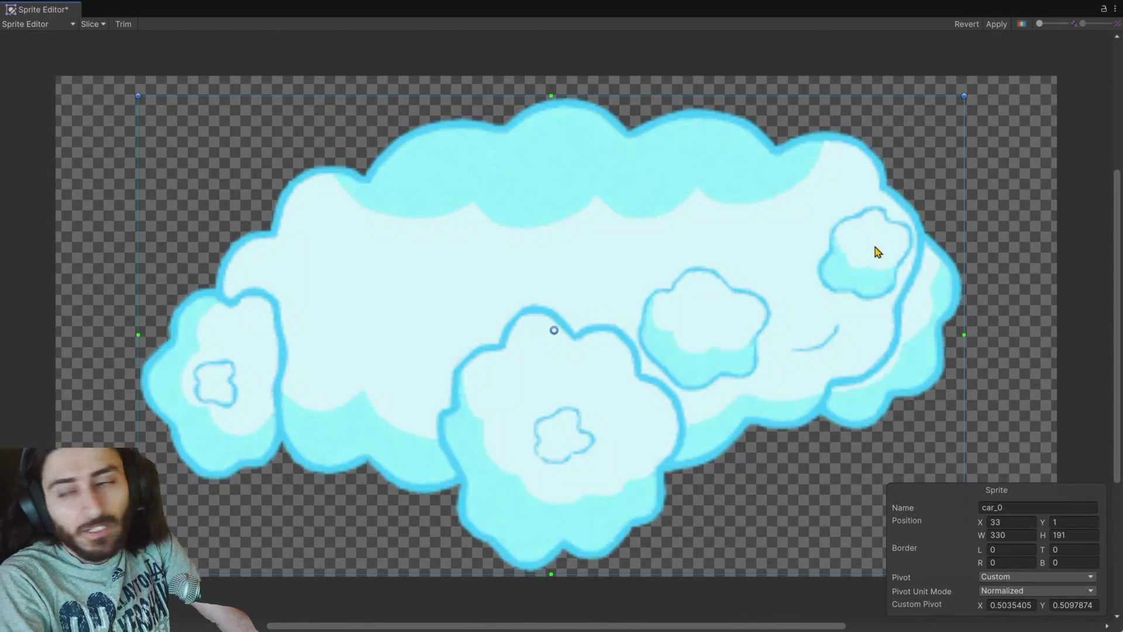
click(996, 24)
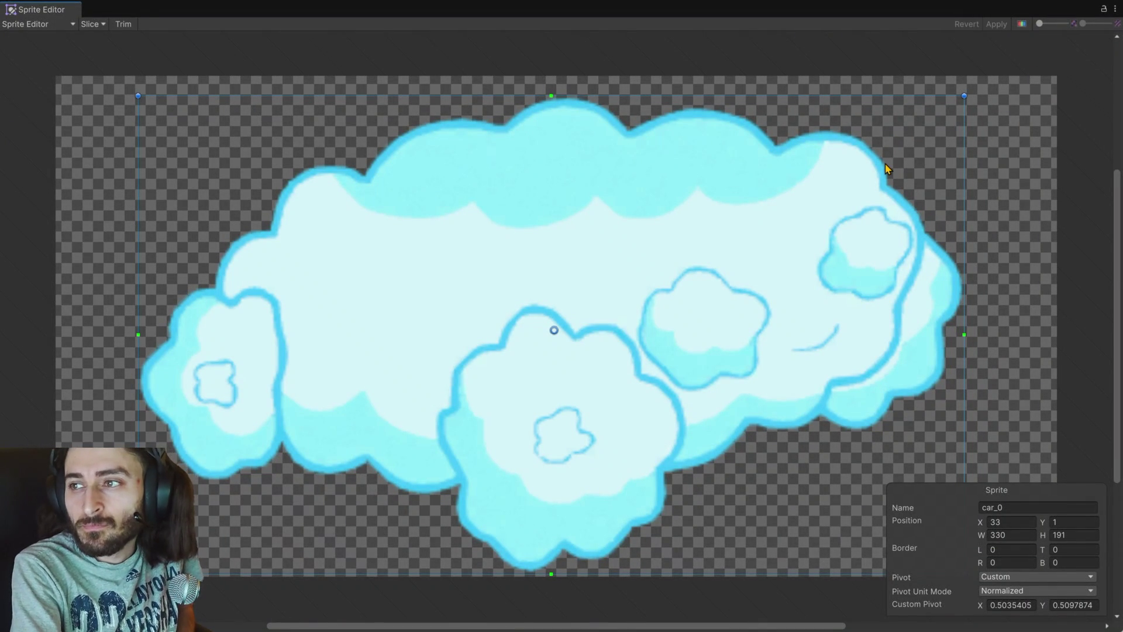
click(1115, 9)
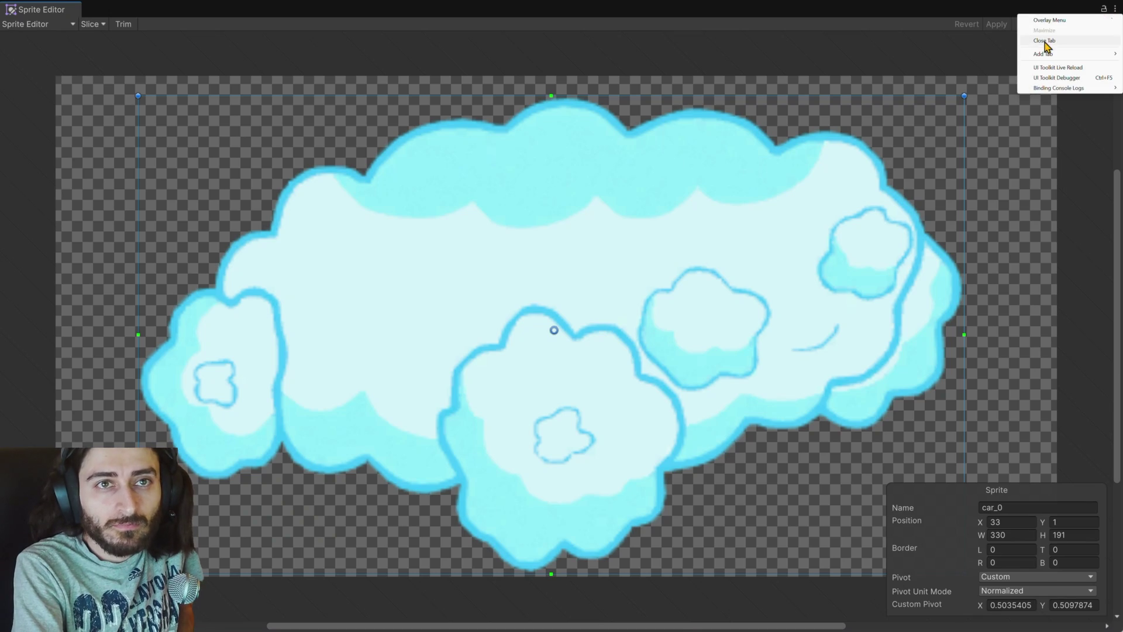
click(1038, 55)
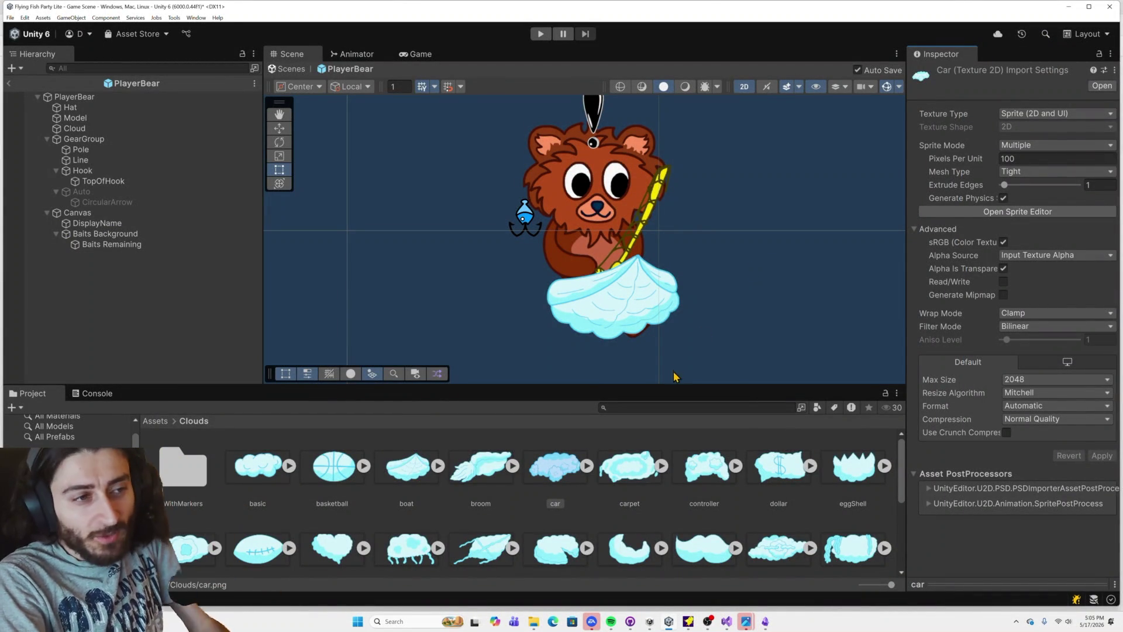
click(628, 465)
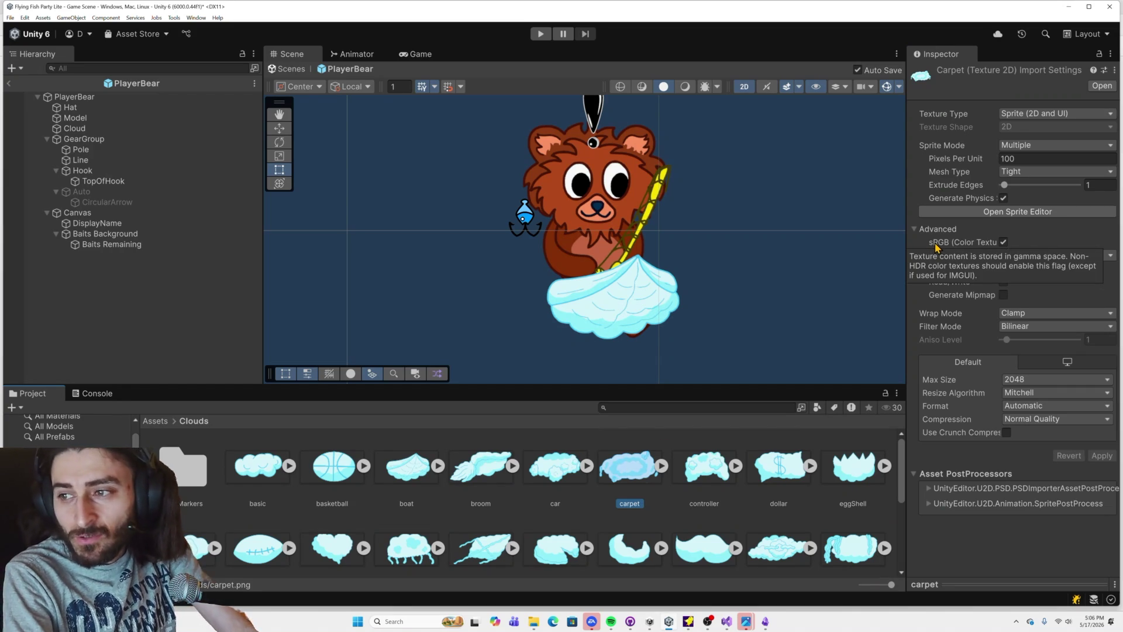
Step: Shift the carpet cloud's pivot slightly right to about 0.519, 0.498 and apply it
click(973, 212)
key(alt+Tab)
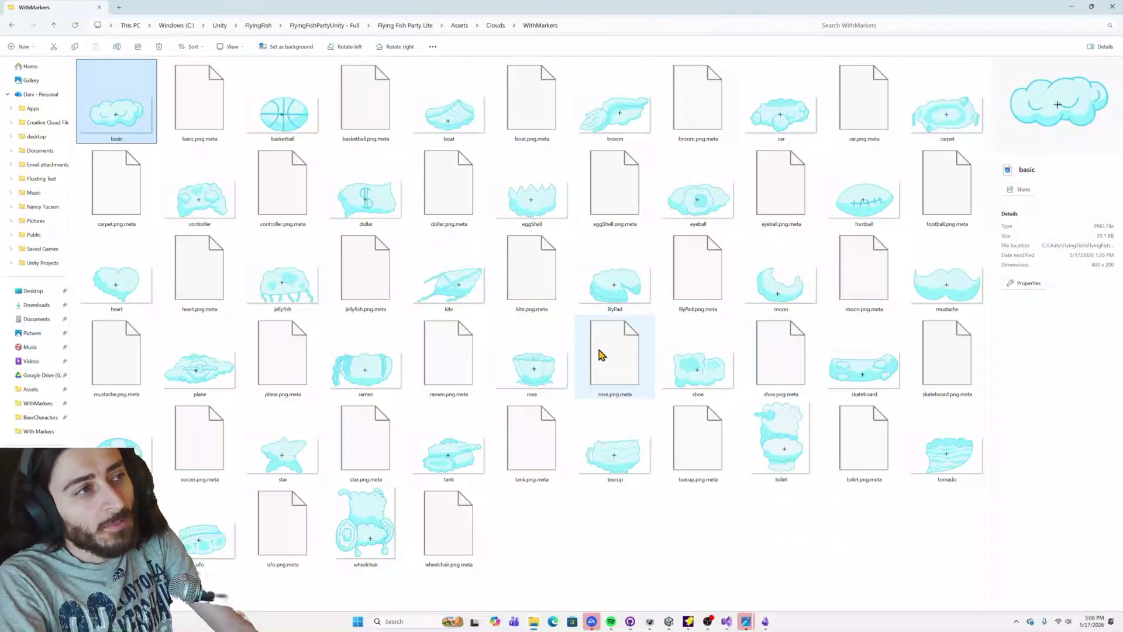
key(alt+Tab)
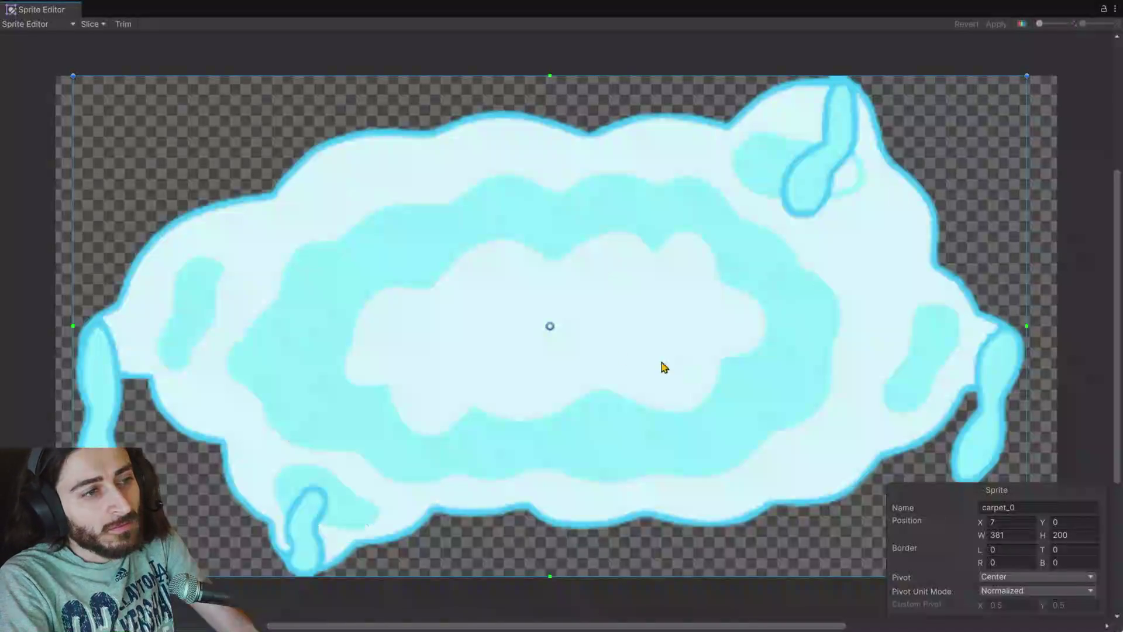
drag(550, 326, 568, 327)
click(997, 24)
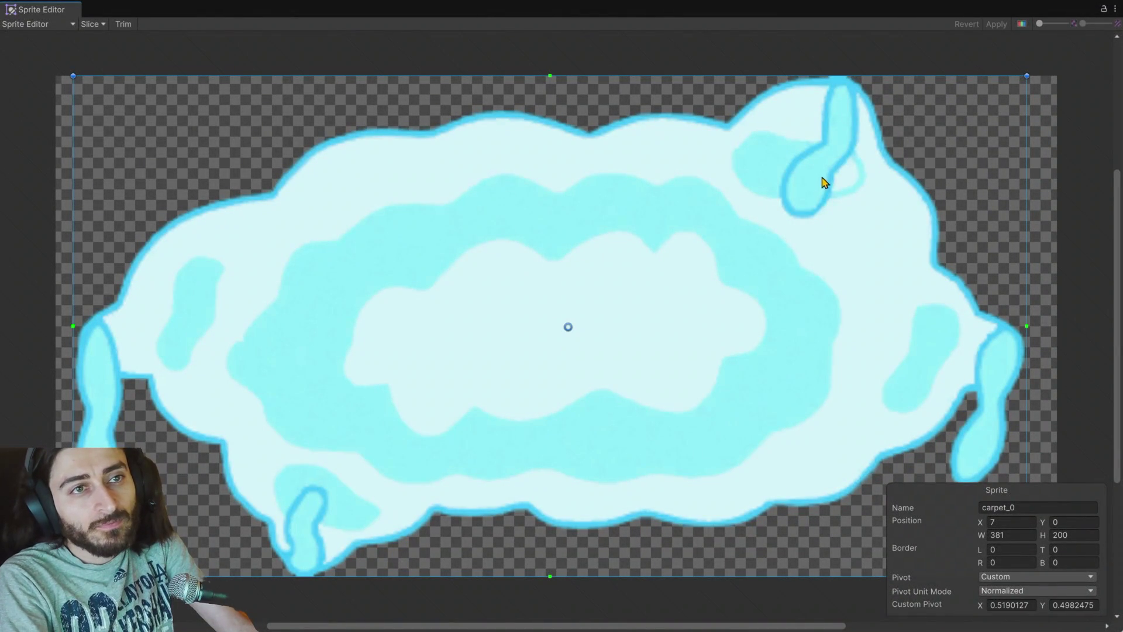
click(1111, 10)
click(1052, 41)
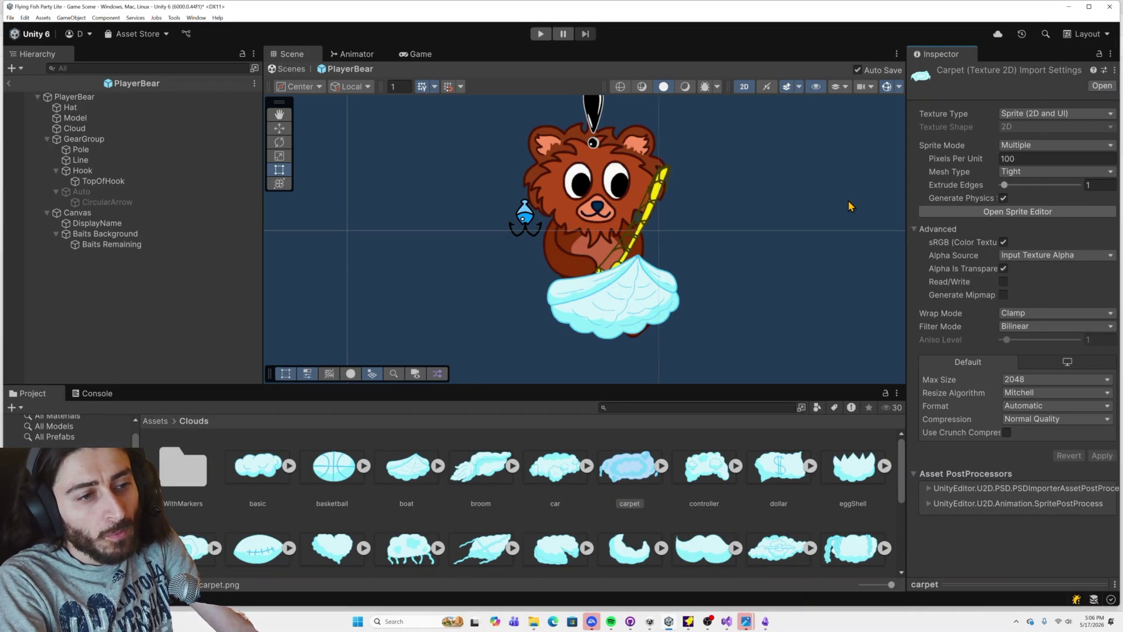
key(alt+Tab)
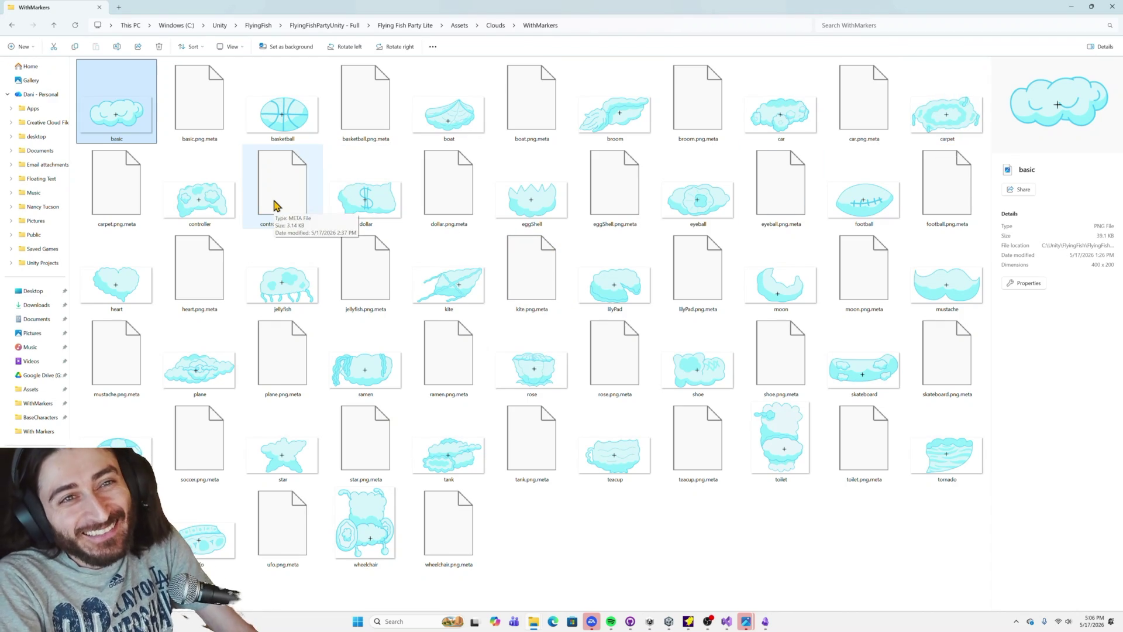
key(alt+Tab)
key(alt+Tab)
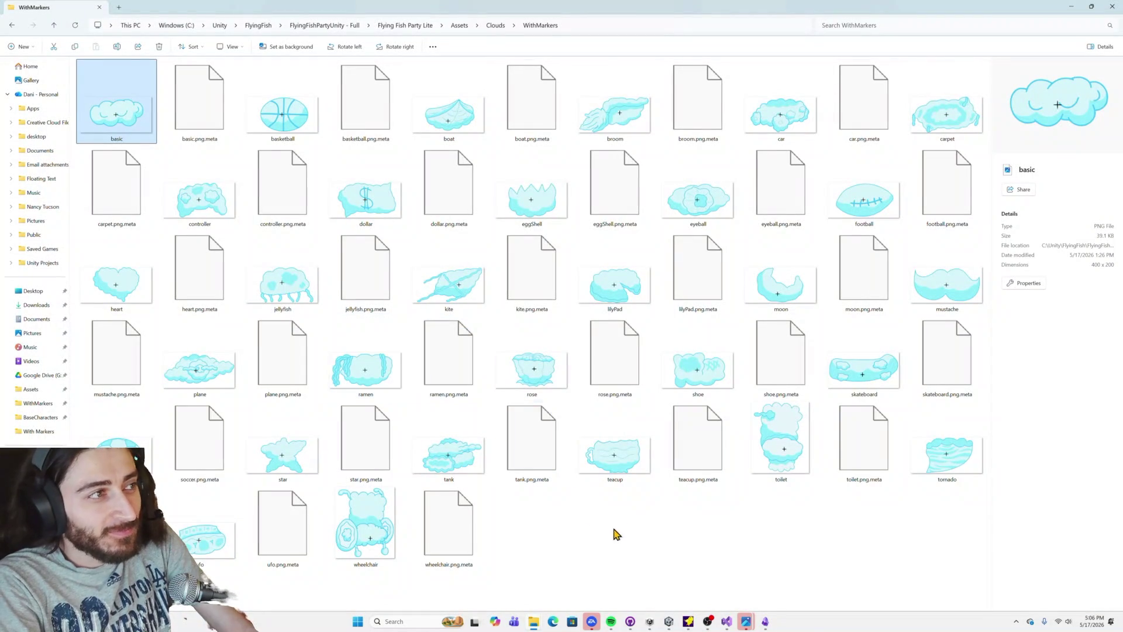
Step: Move the controller cloud's pivot left to about 0.418, 0.498 and apply it
mouse_move(712, 625)
mouse_move(669, 626)
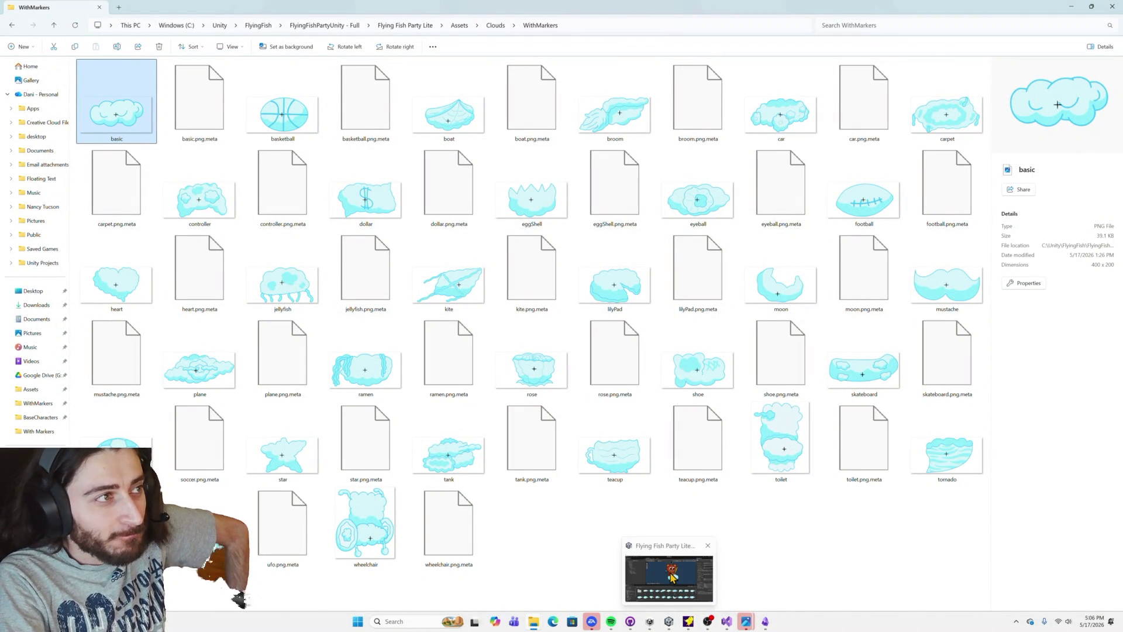
click(673, 577)
click(731, 468)
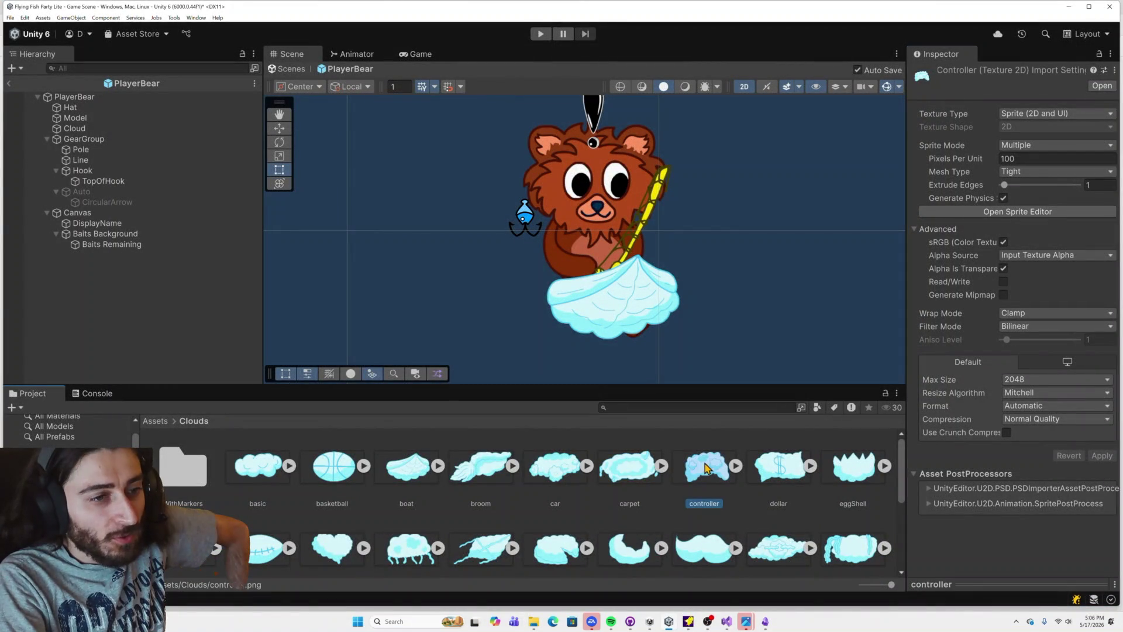
click(1018, 211)
drag(603, 331, 541, 332)
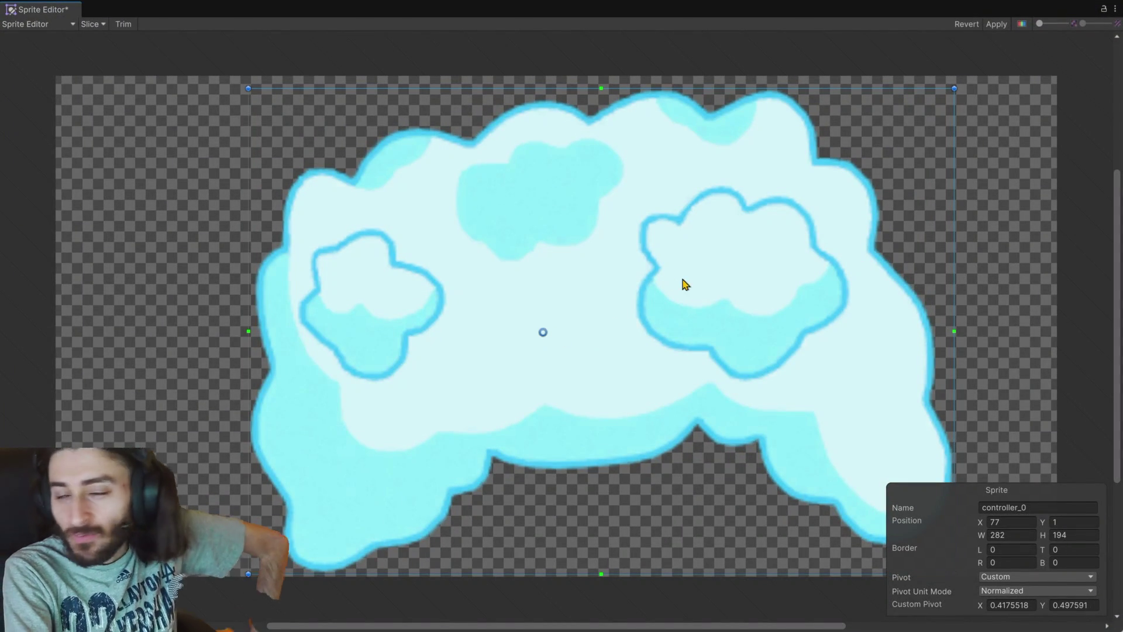
click(996, 26)
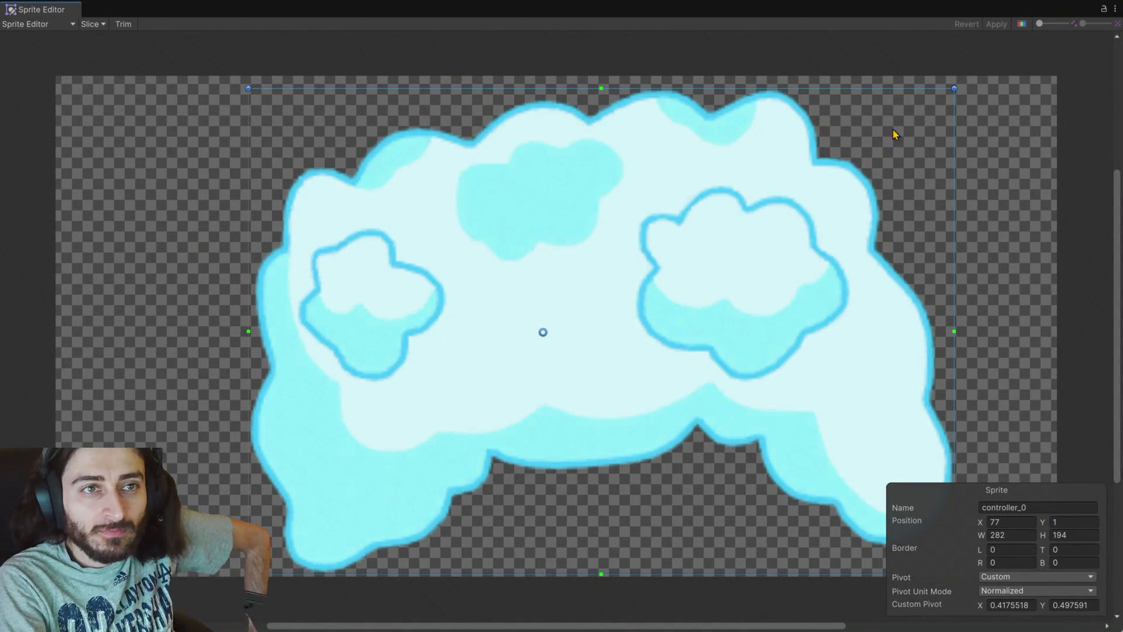
Step: Check the bunny ears reference image, then close the Sprite Editor
key(alt+Tab)
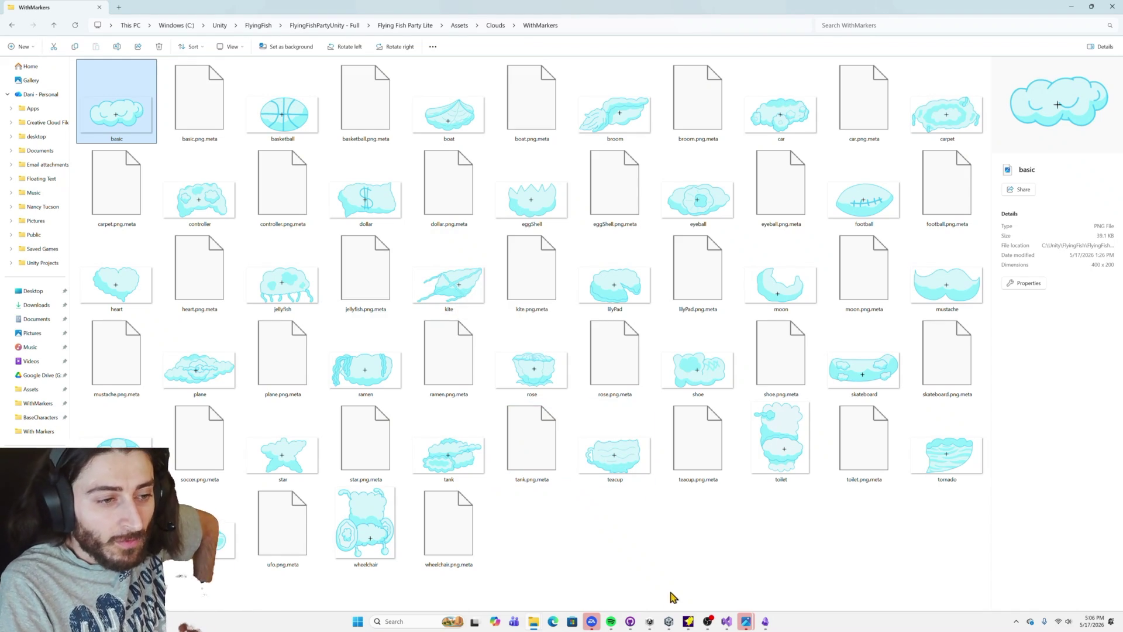
click(669, 623)
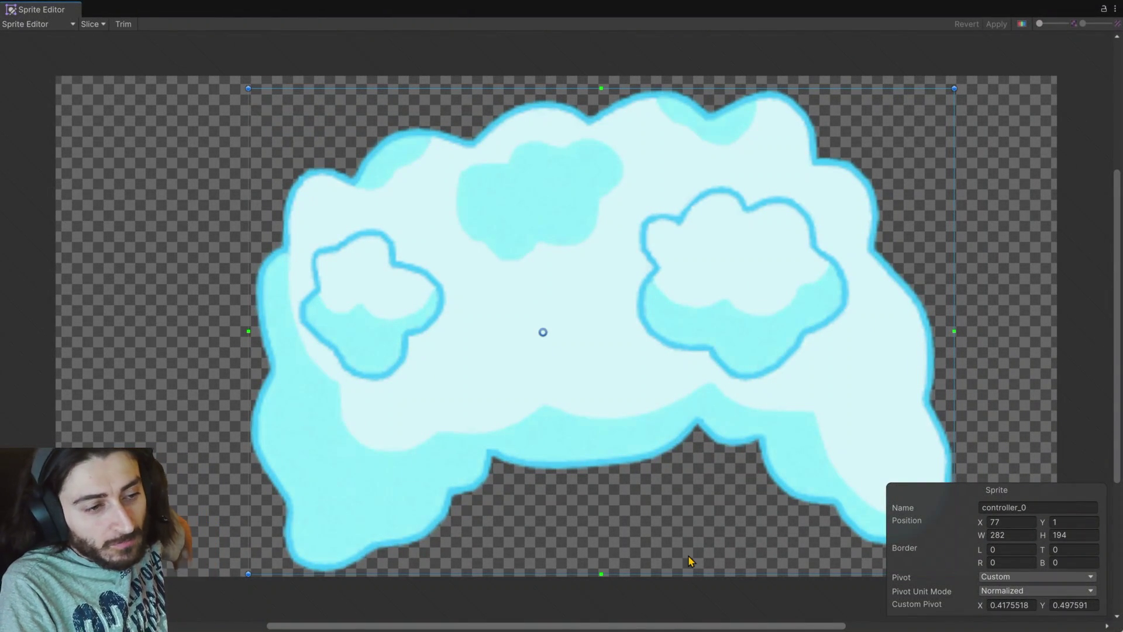
key(alt+Tab)
key(alt+Tab)
key(alt+Tab)
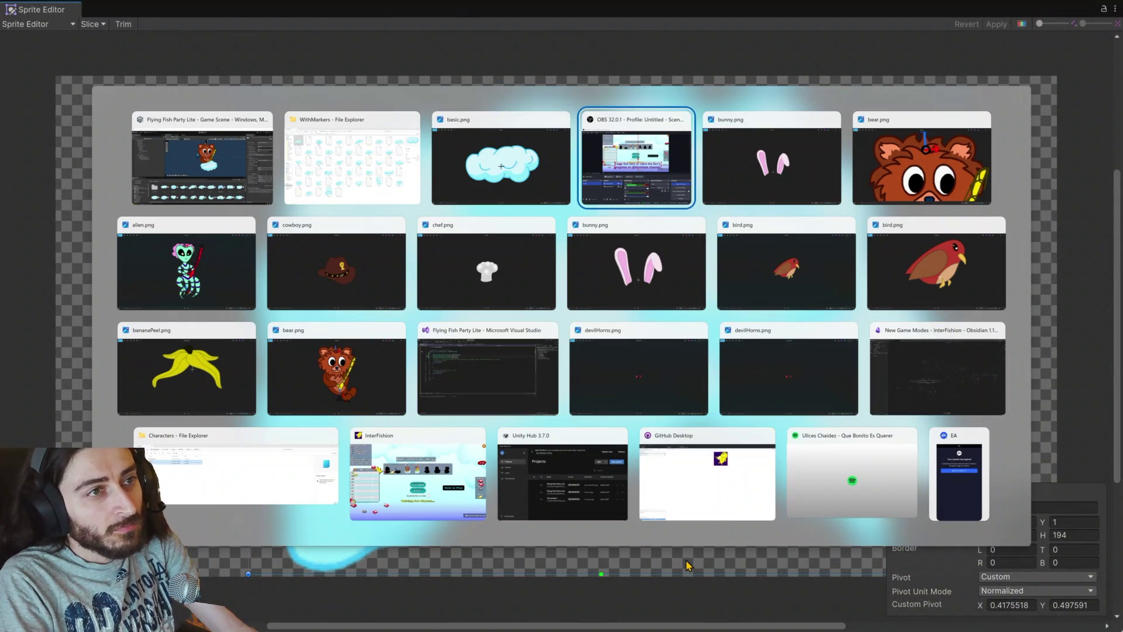
key(alt+Tab)
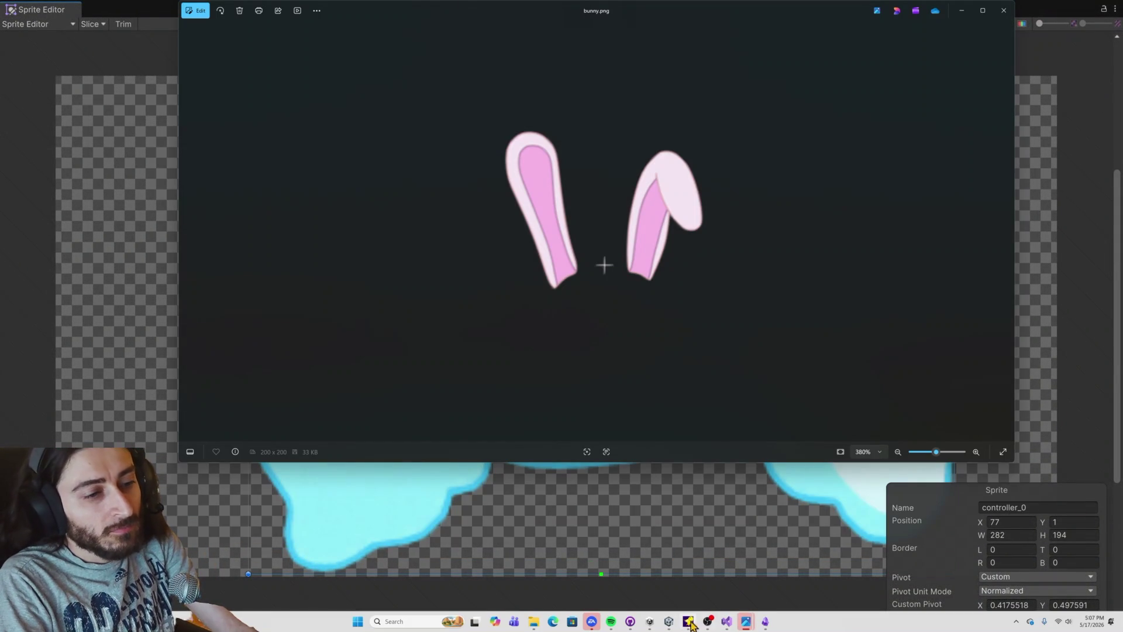
mouse_move(670, 624)
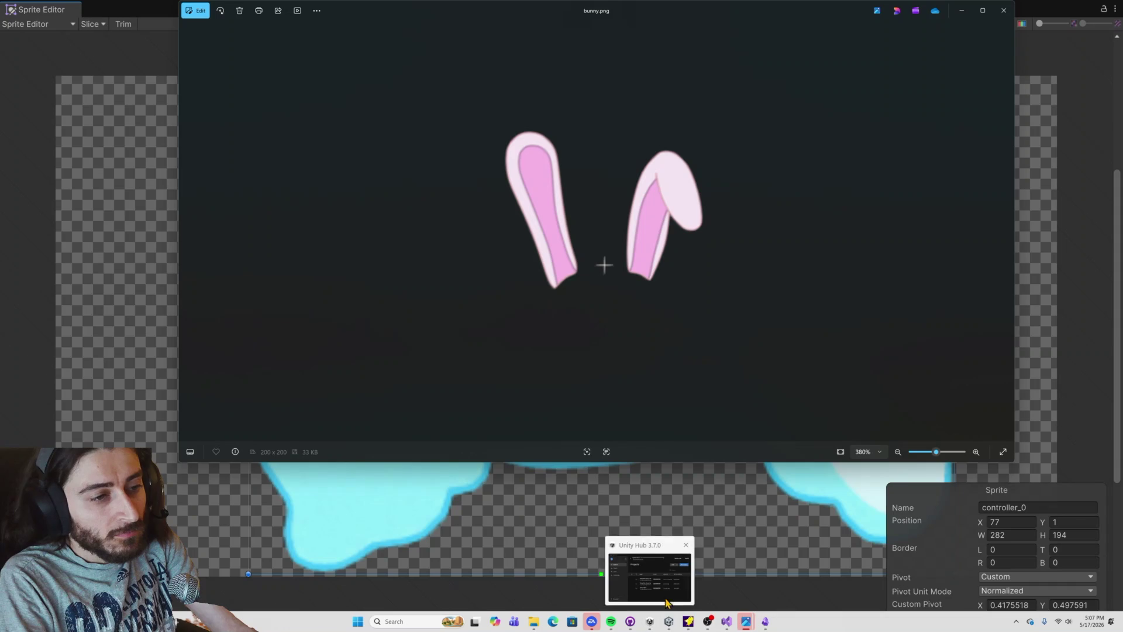
click(689, 570)
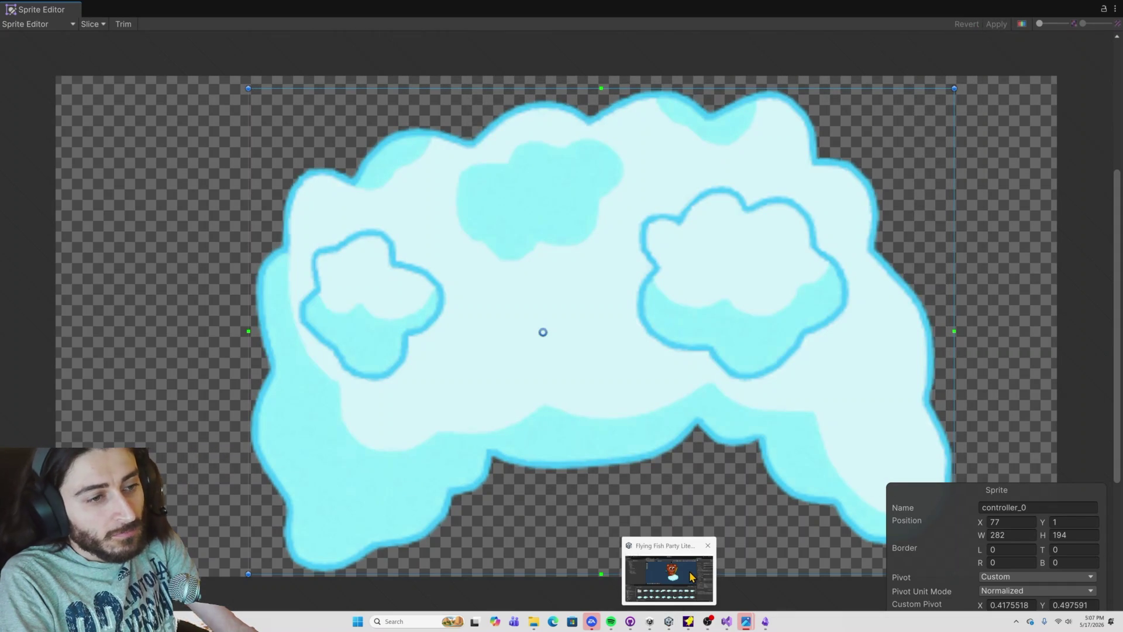
click(1115, 9)
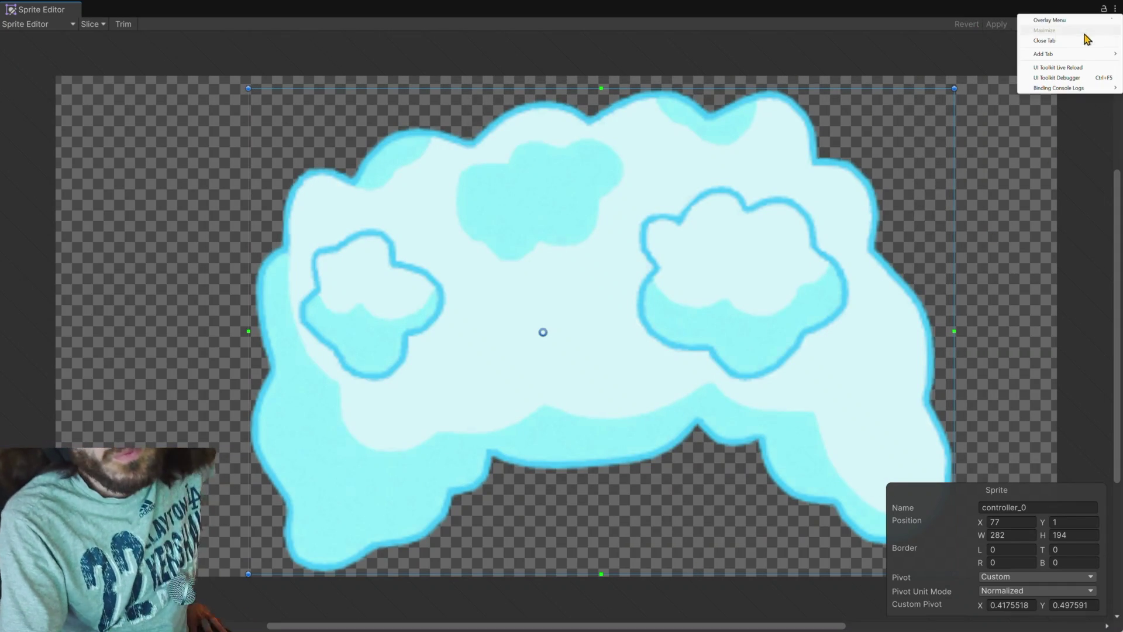
click(1072, 39)
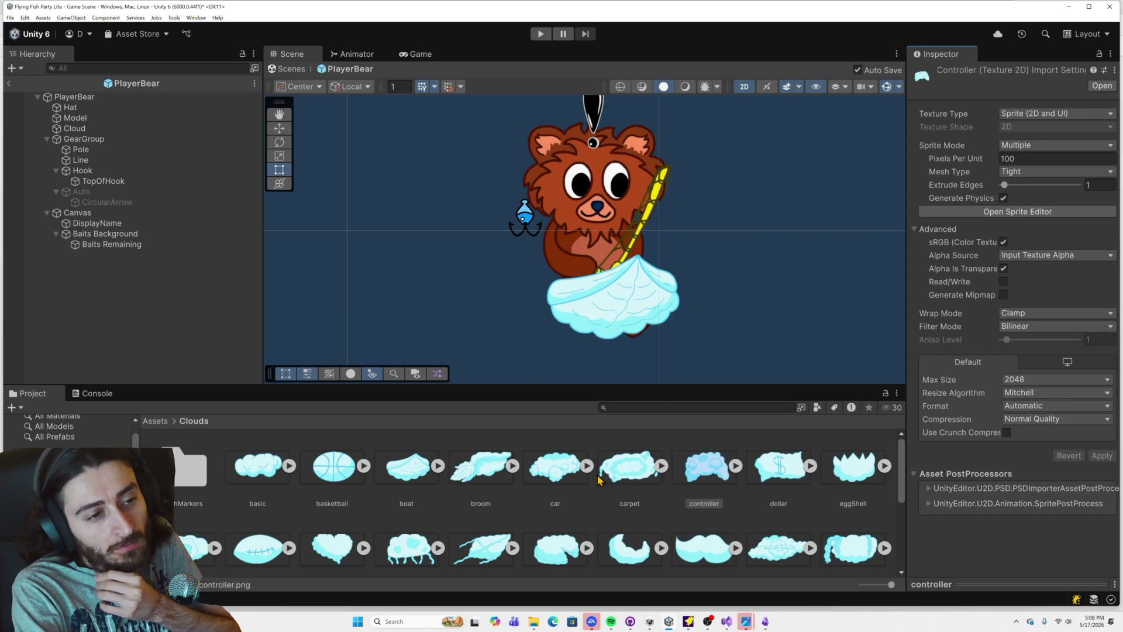
Step: Select the bear's Cloud object in the Hierarchy
click(133, 129)
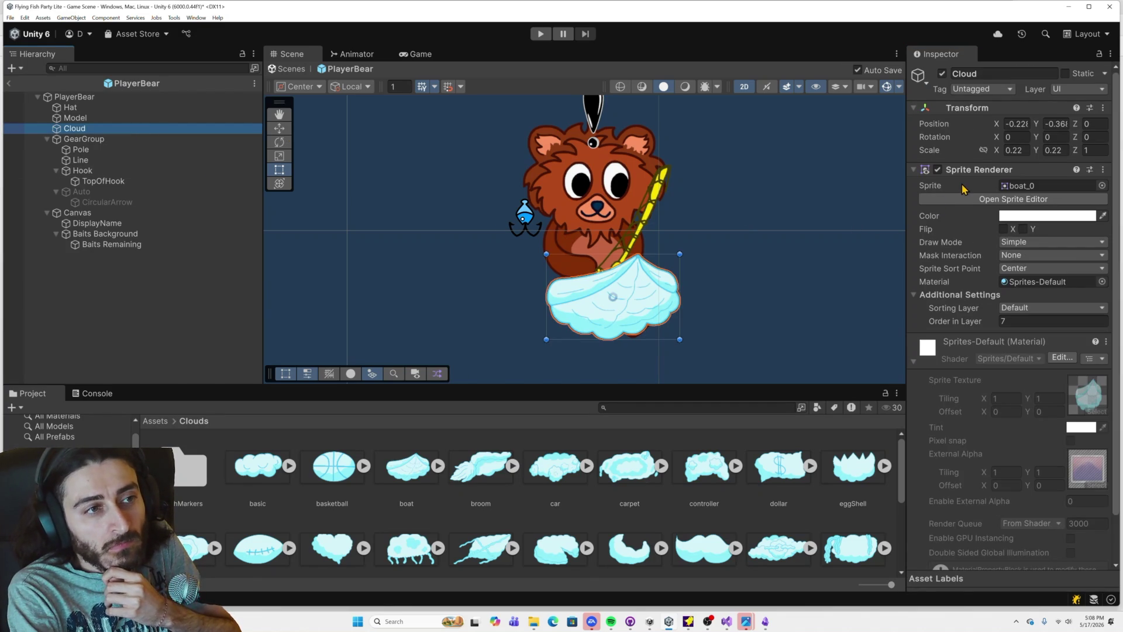
Step: Set the Cloud's Transform Scale X and Y both to 0.25
click(1017, 151)
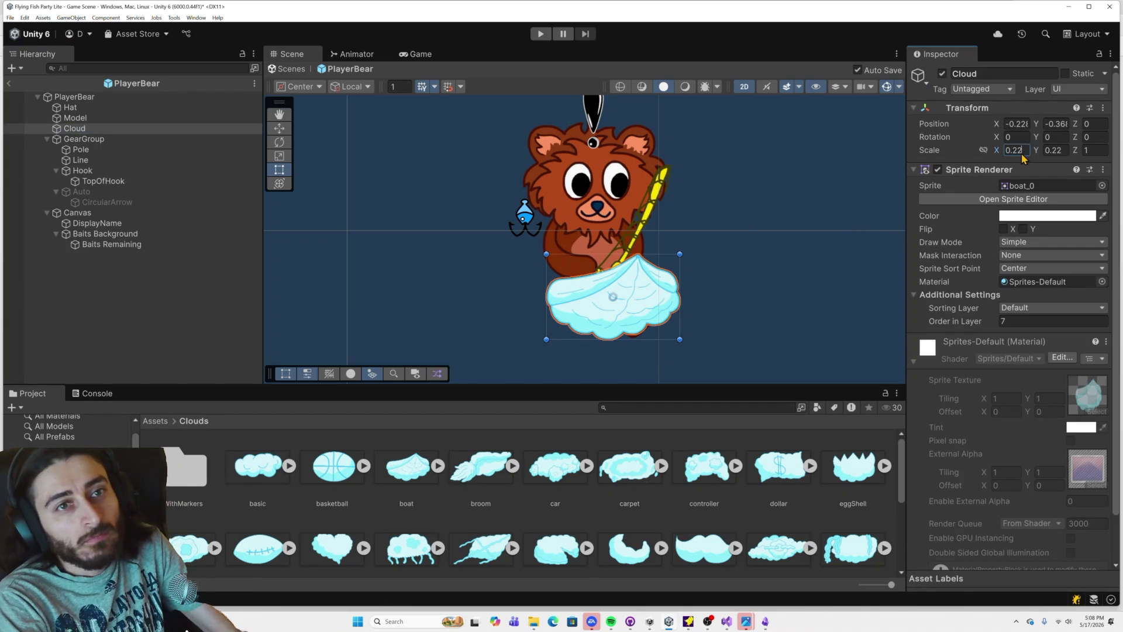
text(0.25)
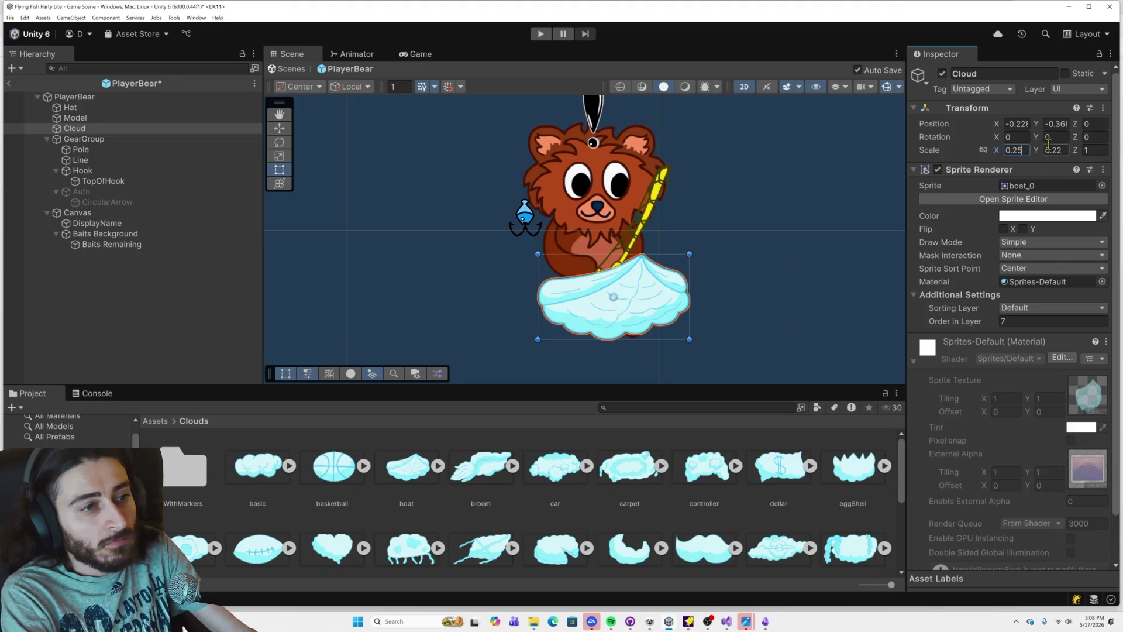
click(1053, 151)
text(0.25)
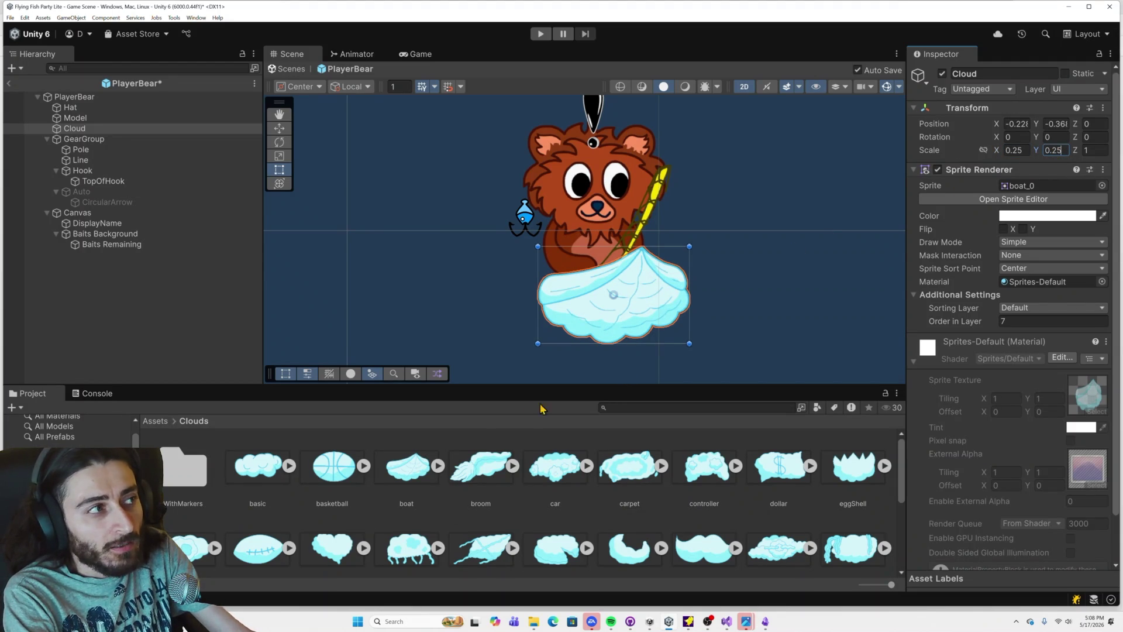
click(266, 475)
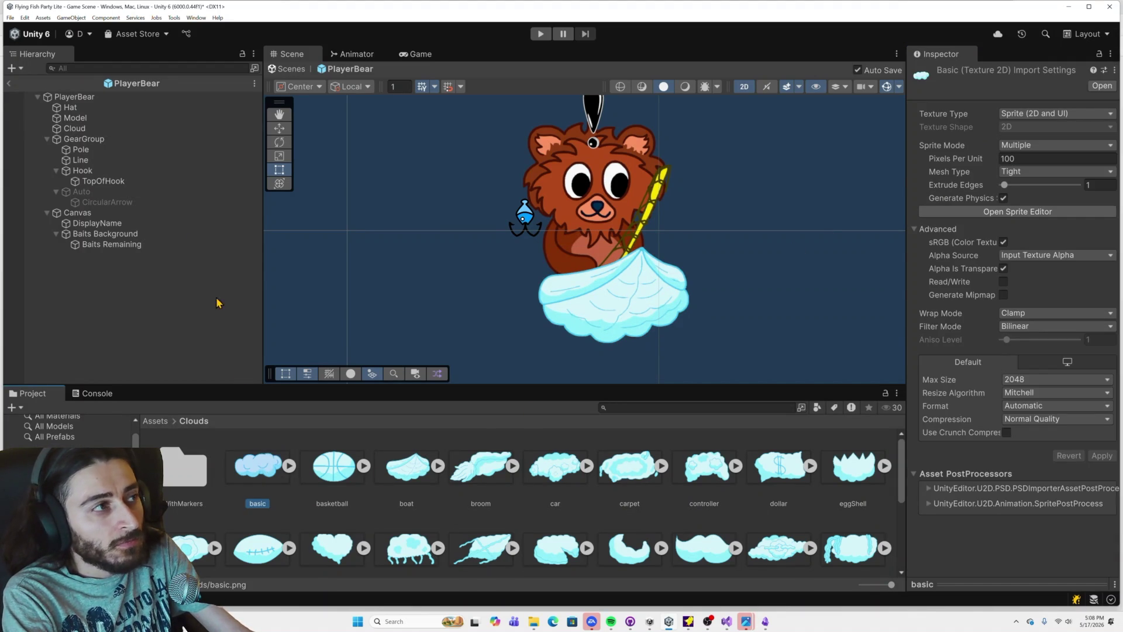
Step: Move the dollar cloud sprite's pivot onto its marker cross and apply it
click(771, 475)
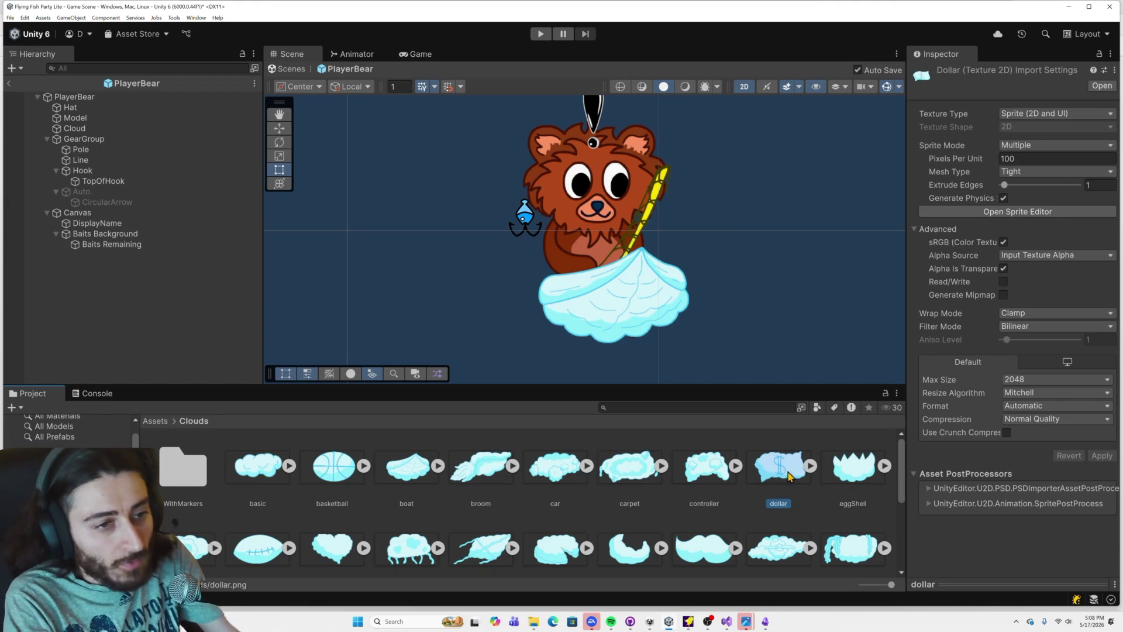
click(984, 211)
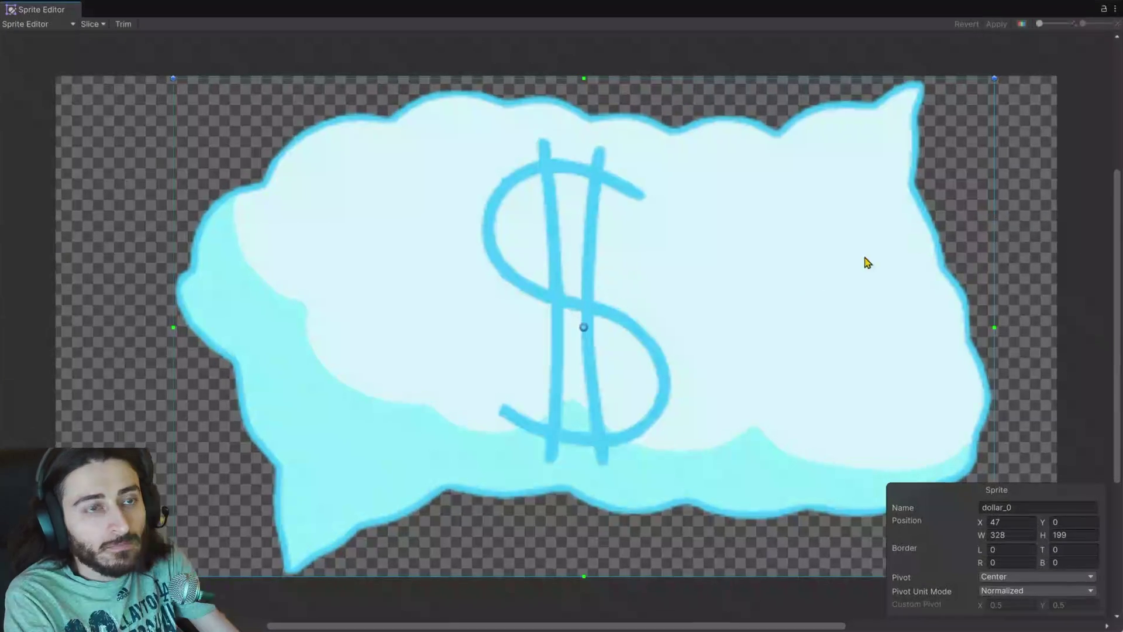
key(alt+Tab)
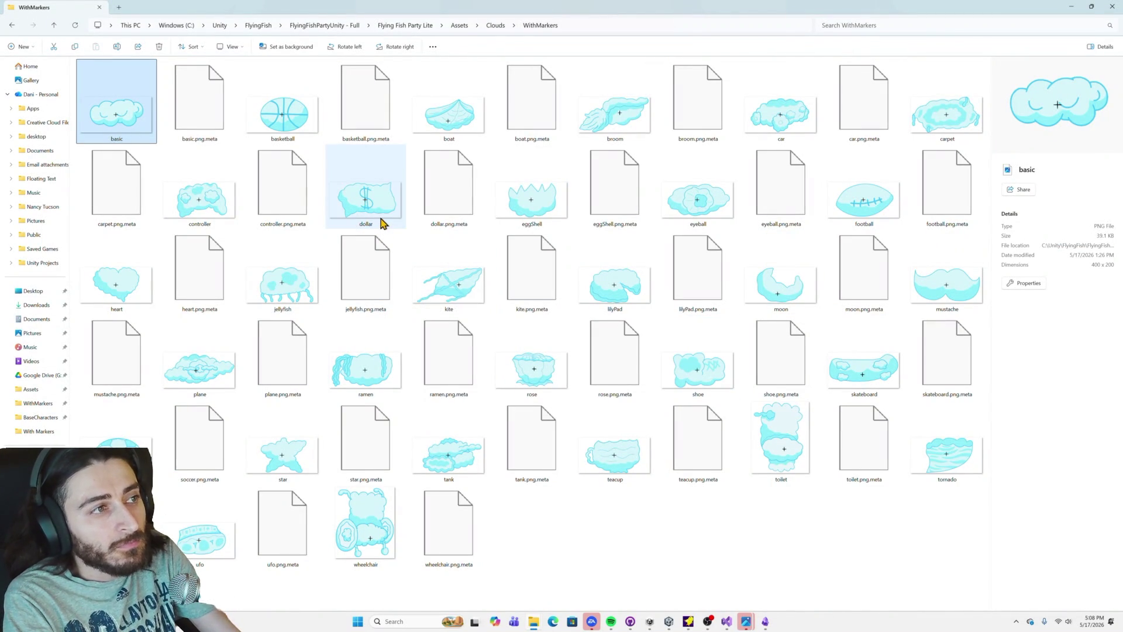
key(alt+Tab)
drag(583, 327, 559, 330)
click(996, 24)
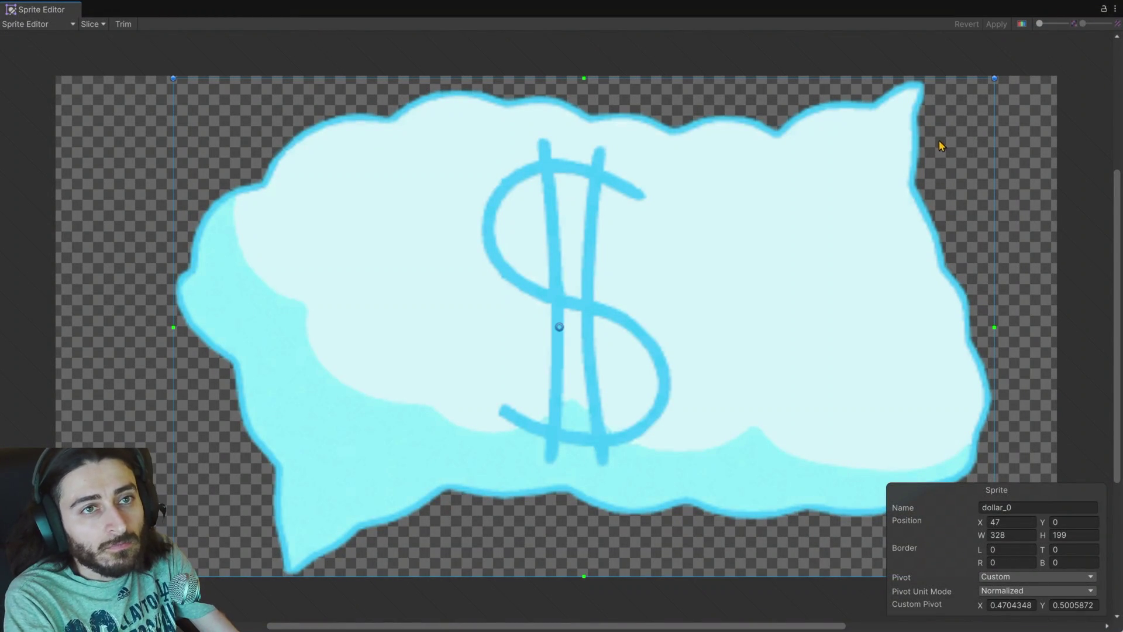
click(1106, 10)
click(1060, 43)
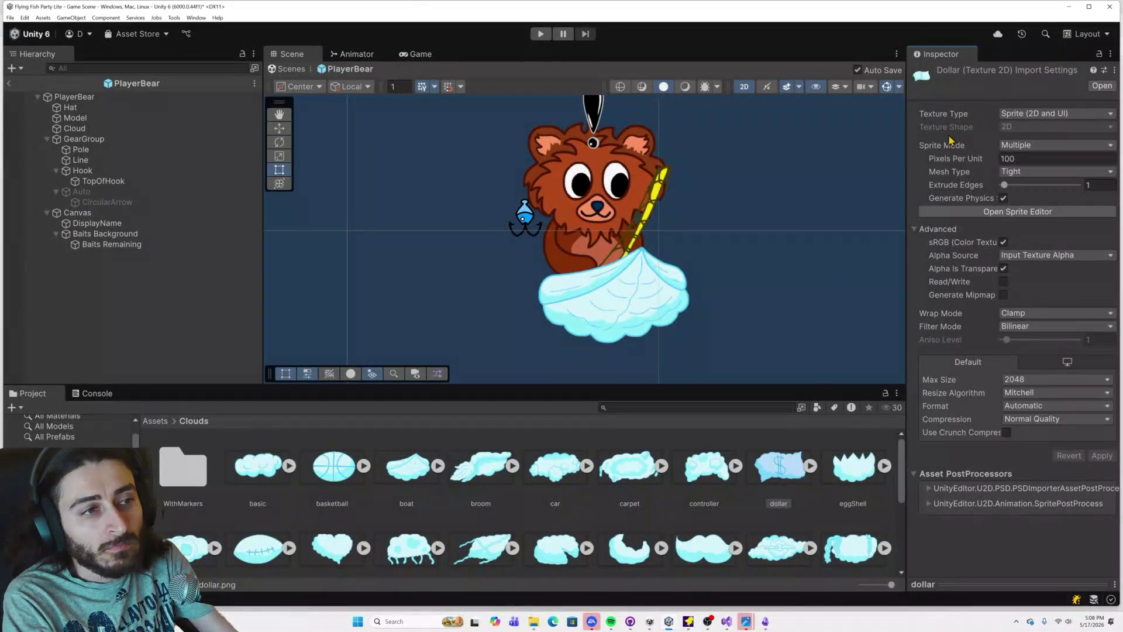
Step: Compare eggShell with its marker image and leave its pivot at the centre
click(852, 467)
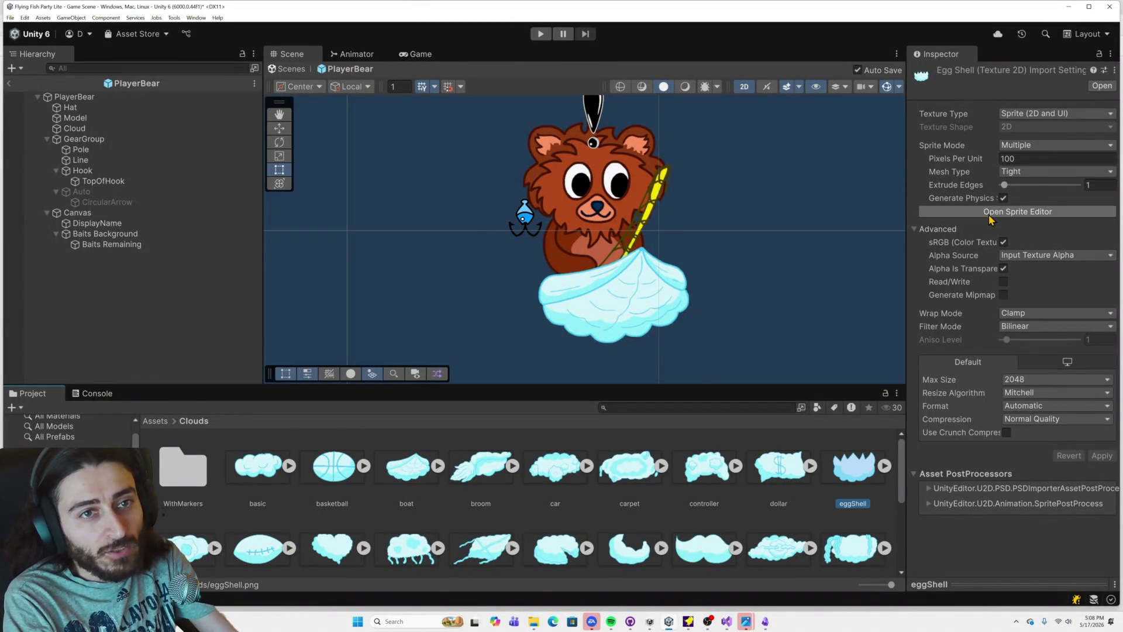
click(988, 213)
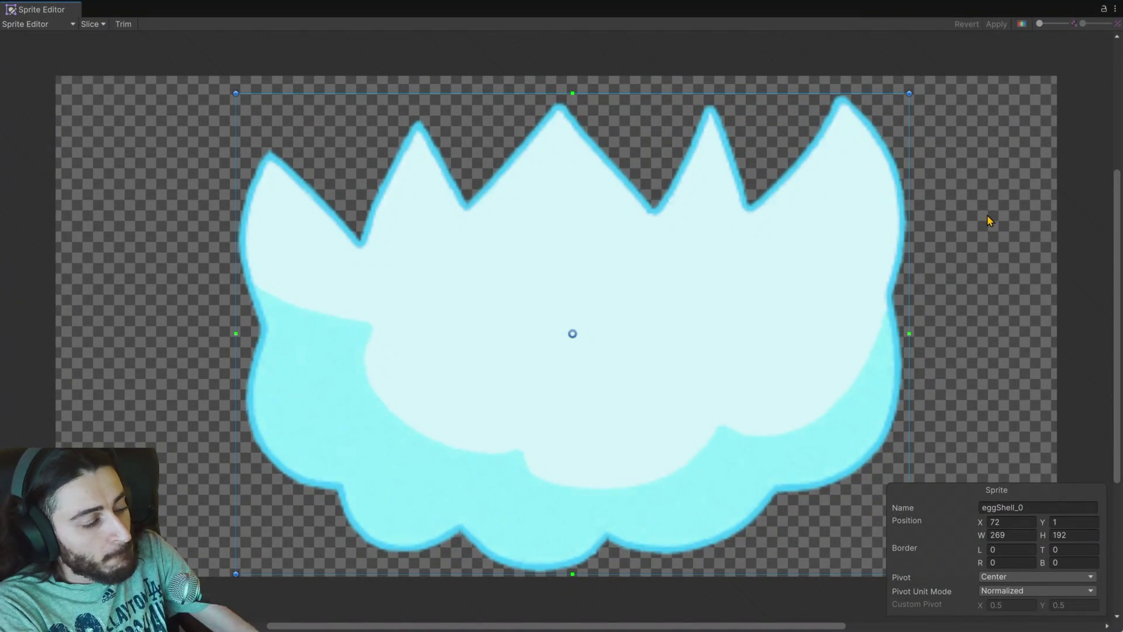
key(alt+Tab)
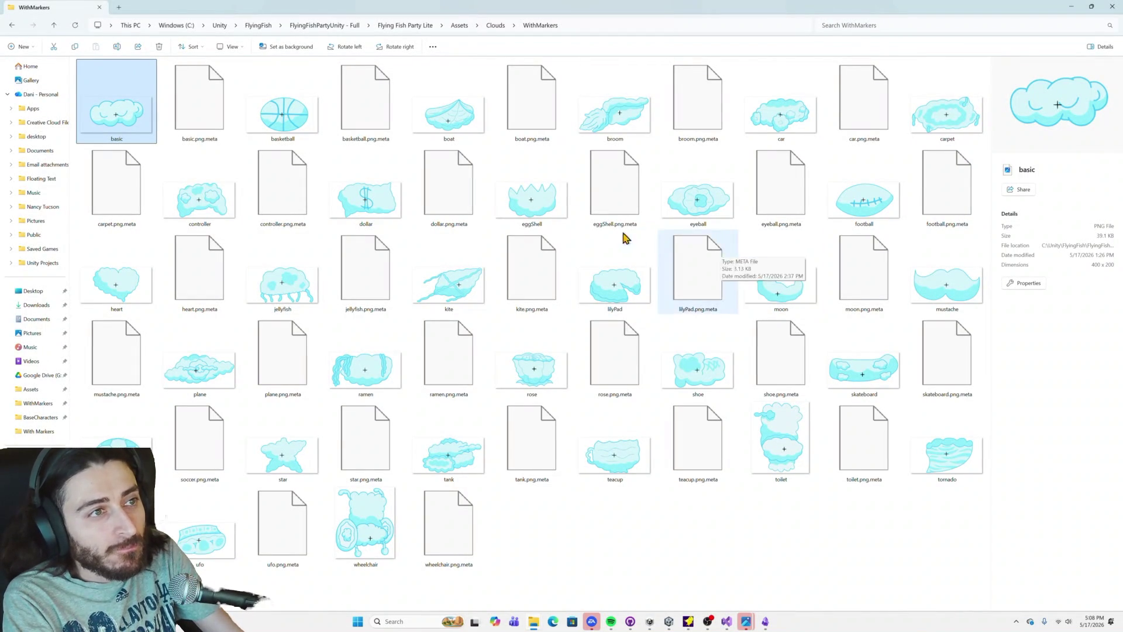
key(alt+Tab)
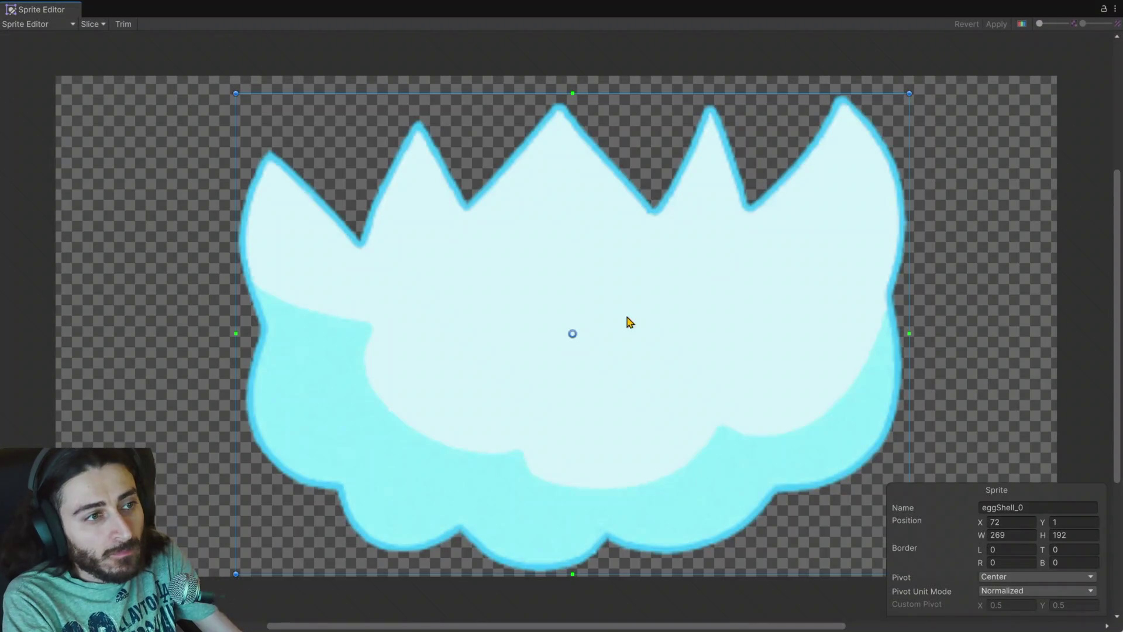
click(1116, 9)
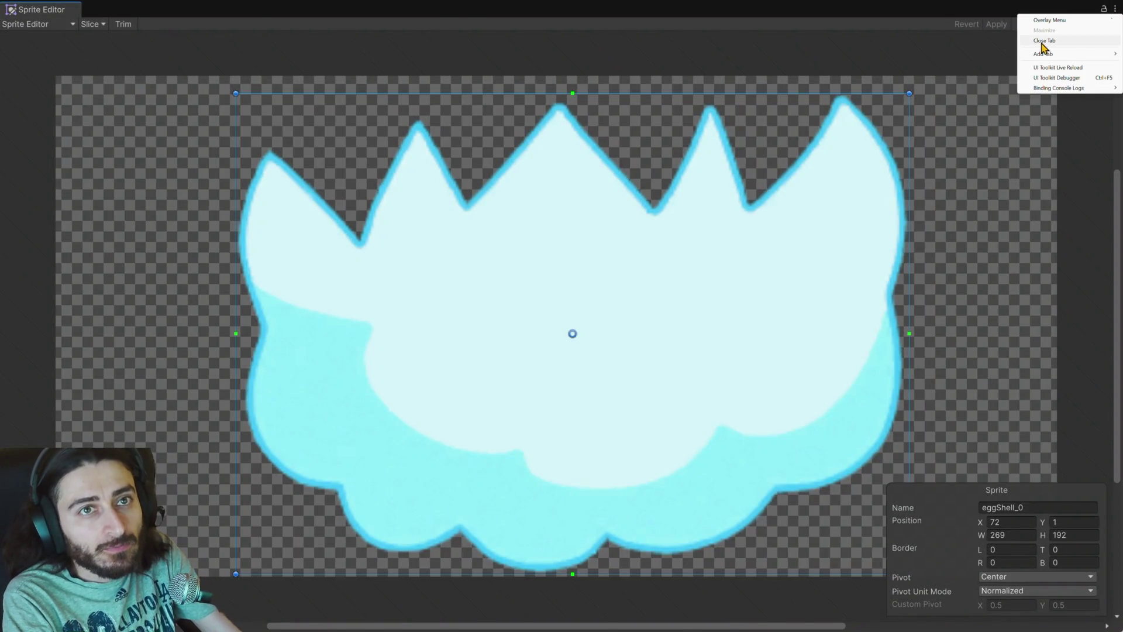
click(1040, 39)
Step: Drag the eyeball cloud sprite's pivot onto its marker cross
key(Right)
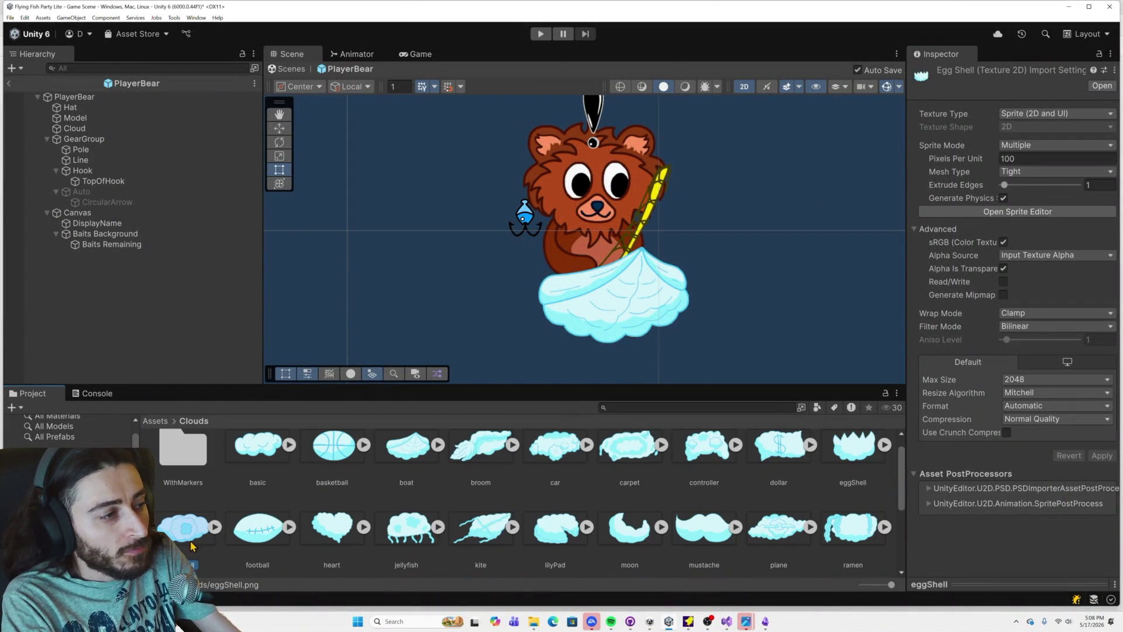
click(988, 214)
key(alt+Tab)
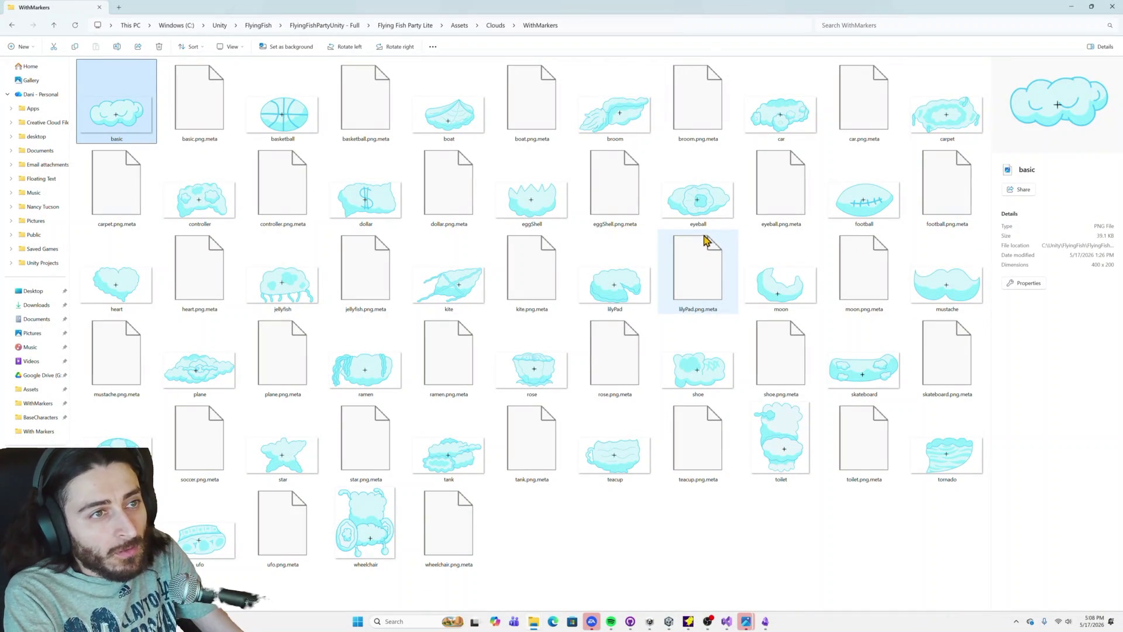
key(alt+Tab)
drag(581, 331, 564, 320)
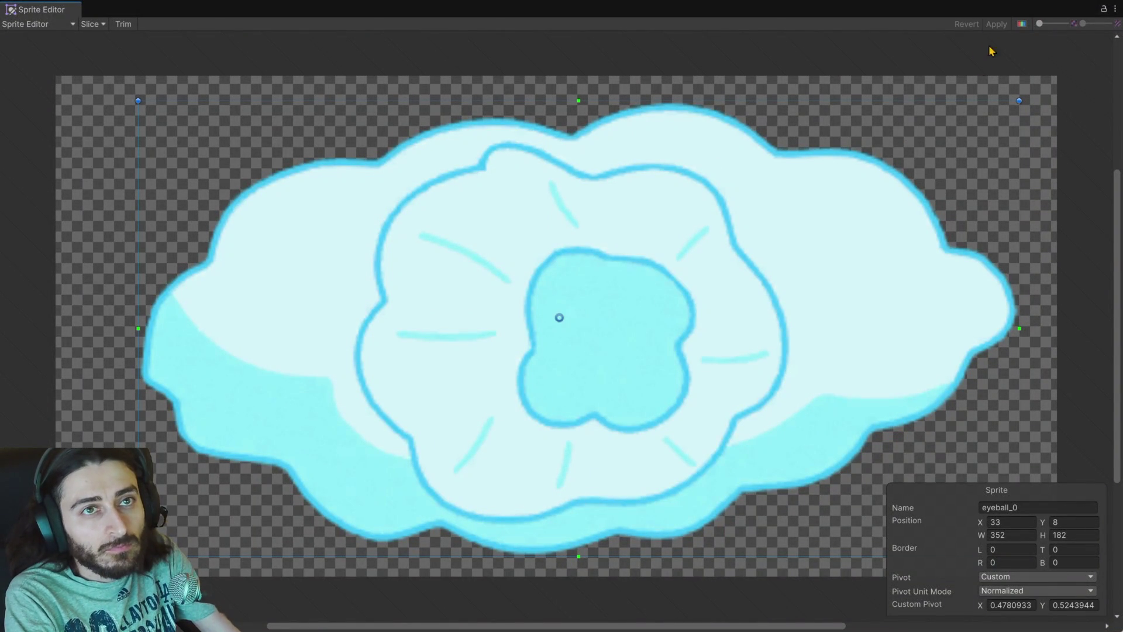
click(1115, 8)
click(1070, 45)
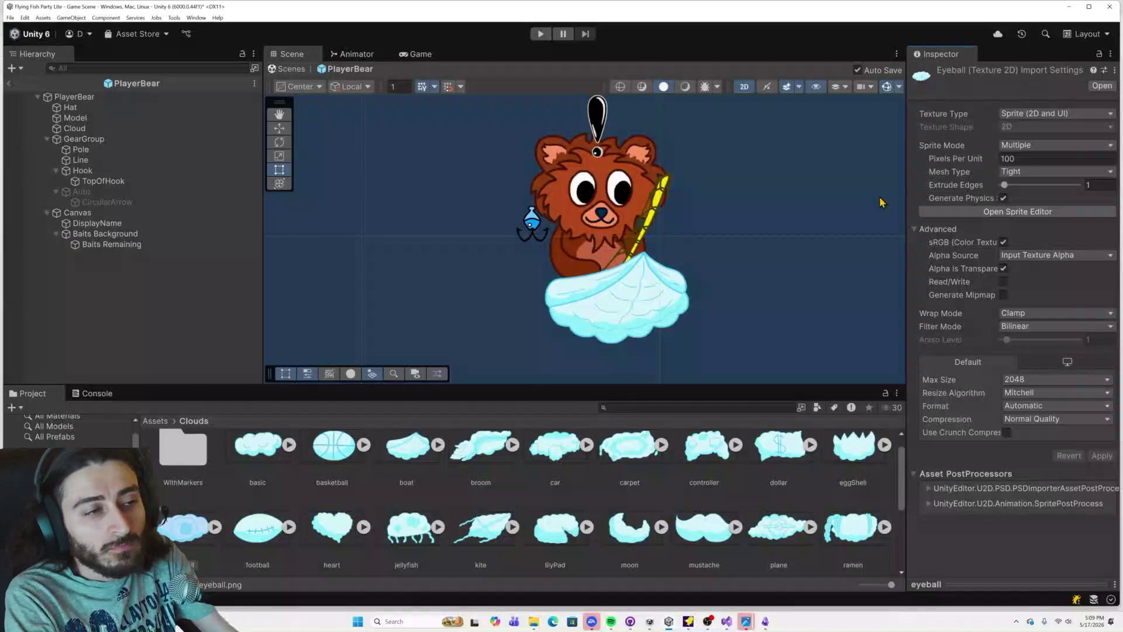
Step: Give the football cloud sprite its custom pivot (0.4707, 0.4819), then select the heart texture
click(252, 533)
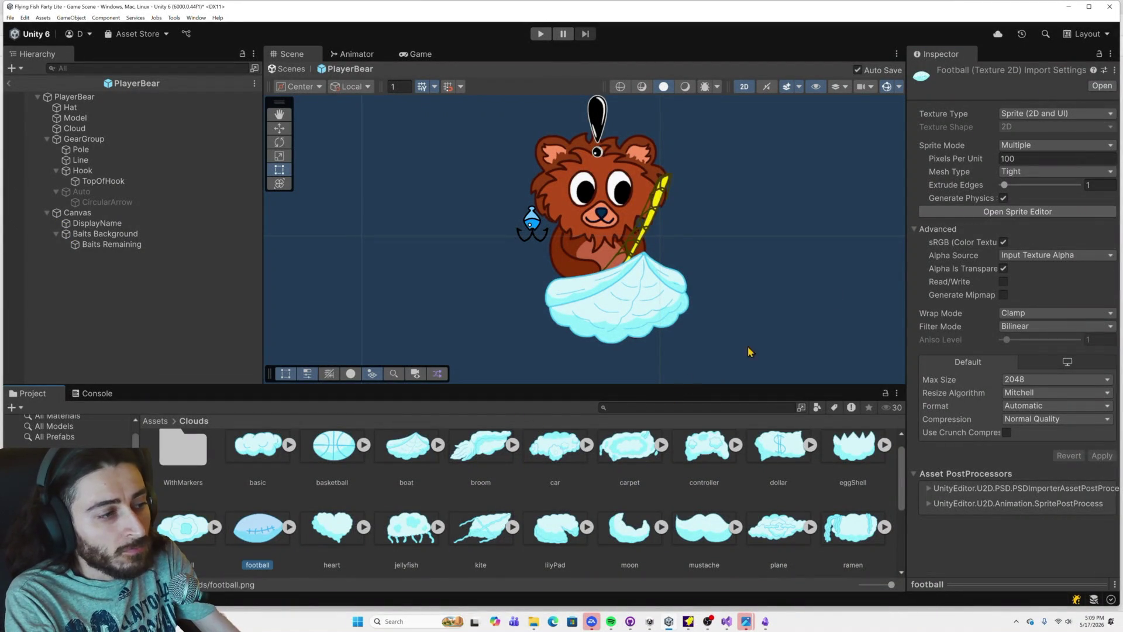
click(1015, 210)
key(alt+Tab)
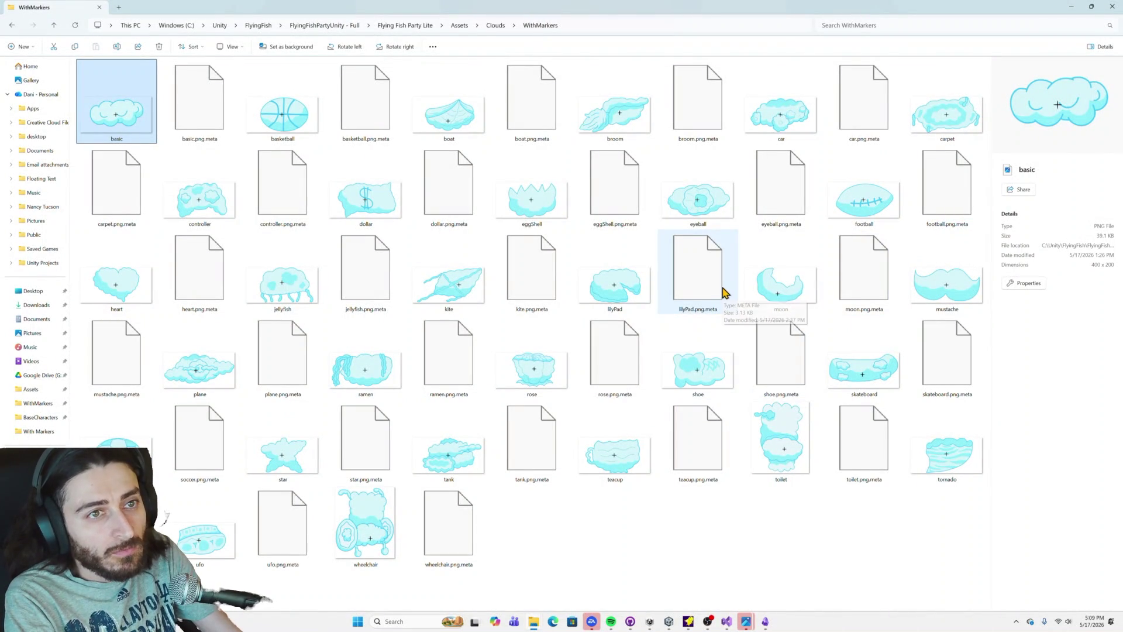
key(alt+Tab)
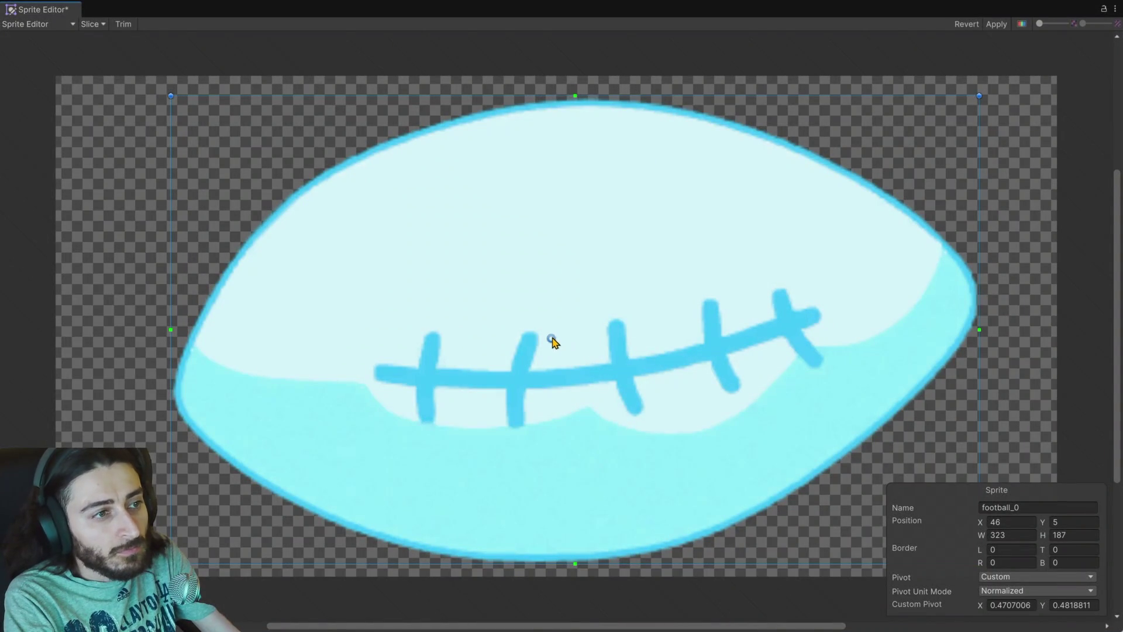
click(1115, 12)
click(1065, 43)
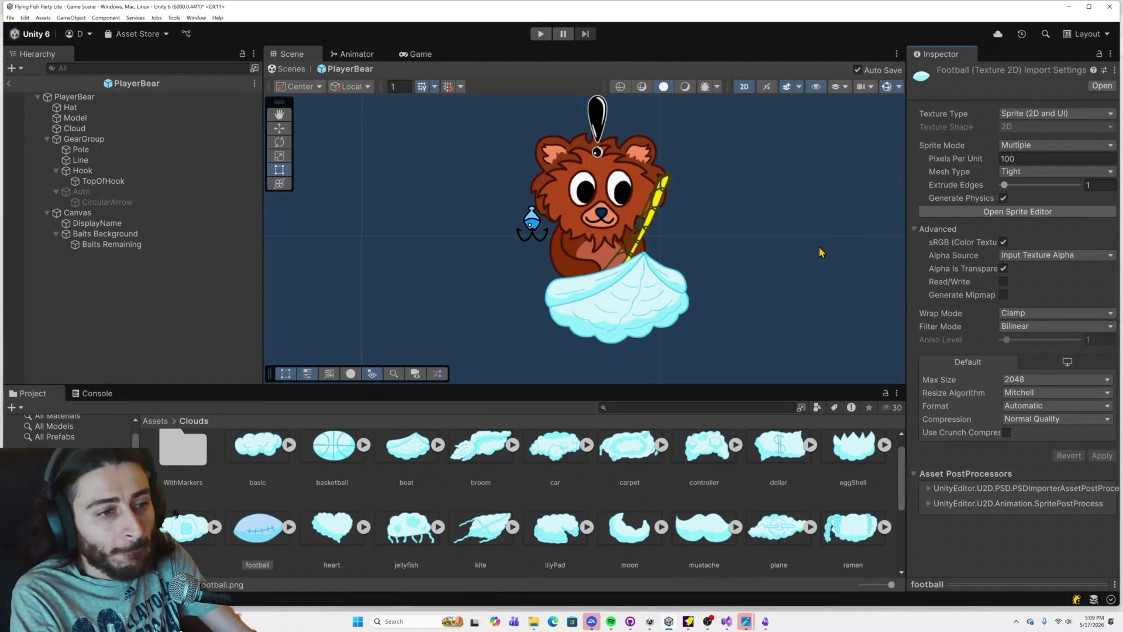
click(331, 541)
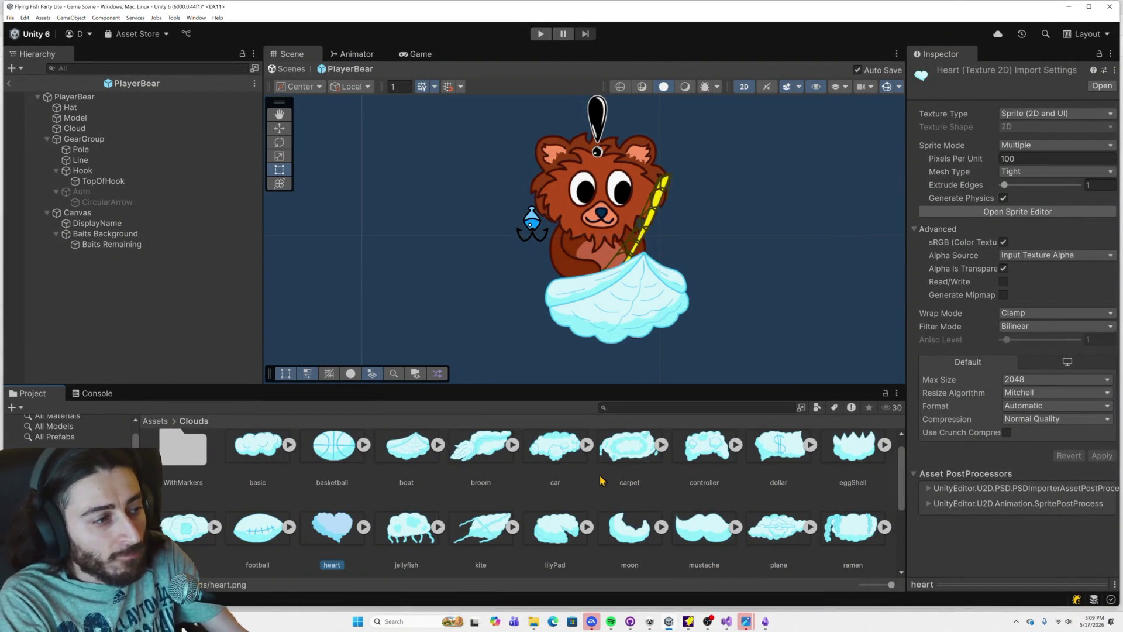
Step: Check the heart and jellyfish sprites against their marker crosses, undoing an accidental sprite-area shift
click(1008, 211)
key(alt+Tab)
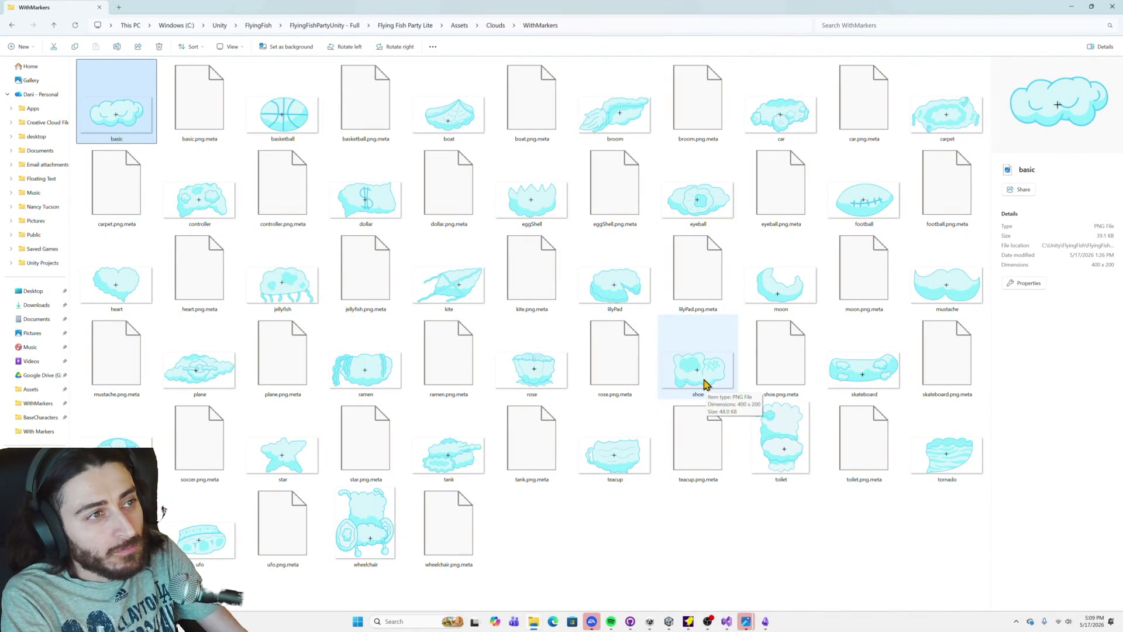
key(alt+Tab)
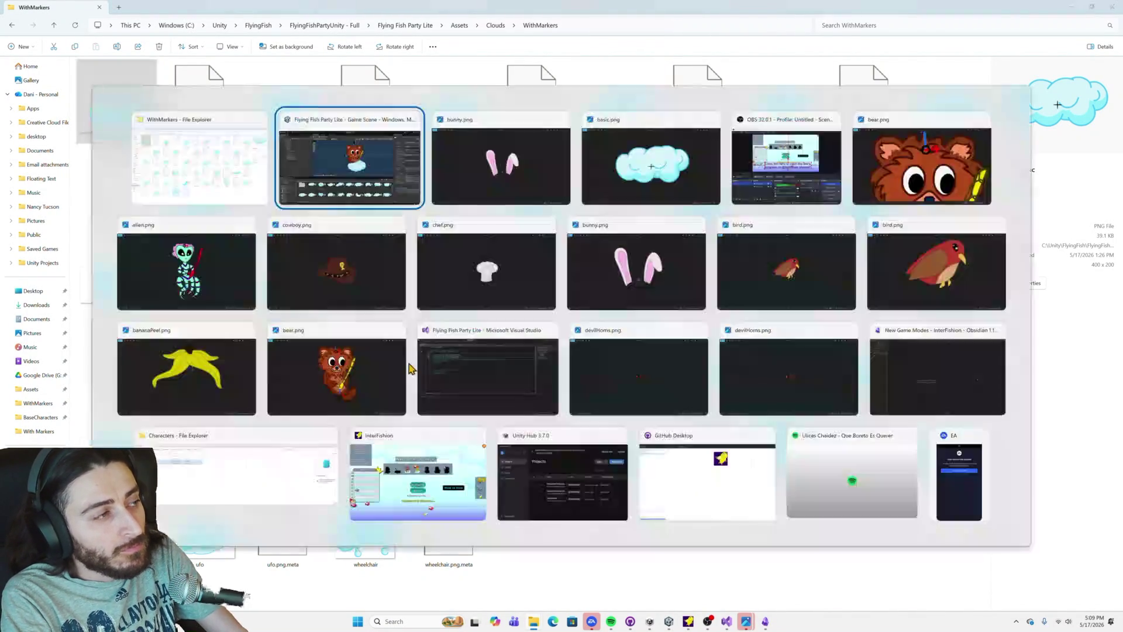
key(Down)
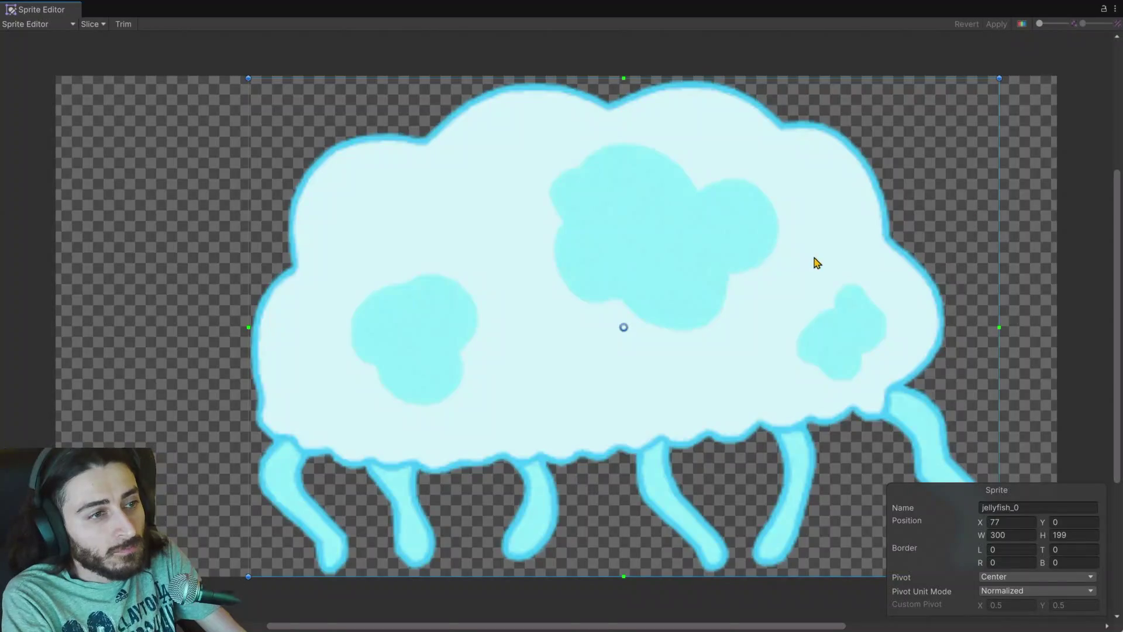
key(alt+Tab)
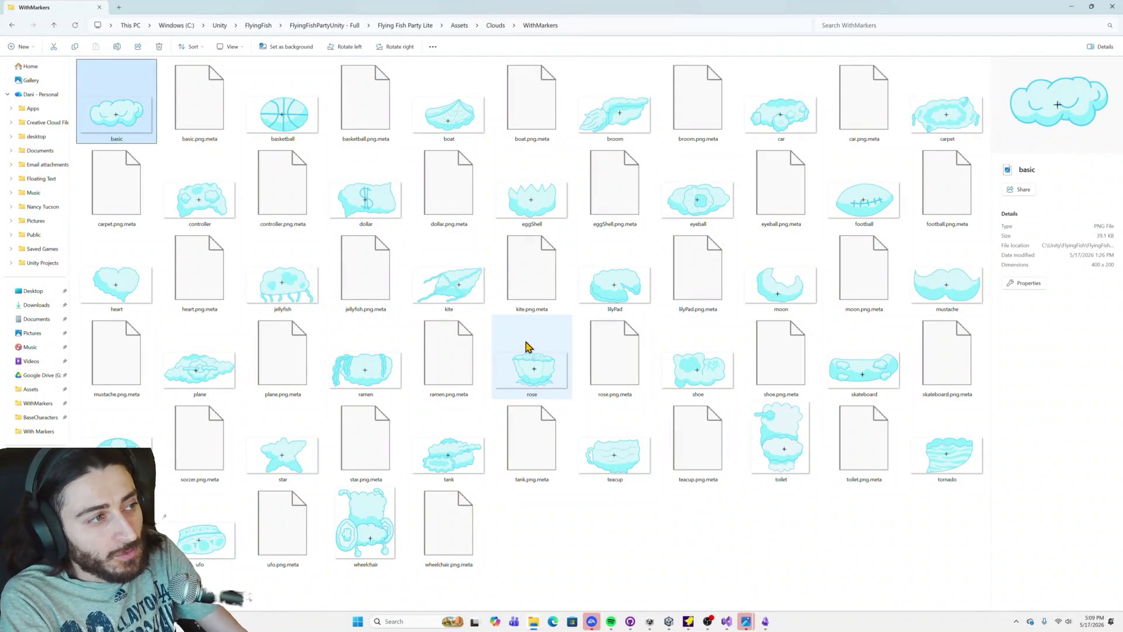
key(alt+Tab)
drag(621, 332, 575, 302)
key(ctrl+z)
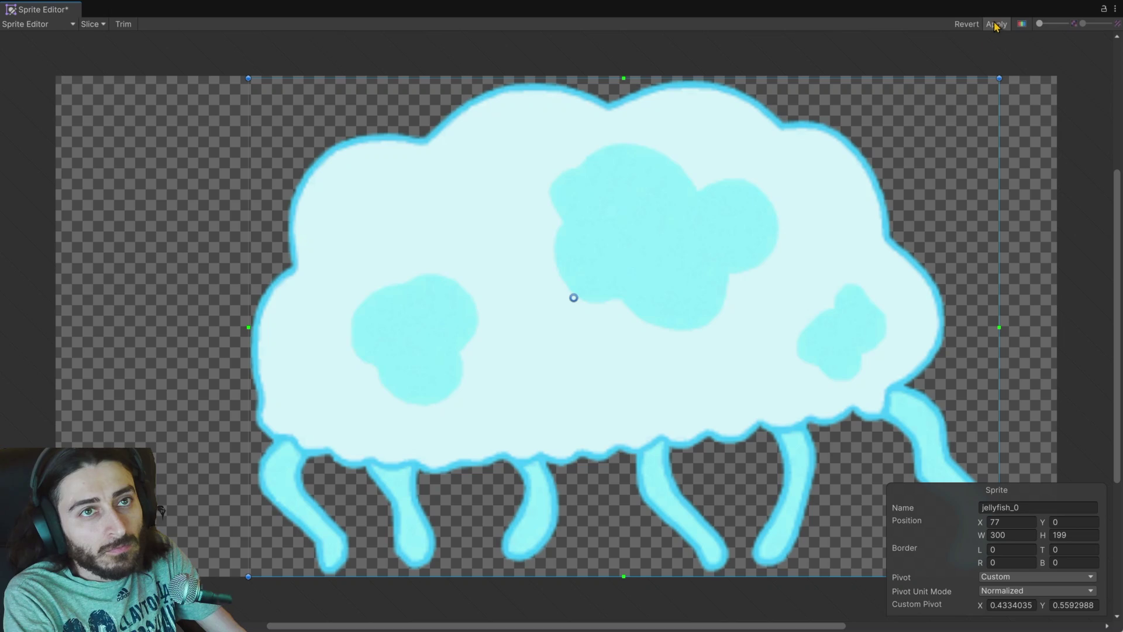
click(1113, 13)
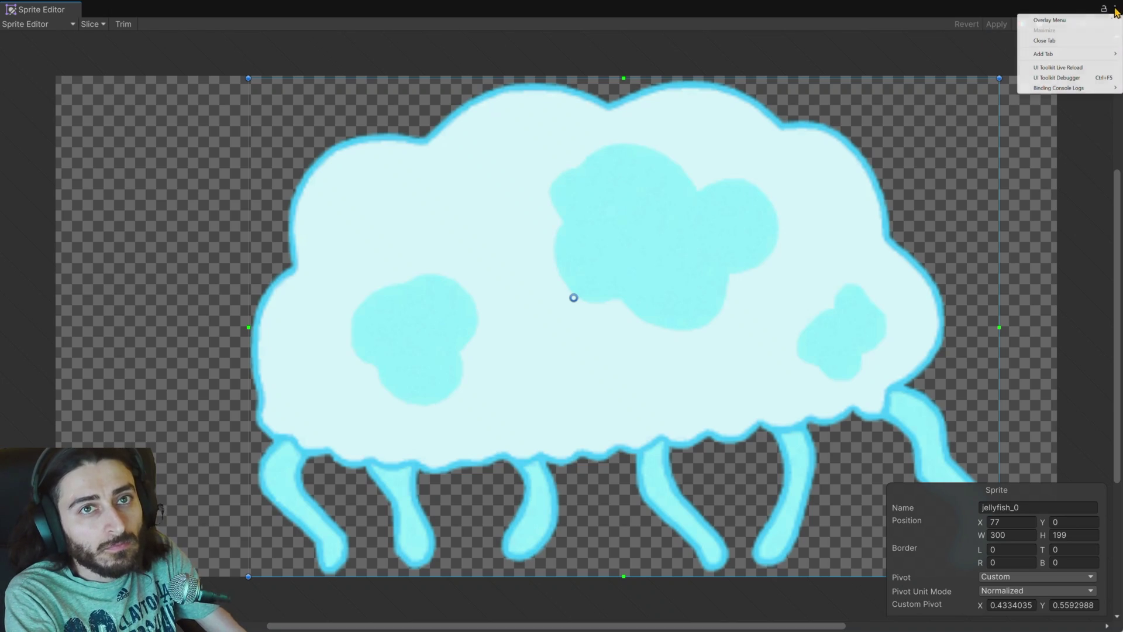
click(1046, 49)
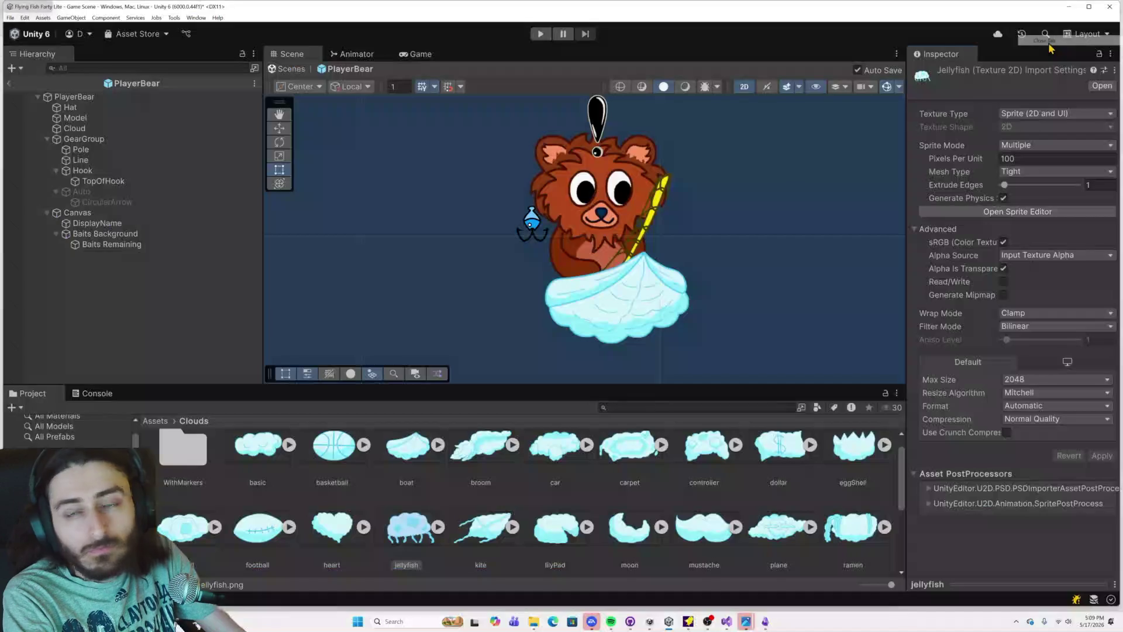
Step: Set the kite cloud sprite's pivot on its marker cross at (0.6235, 0.4988)
click(493, 533)
click(958, 212)
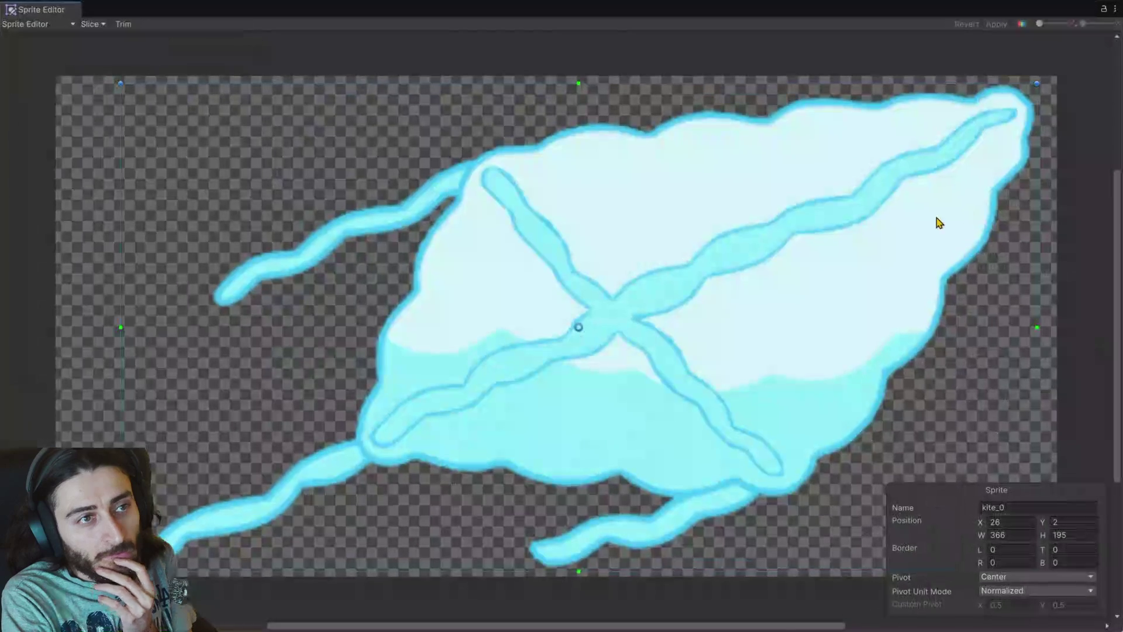
key(alt+Tab)
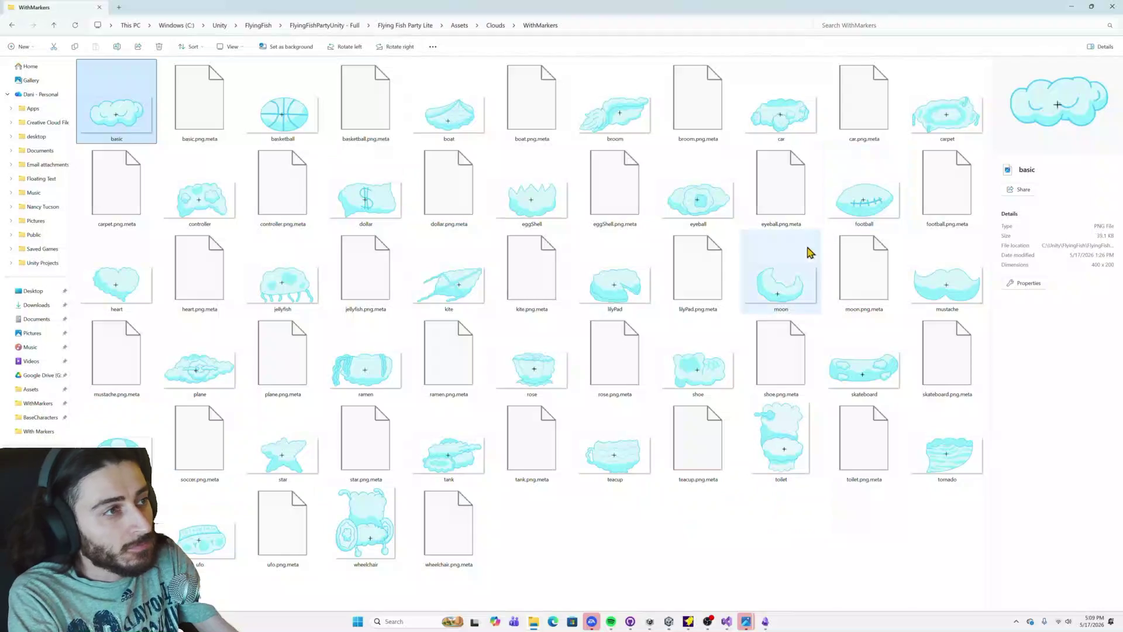
key(alt+Tab)
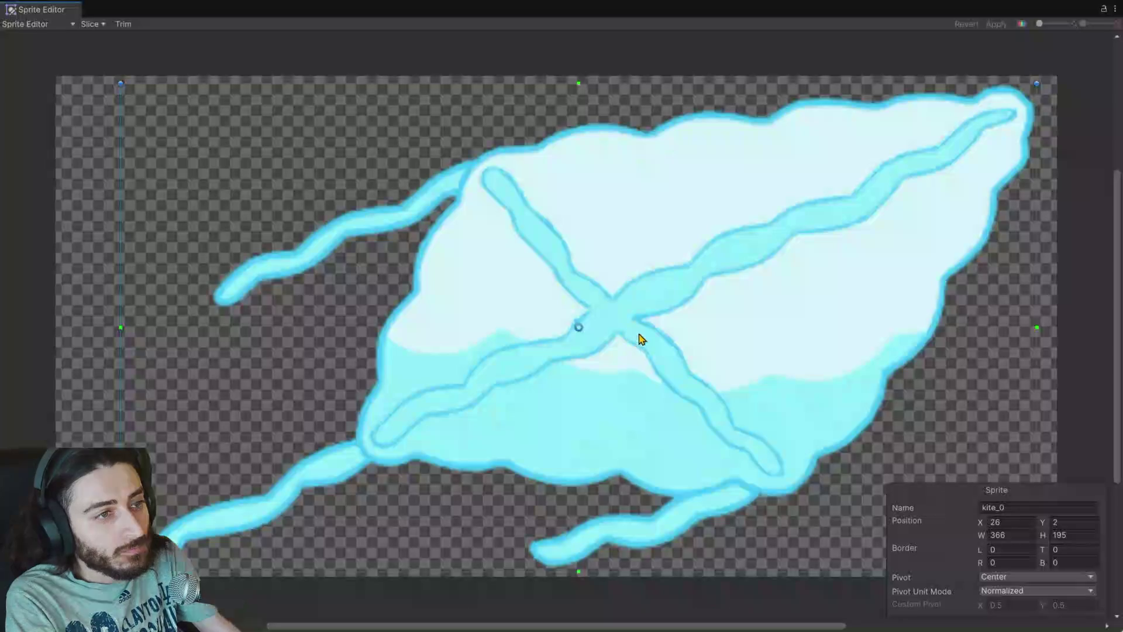
drag(595, 327, 602, 325)
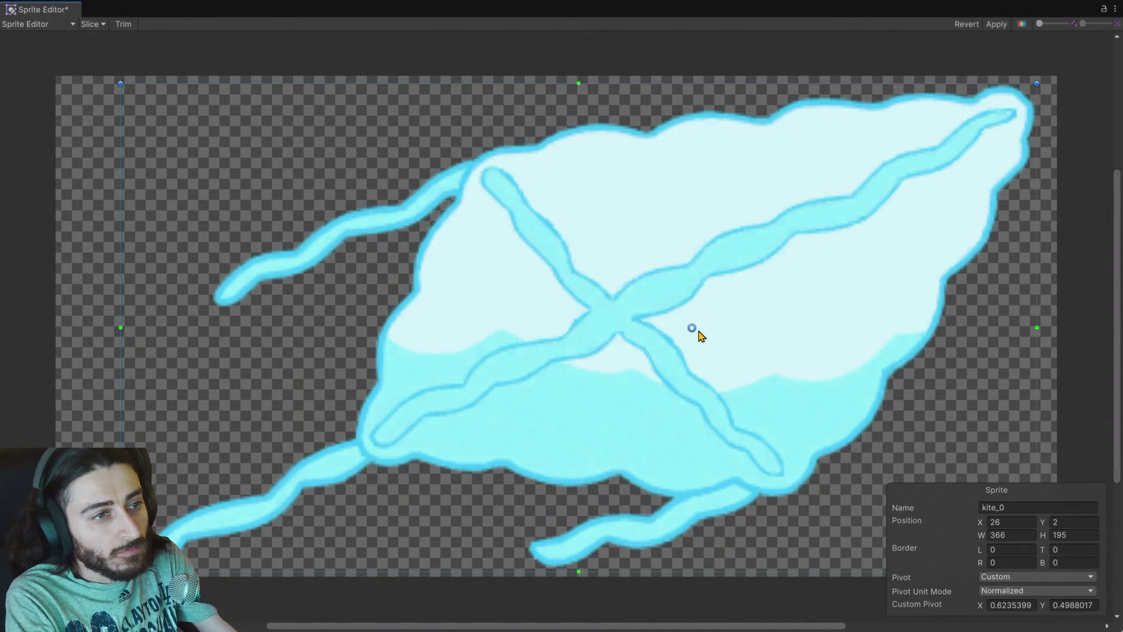
click(1115, 10)
click(1044, 41)
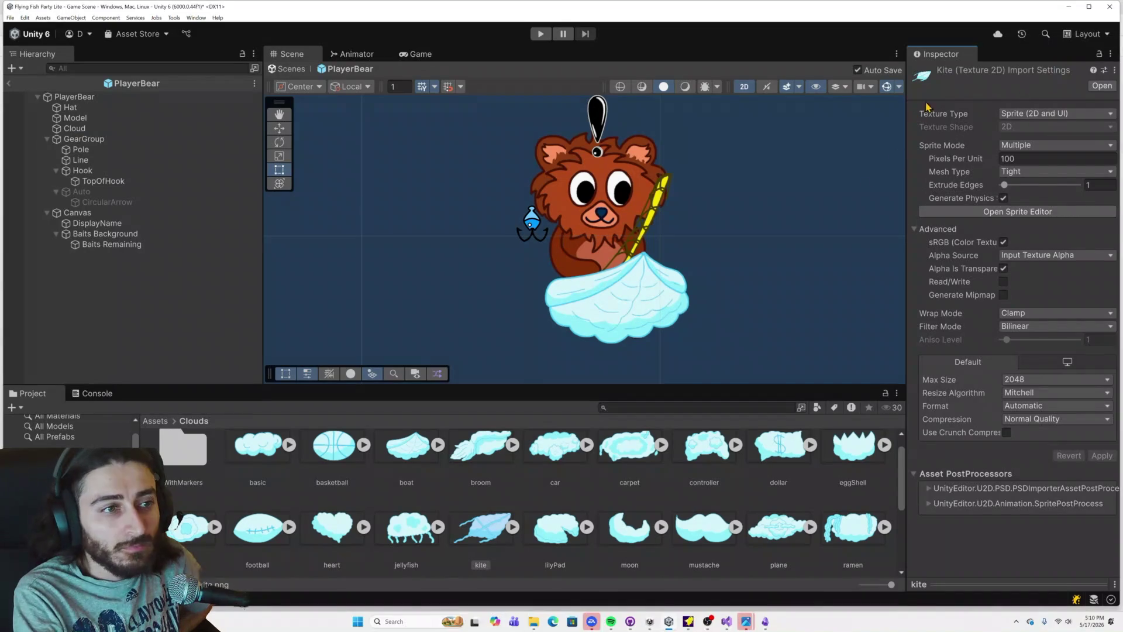
Step: Move the lilyPad cloud sprite's pivot onto its marker cross
click(555, 527)
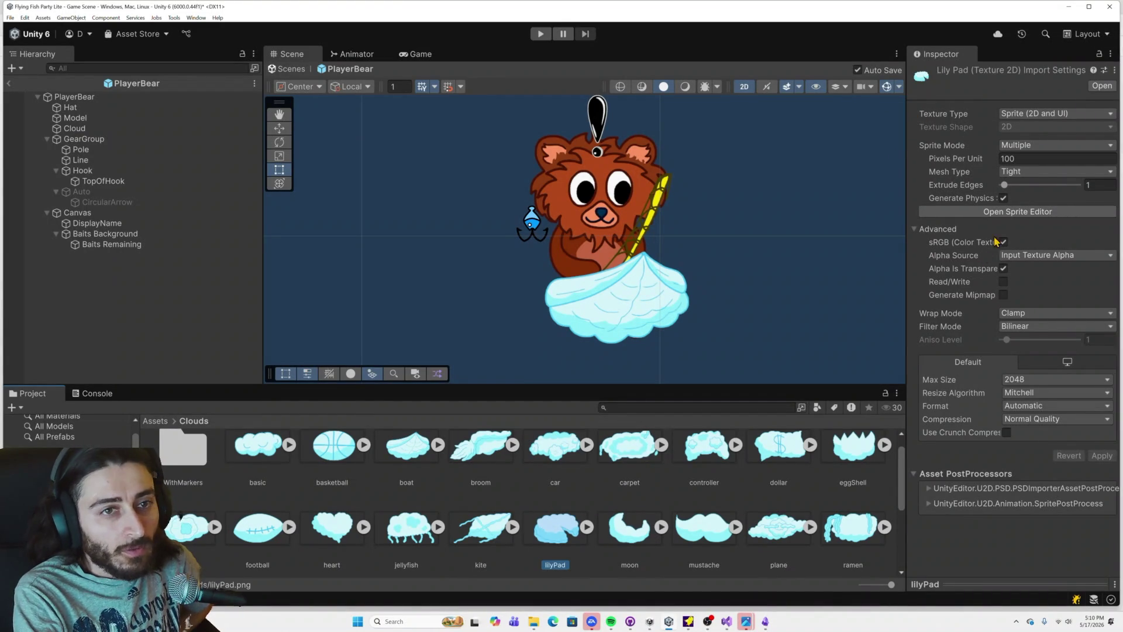
click(995, 211)
key(alt+Tab)
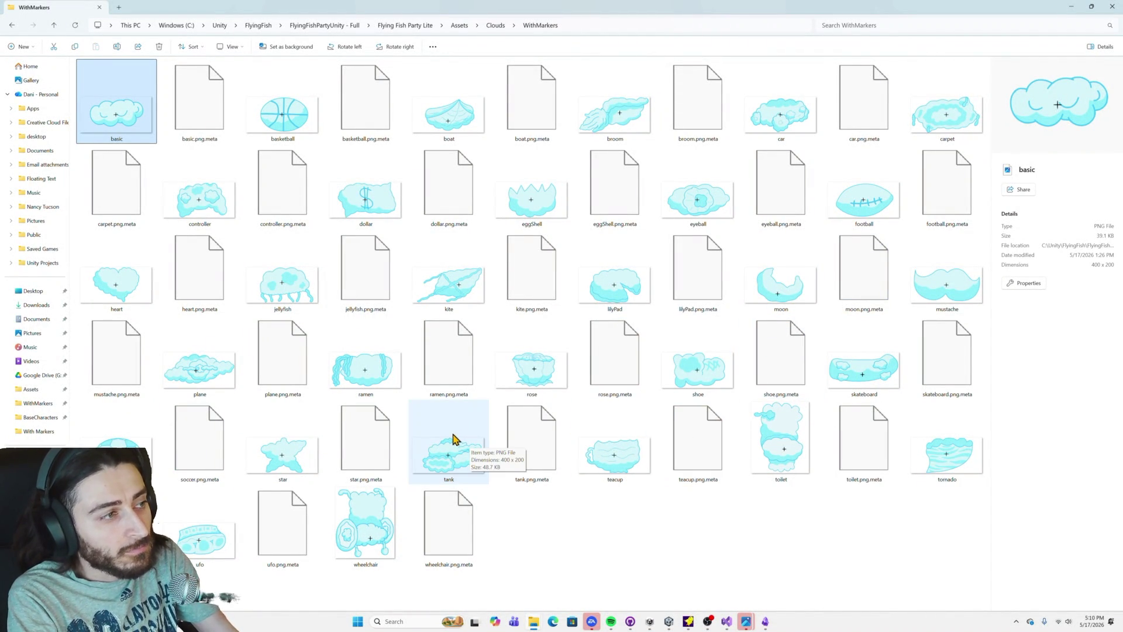
key(alt+Tab)
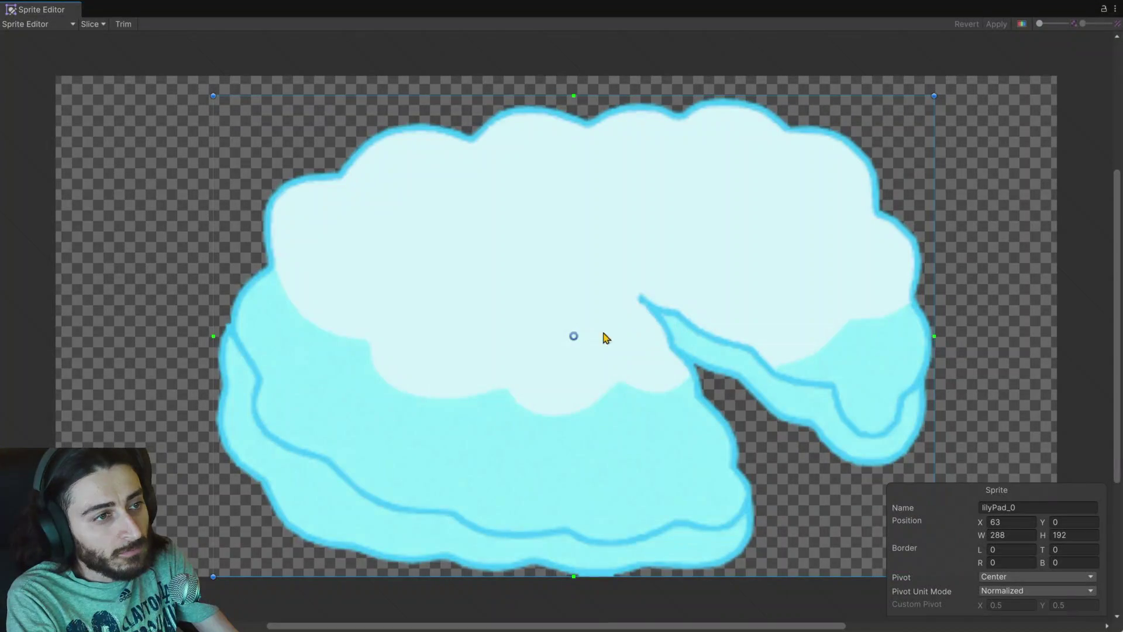
drag(574, 337, 561, 326)
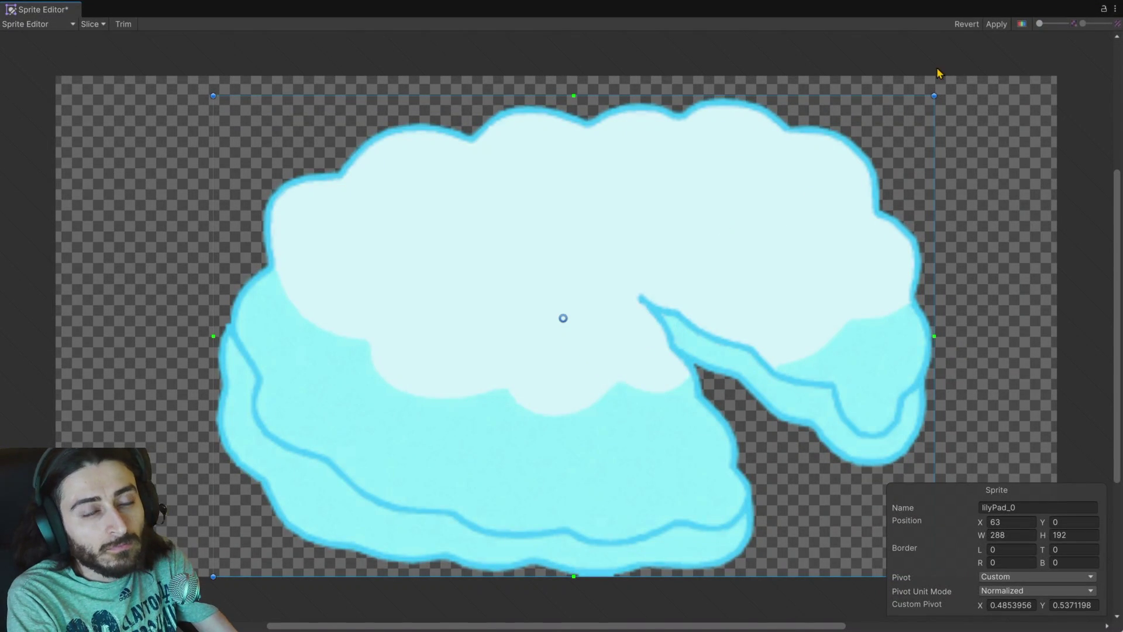
click(1115, 8)
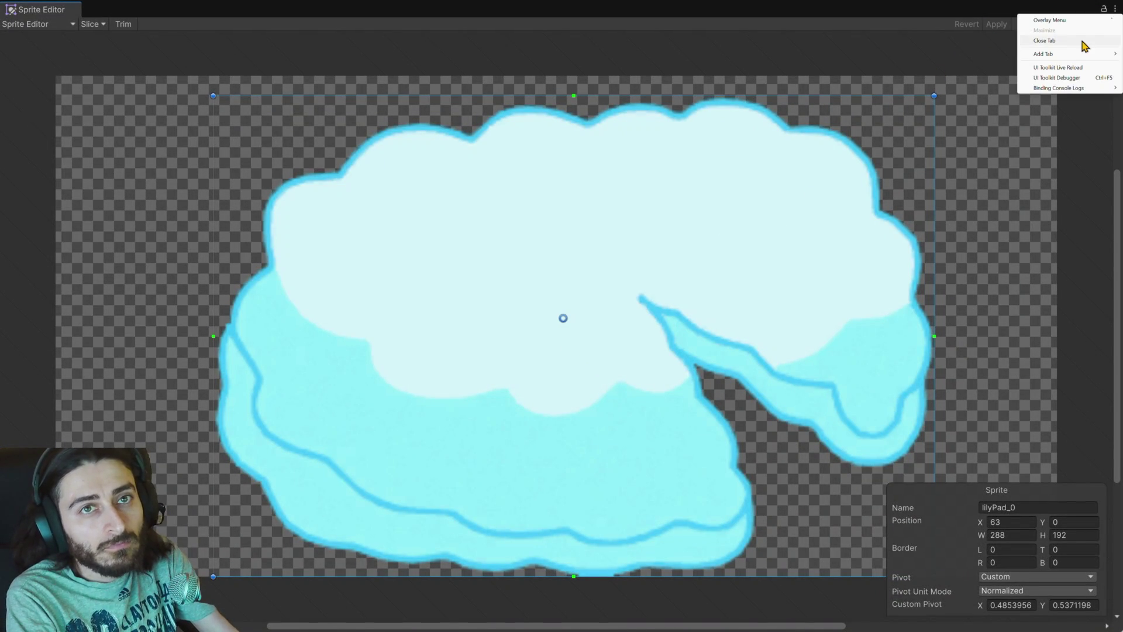
click(1061, 42)
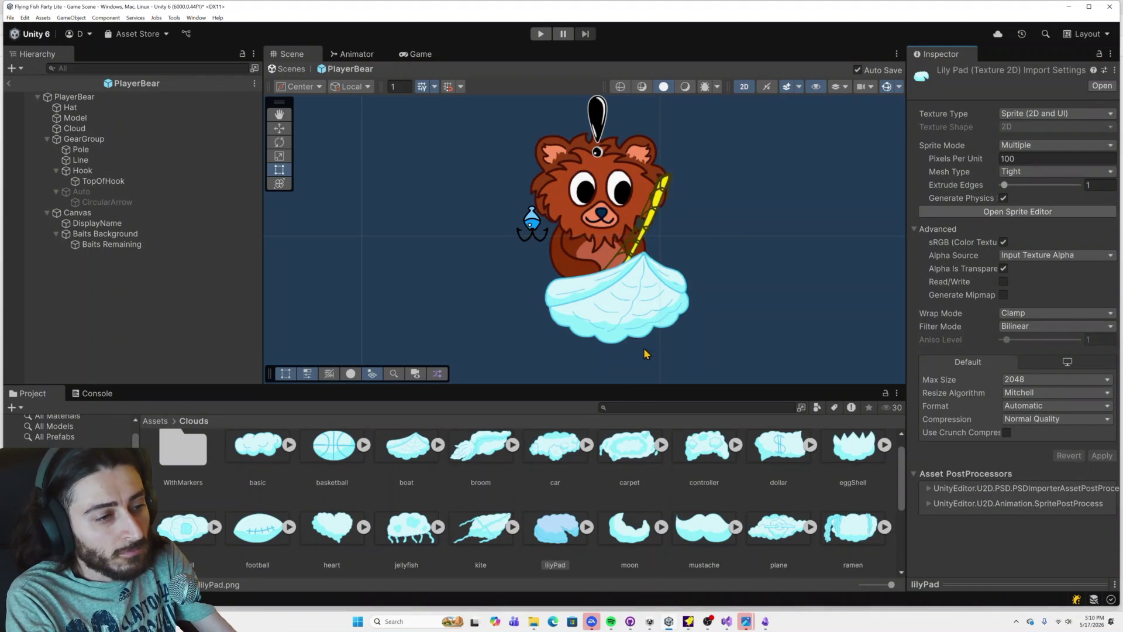
Step: Drag the moon cloud sprite's pivot down to its marker cross at (0.4839, 0.2460)
click(639, 536)
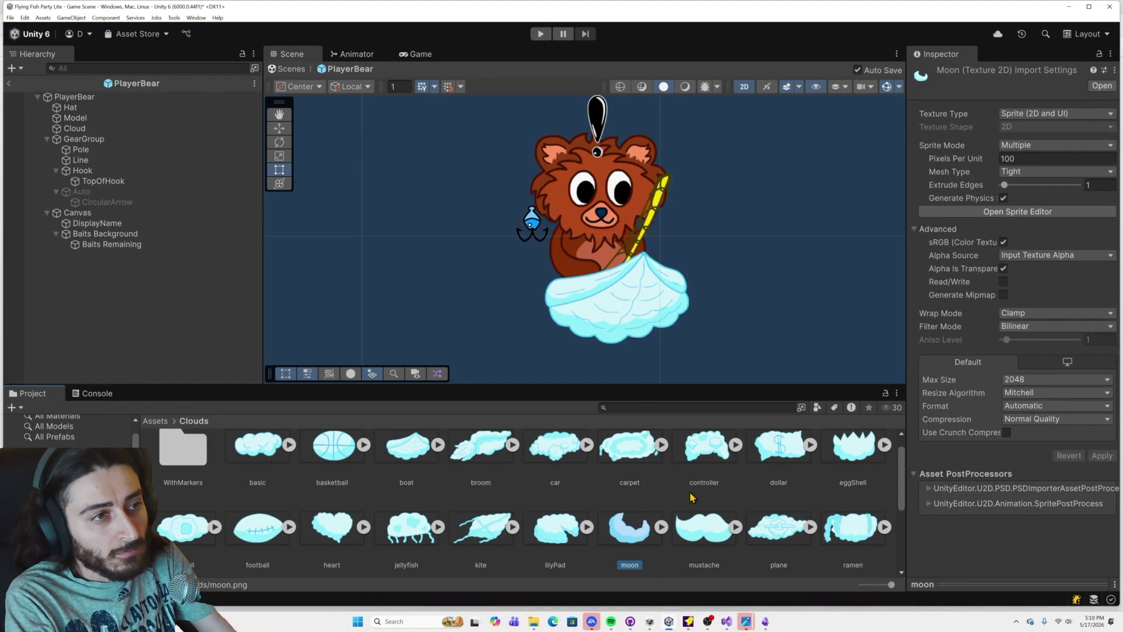
click(1006, 213)
key(alt+Tab)
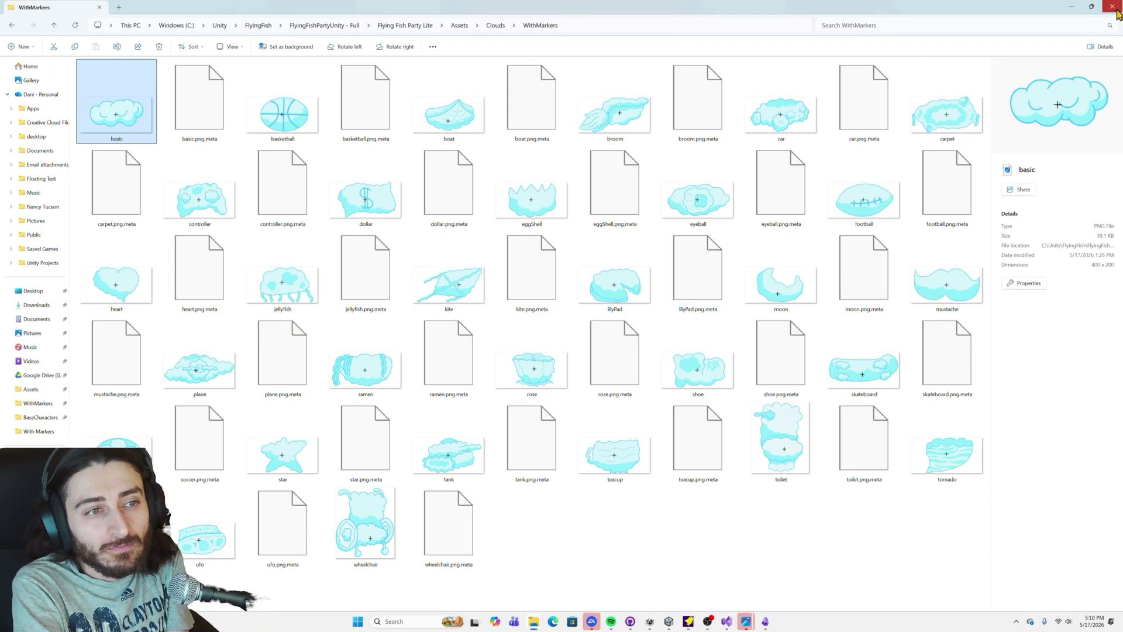
click(1114, 8)
drag(551, 331, 542, 455)
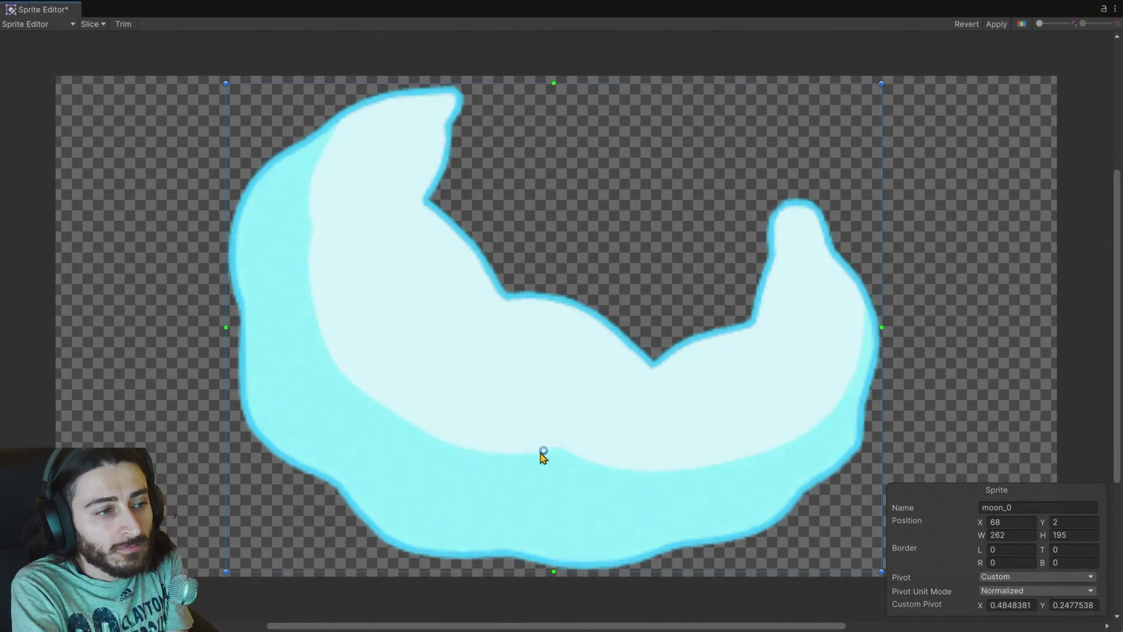
click(1114, 9)
click(1037, 41)
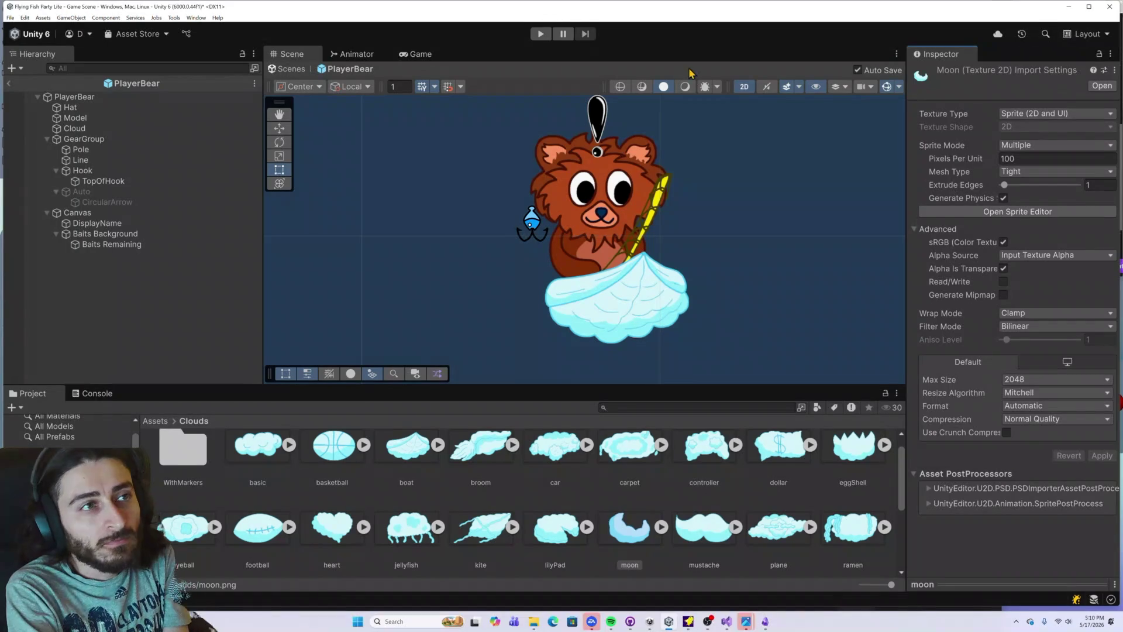
Step: Start play mode, visit the game's Settings from the title menu, then enter the Classic lobby
click(541, 35)
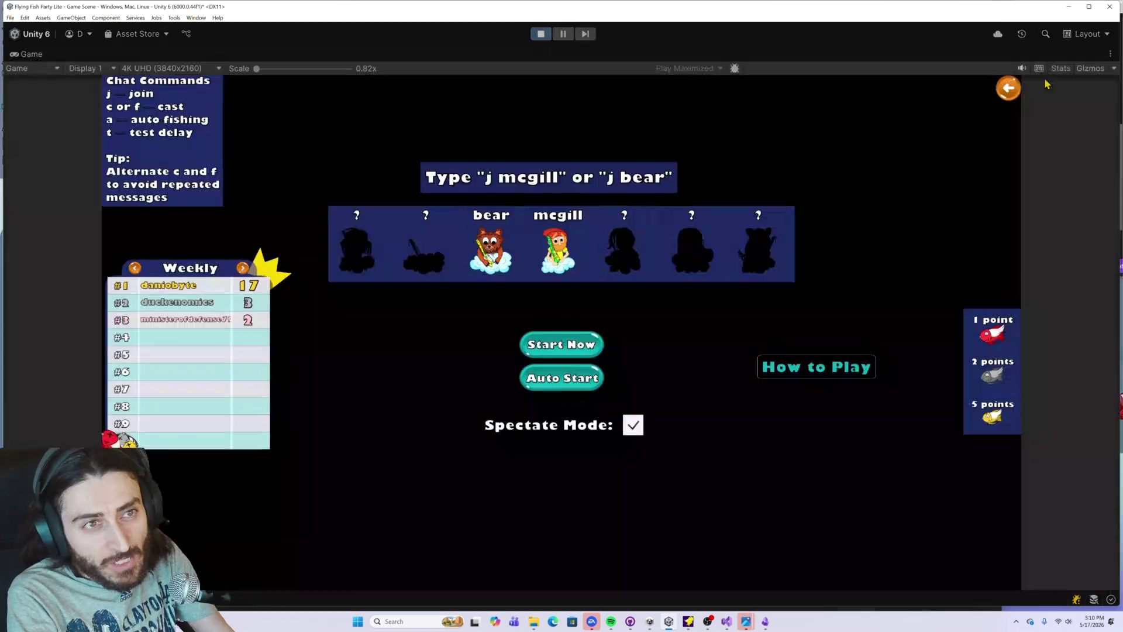
click(1013, 99)
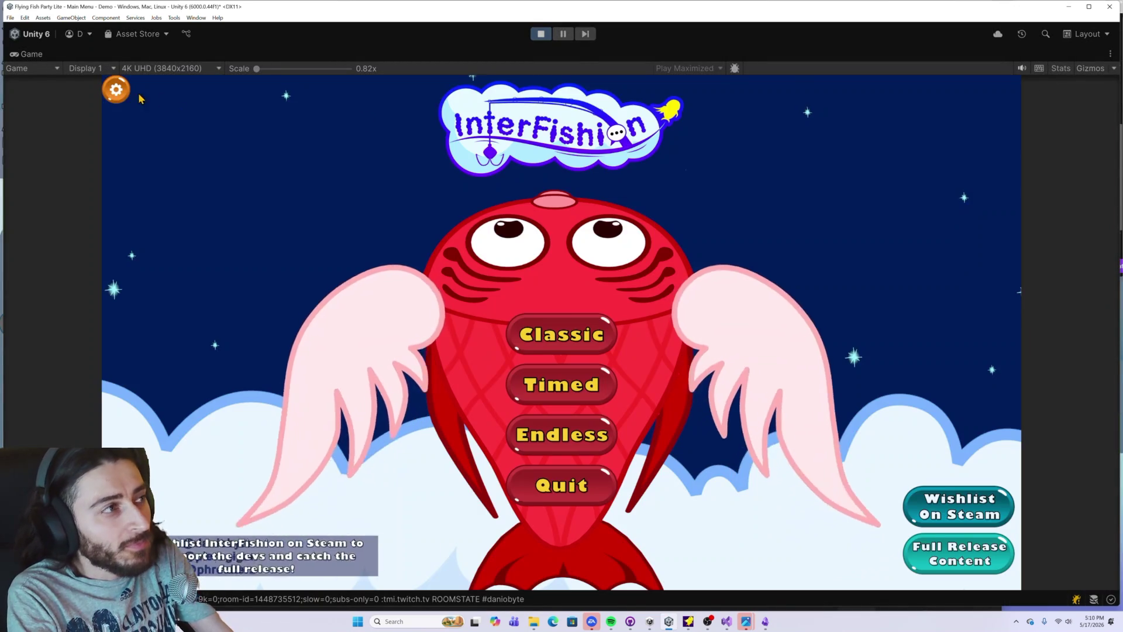
click(116, 91)
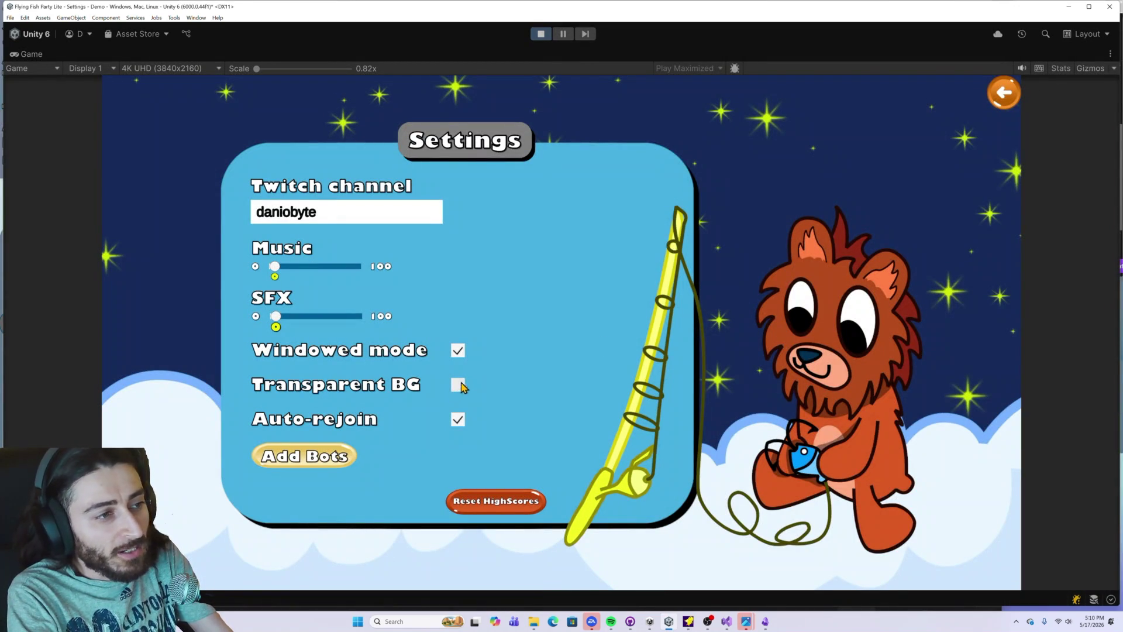
click(1007, 98)
click(576, 344)
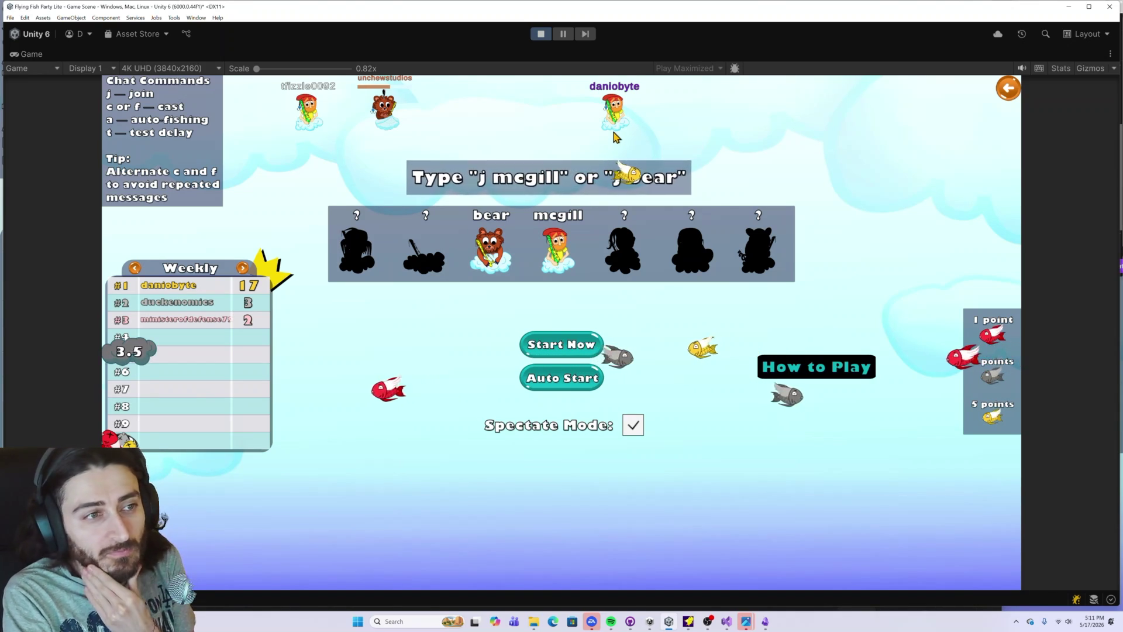
Step: Start the Classic round with the bots and cast the player's fishing line
click(583, 347)
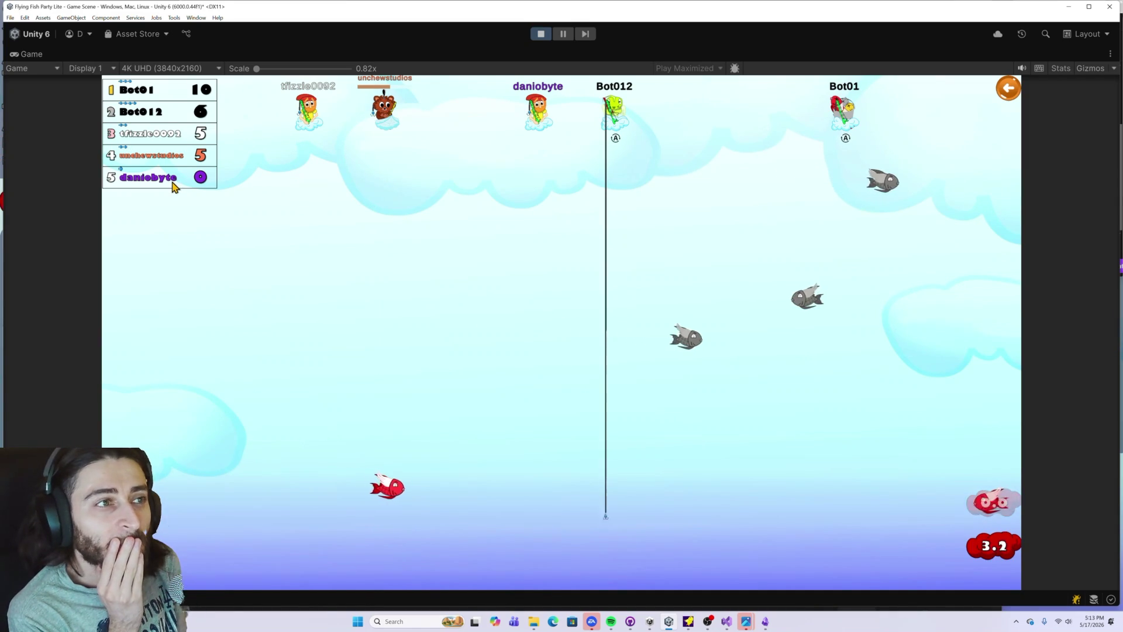
key(space)
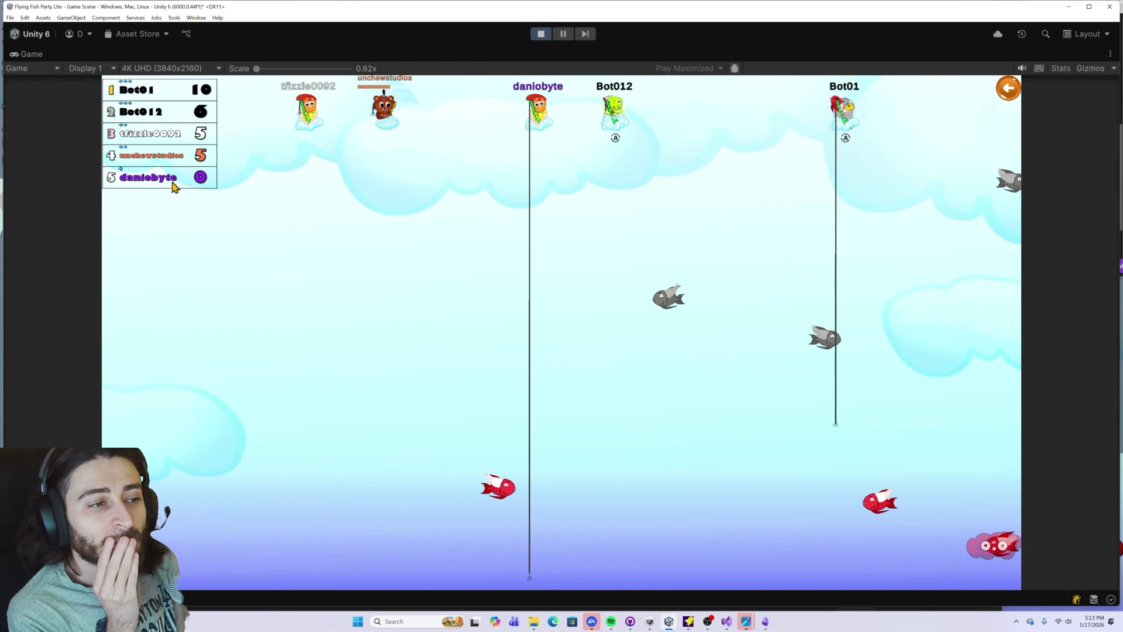
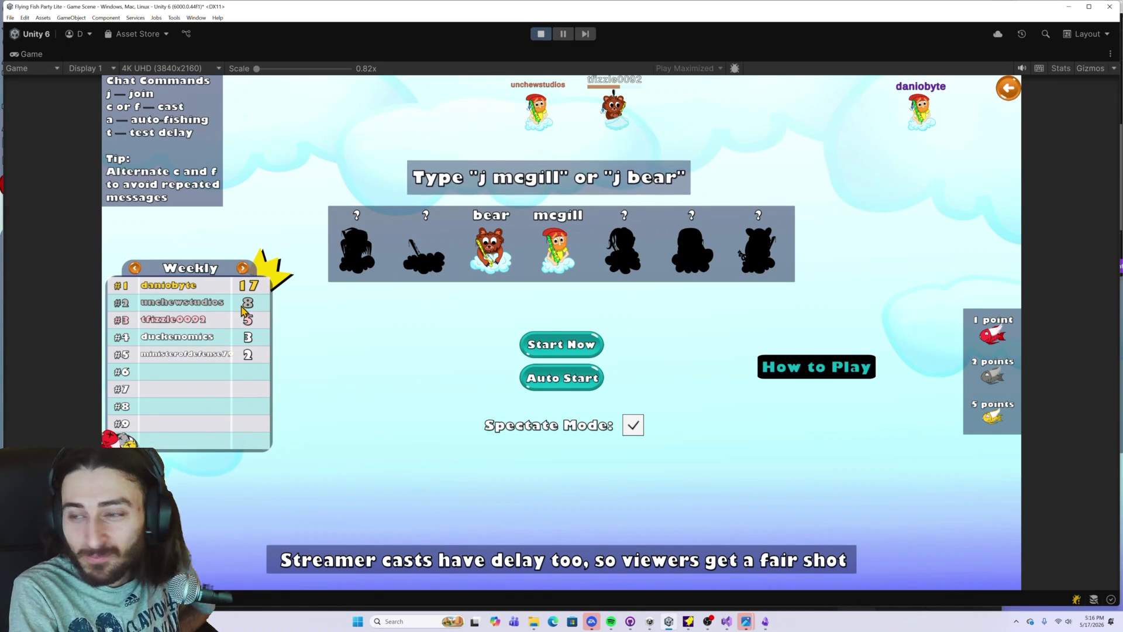
Step: Switch the leaderboard to all-time rankings, then return to the main menu and open Settings
click(242, 269)
click(243, 268)
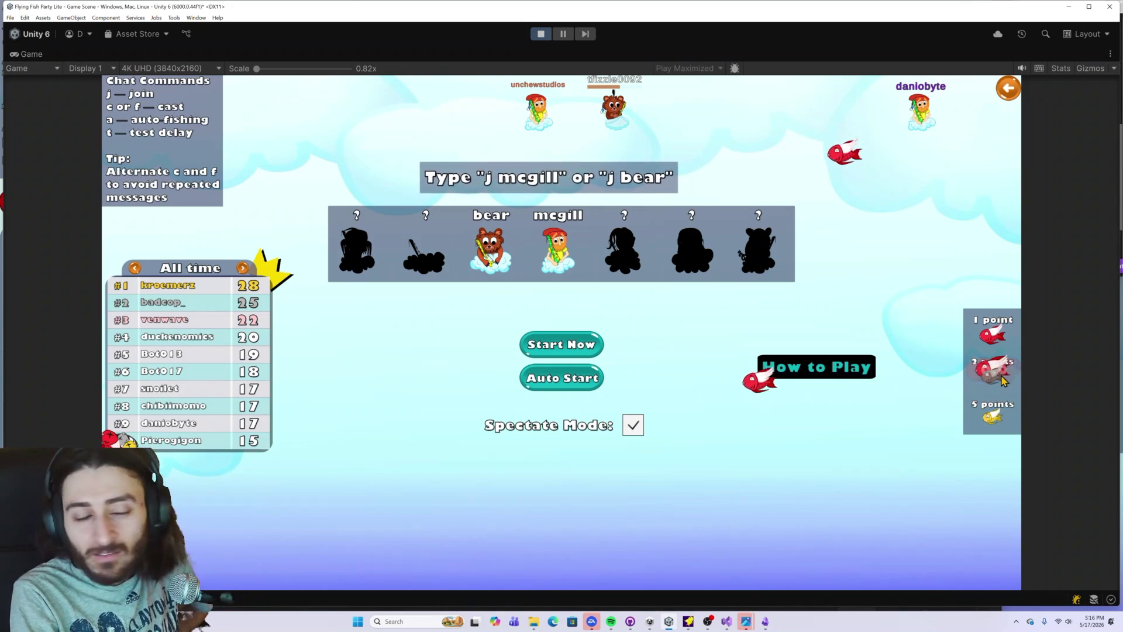
click(1007, 88)
click(119, 91)
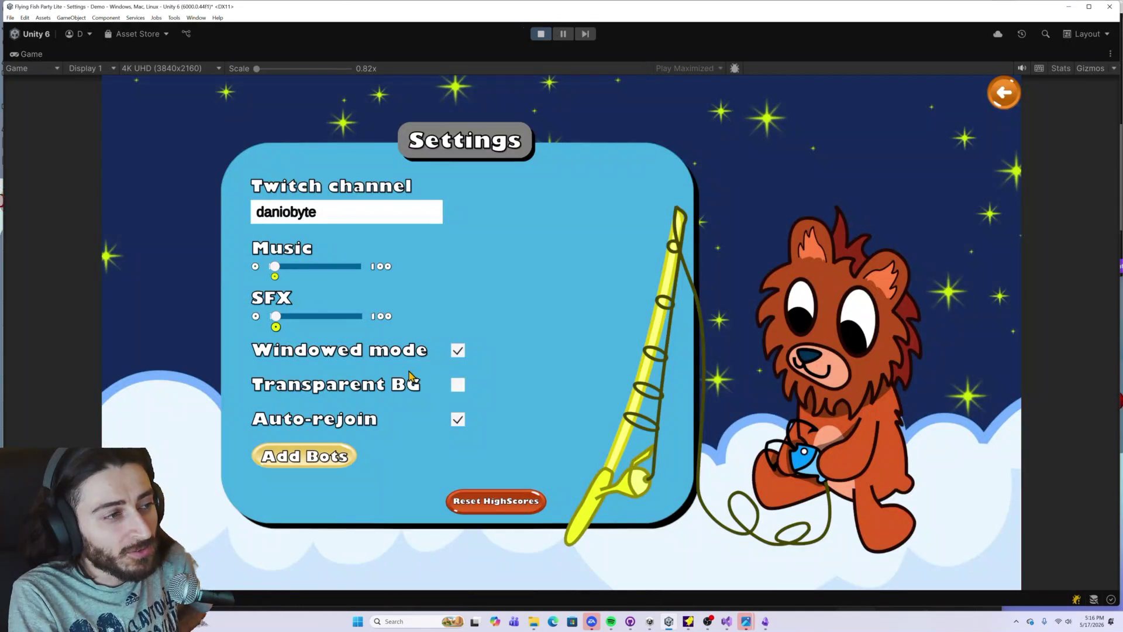
Step: Leave Settings, enter a Classic game lobby, return to the main menu and stop play mode
click(1003, 92)
click(589, 325)
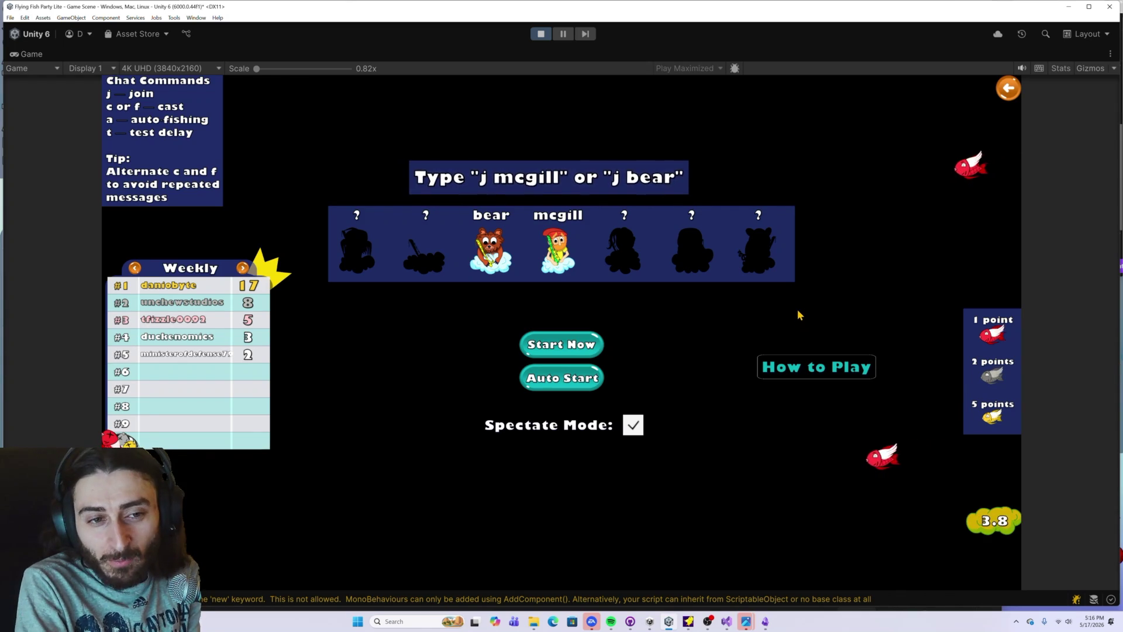
click(1007, 90)
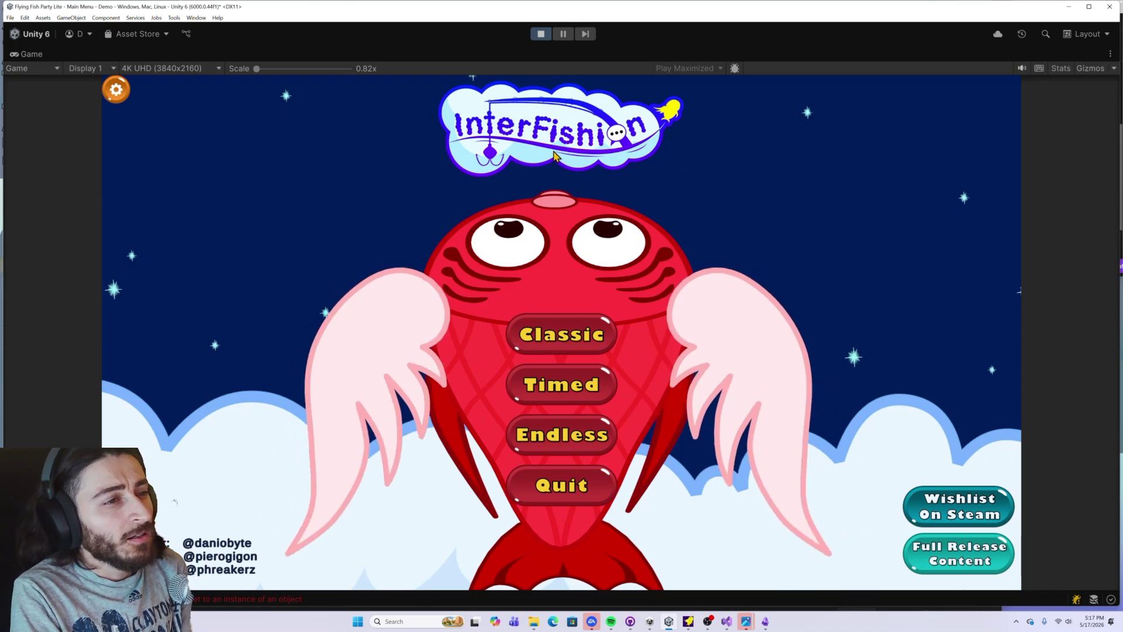
click(540, 34)
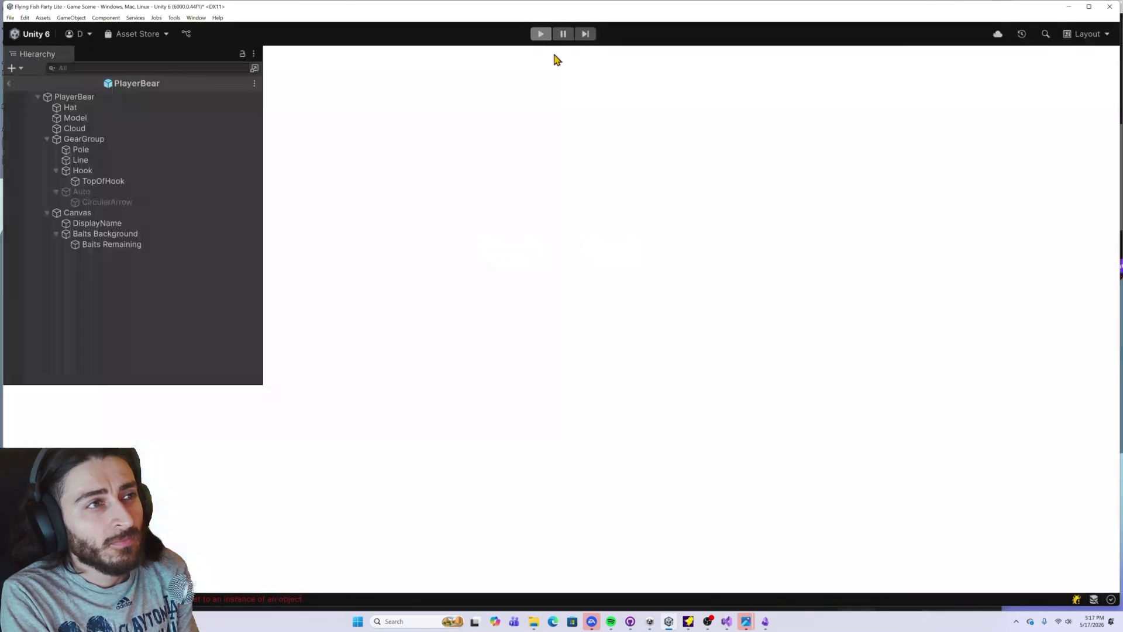
Step: Open the mustache cloud sprite in the Sprite Editor
scroll(672, 509, down, 1)
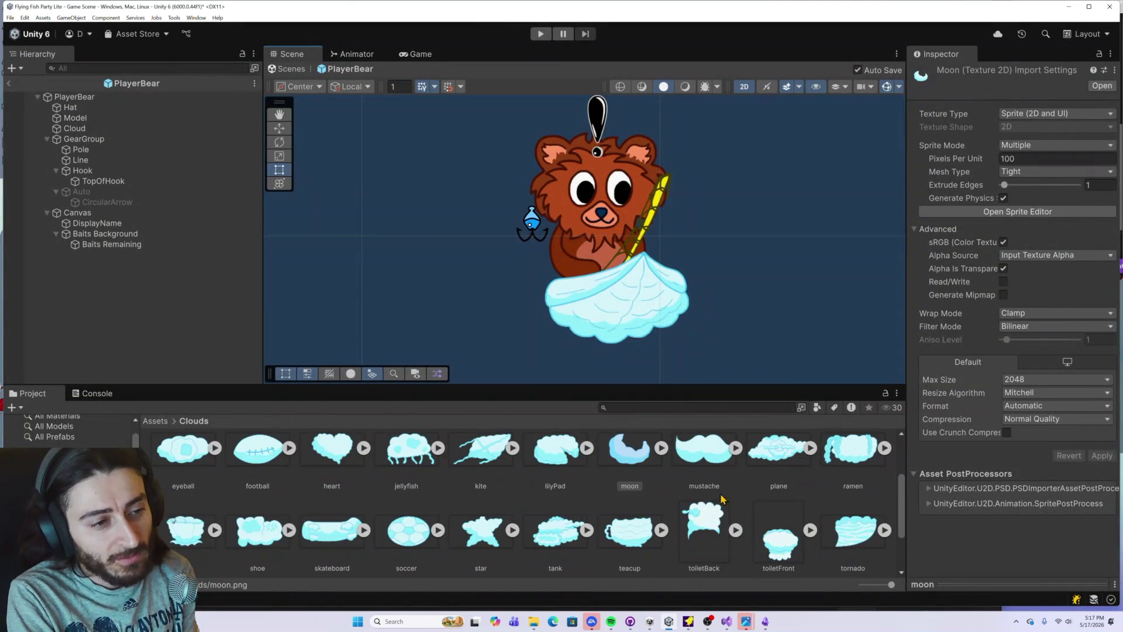
click(714, 466)
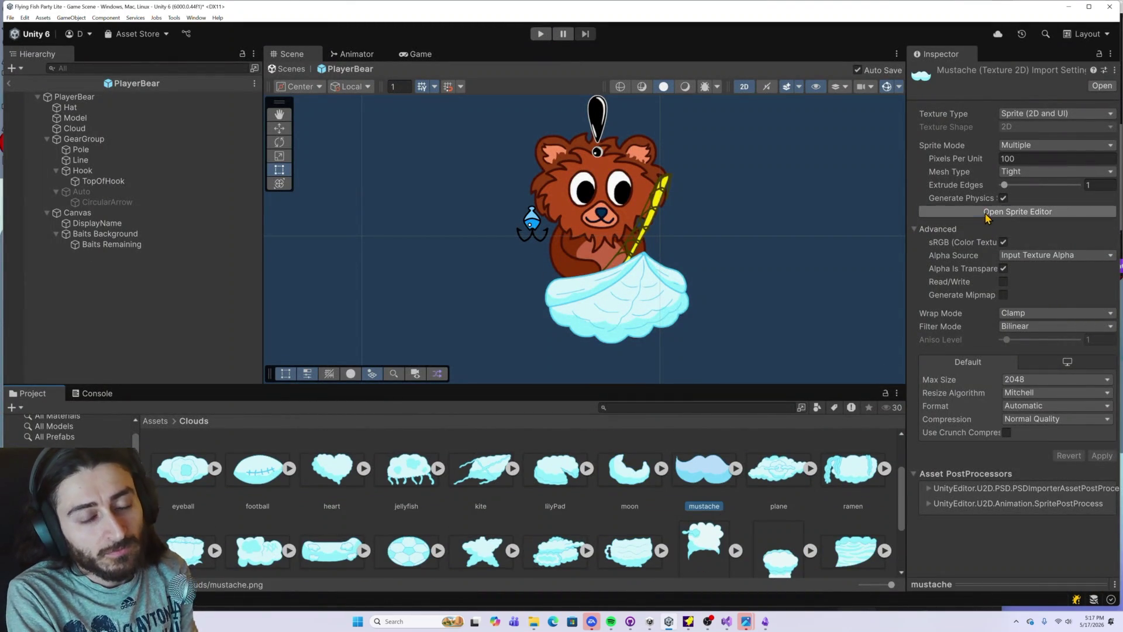
click(988, 212)
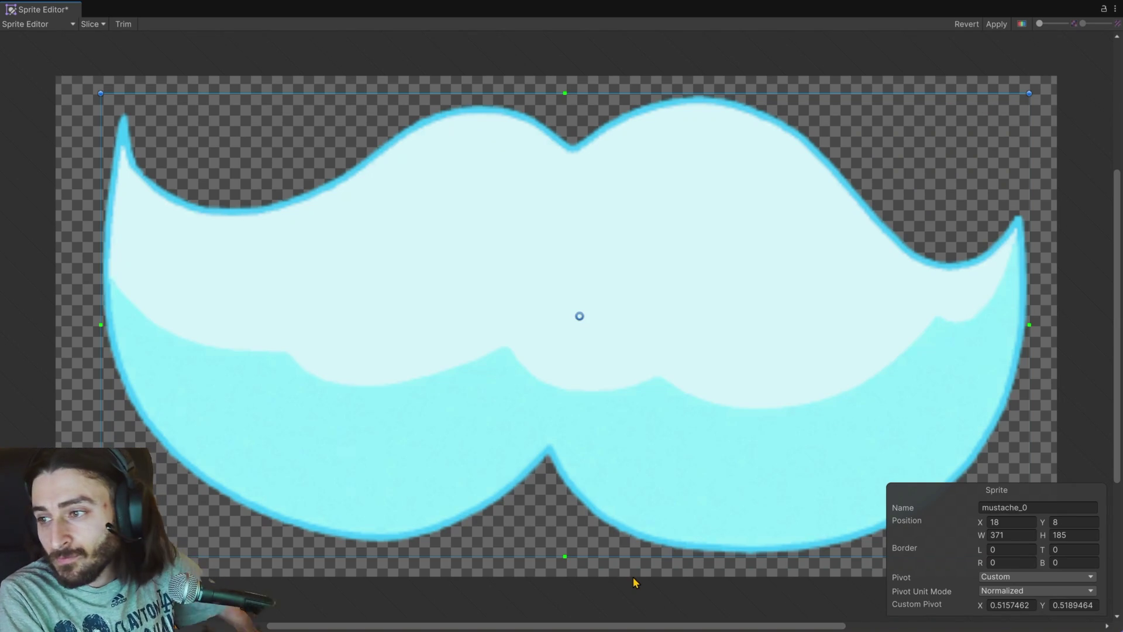
Step: Cycle through the open windows to reach the Characters folder in File Explorer
key(alt+Tab)
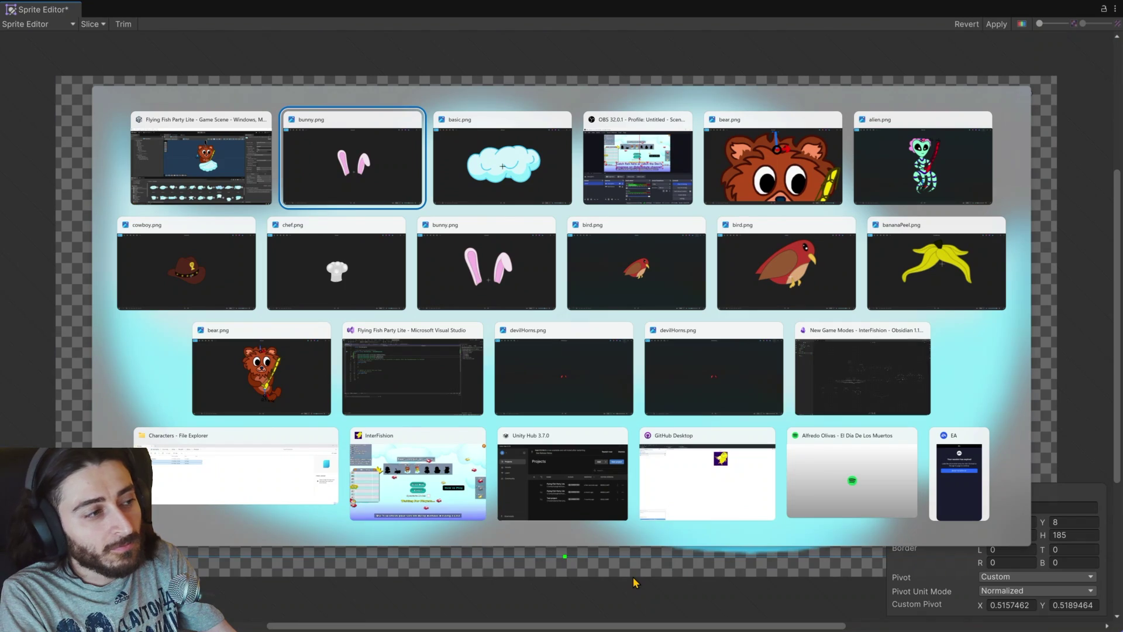
key(alt+Tab)
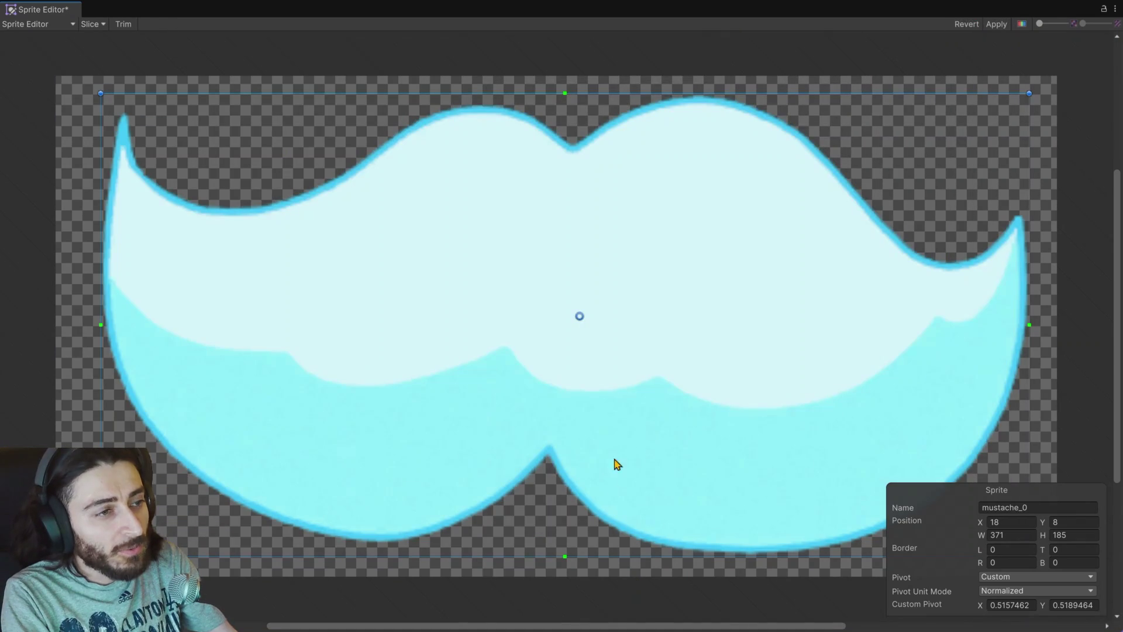
key(alt+Tab)
key(alt+Tab)
key(alt+Tab)
key(alt+Tab)
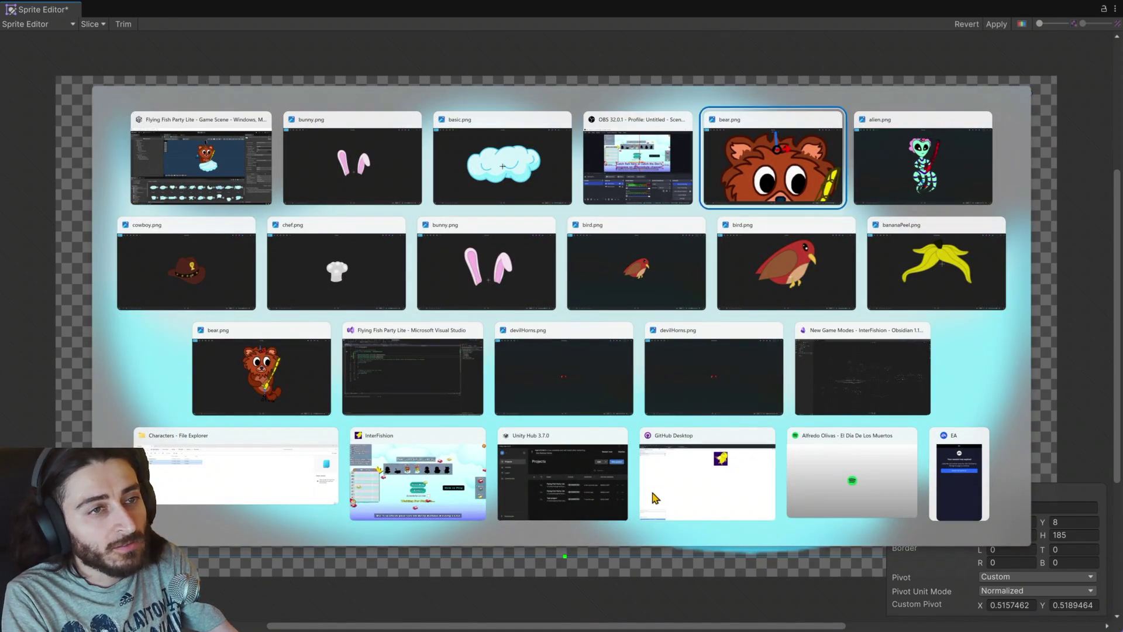
key(alt+Tab)
key(alt+Tab)
key(alt+Tab)
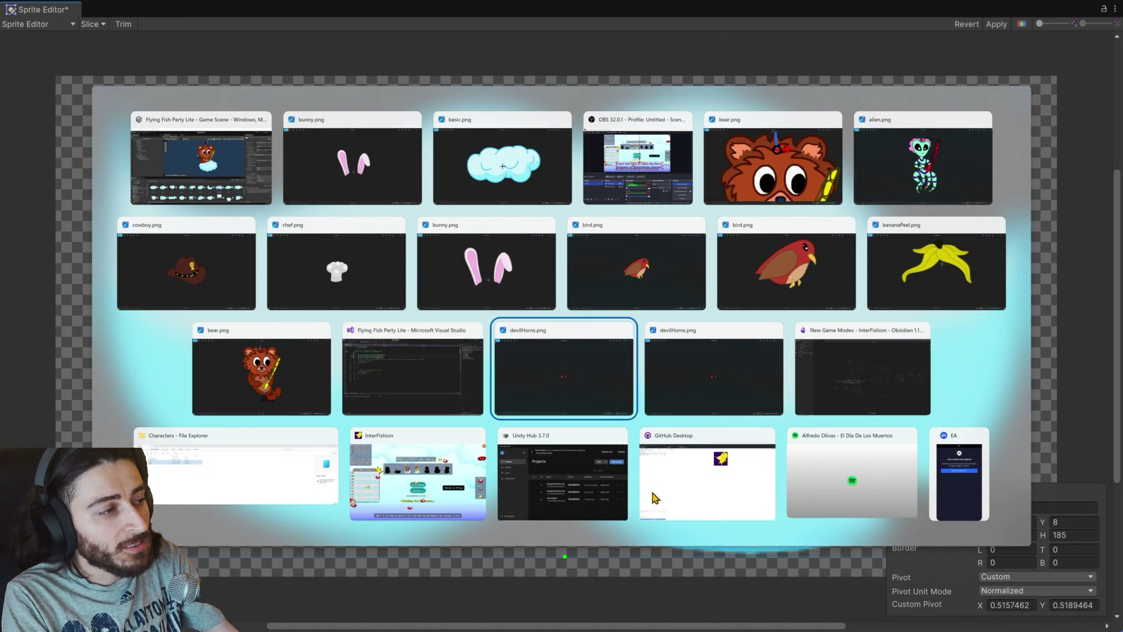
key(alt+Tab)
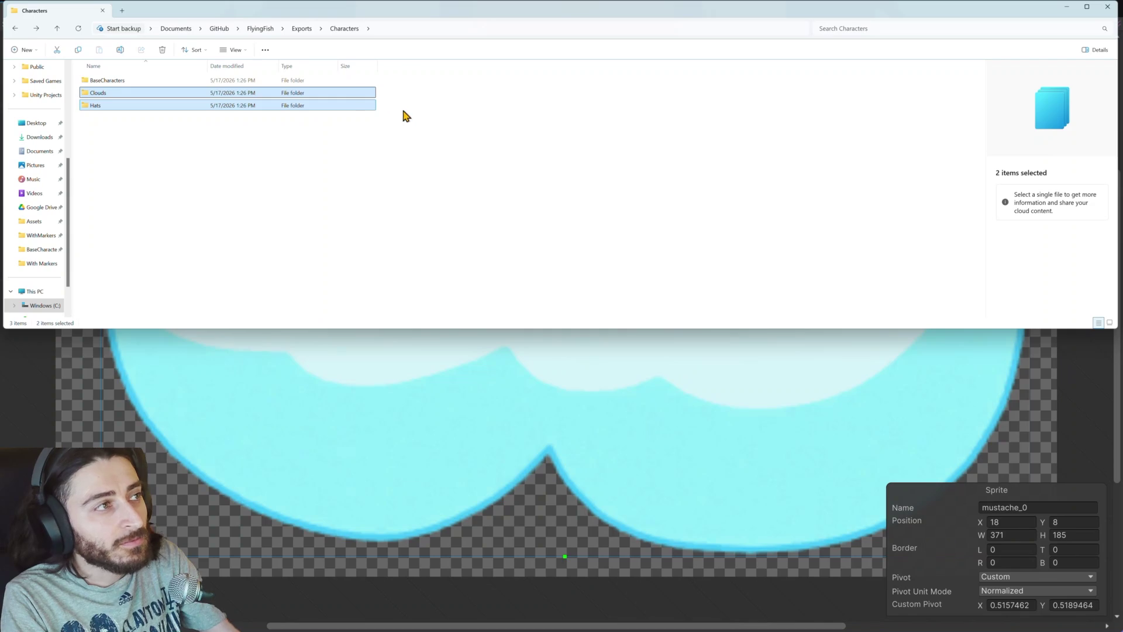
Step: View the Clouds reference images as large thumbnails, then minimize File Explorer
click(298, 140)
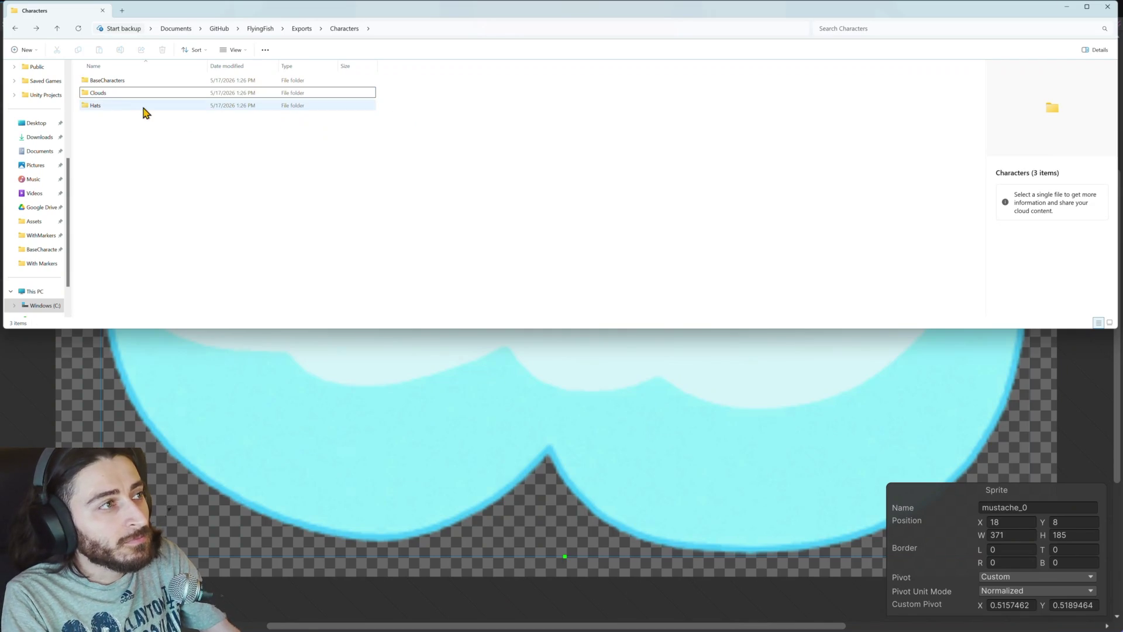
double_click(110, 94)
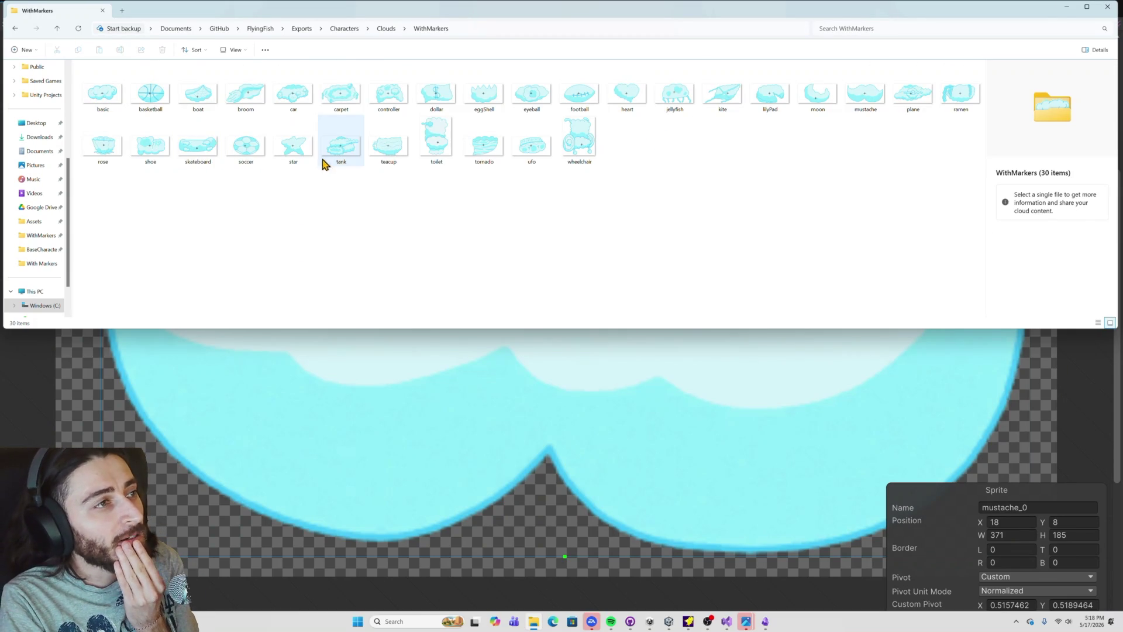
click(249, 52)
click(246, 71)
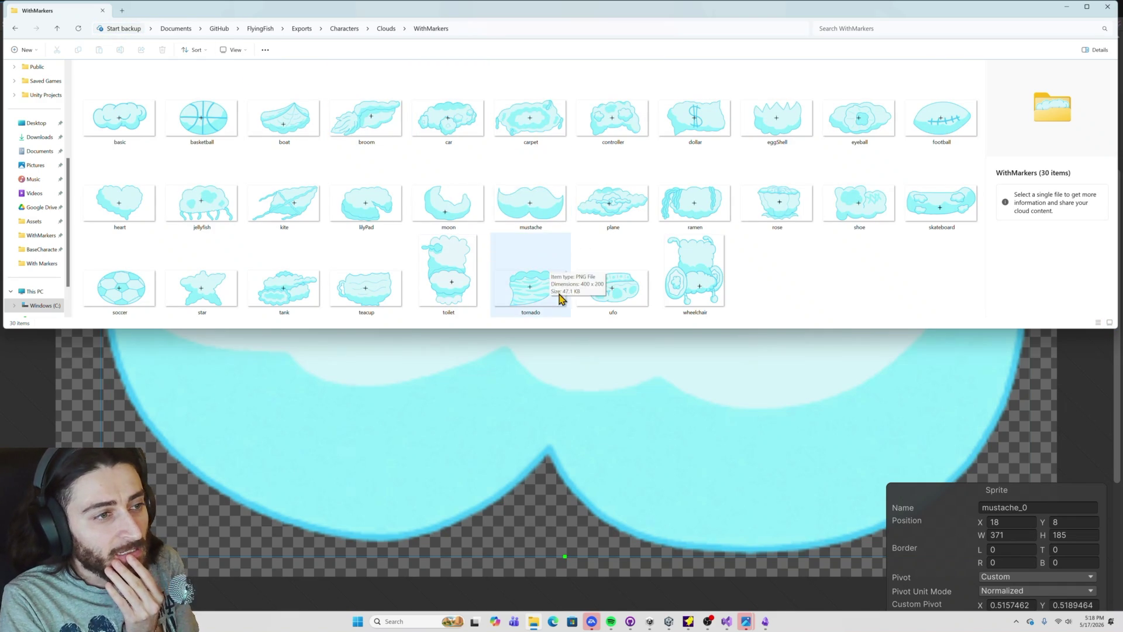
click(1066, 7)
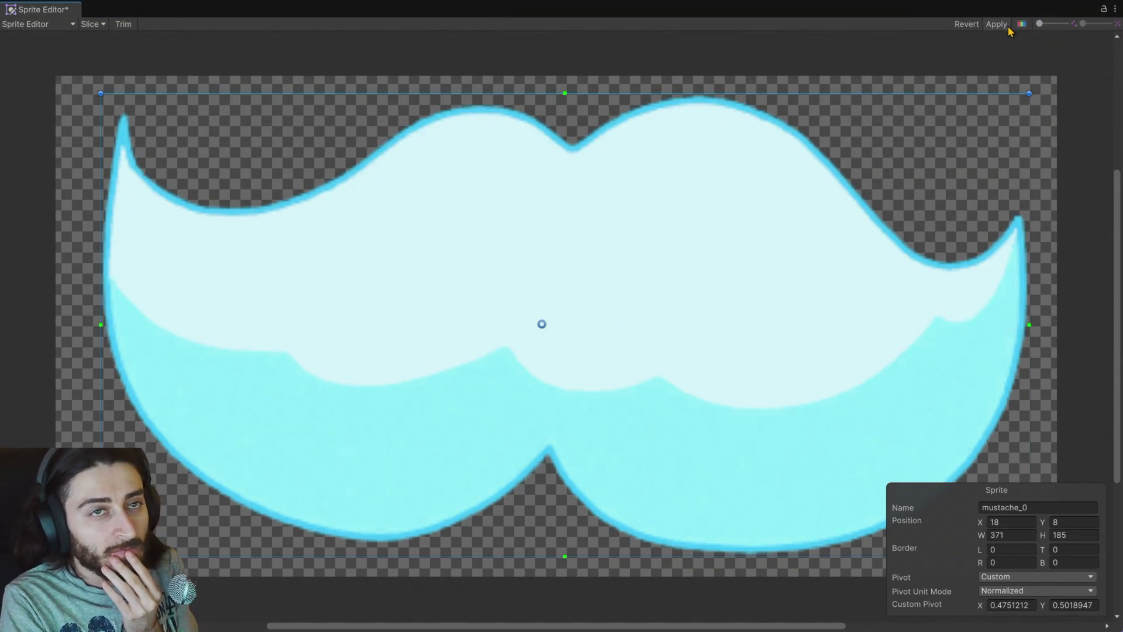
Step: Close the mustache Sprite Editor and preview plane.png in an image viewer
click(1114, 11)
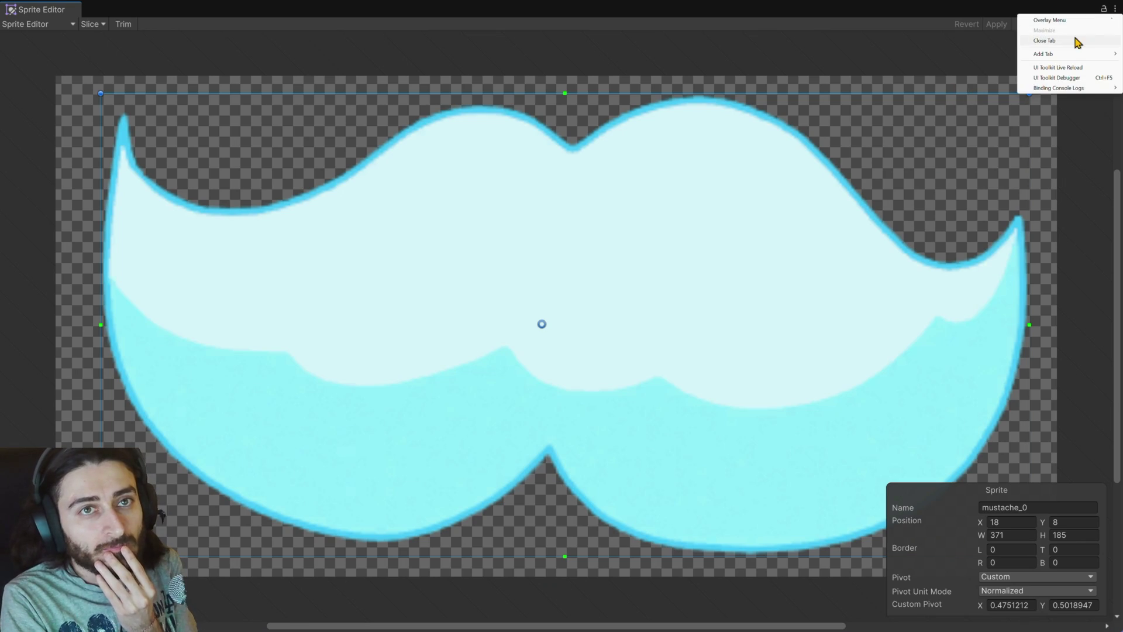
click(1080, 42)
click(782, 490)
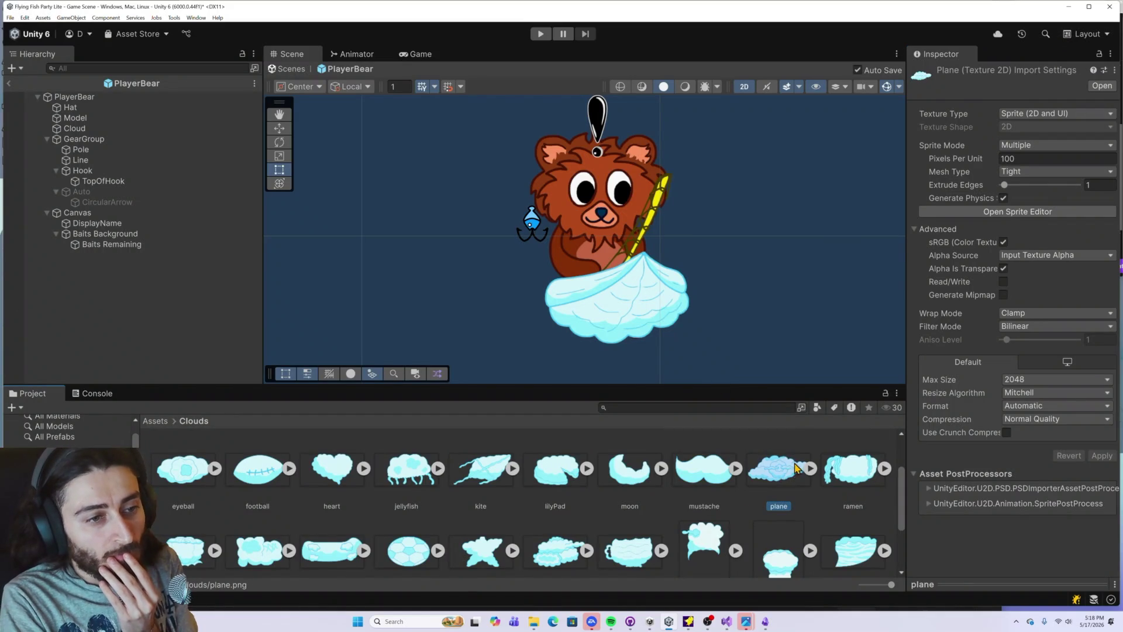
double_click(779, 477)
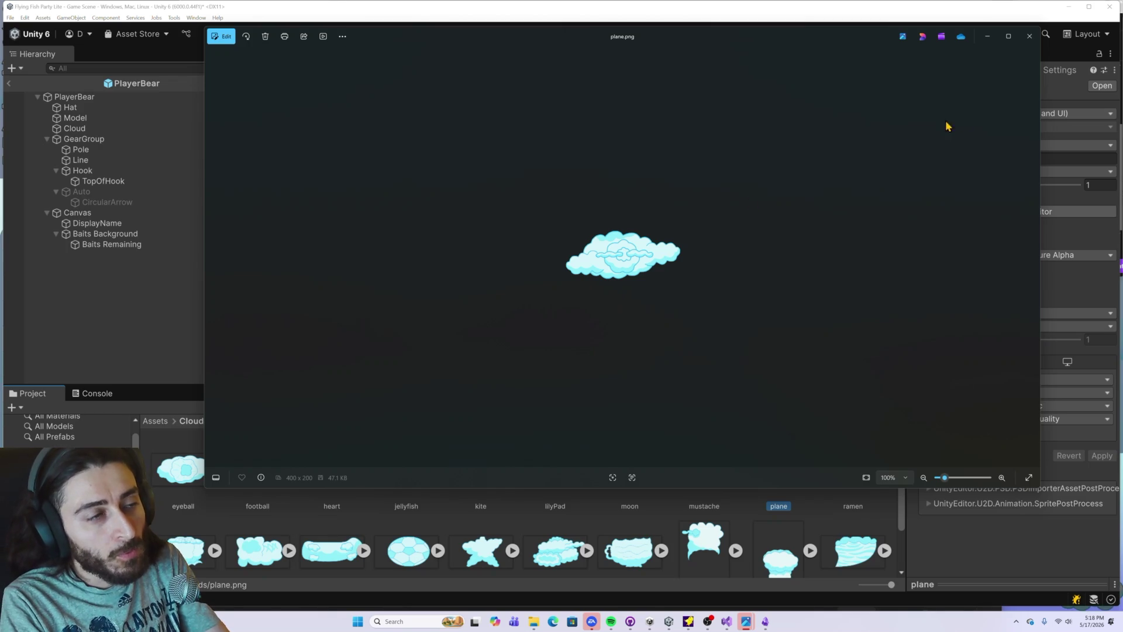
click(1030, 36)
Step: Set the plane sprite's custom pivot to about (0.448, 0.434) using the marked reference
click(992, 211)
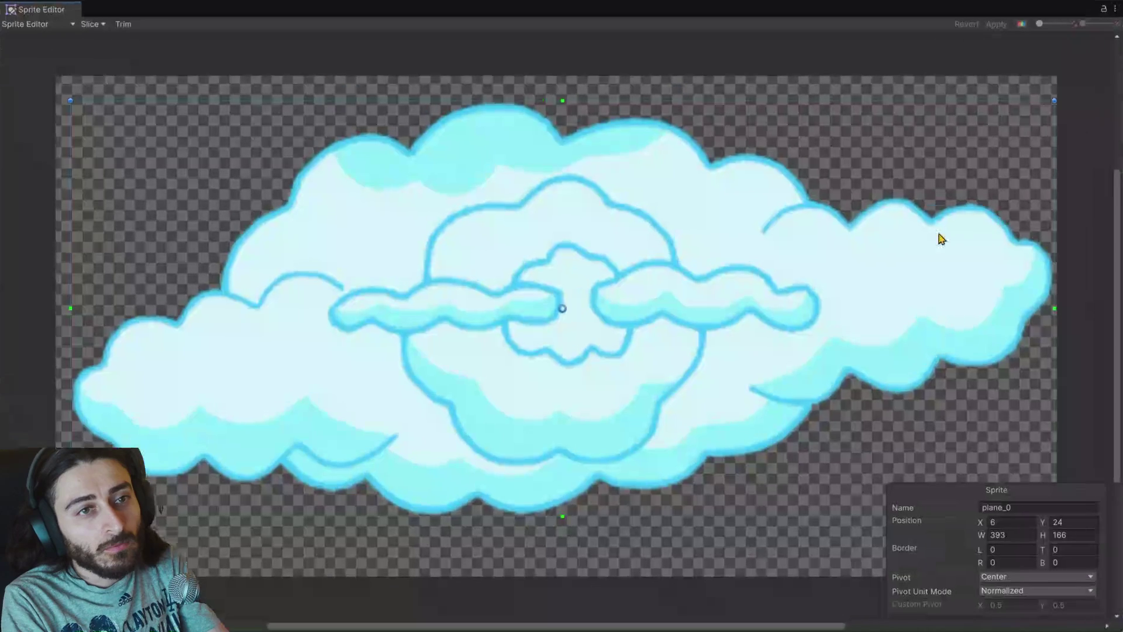
key(alt+Tab)
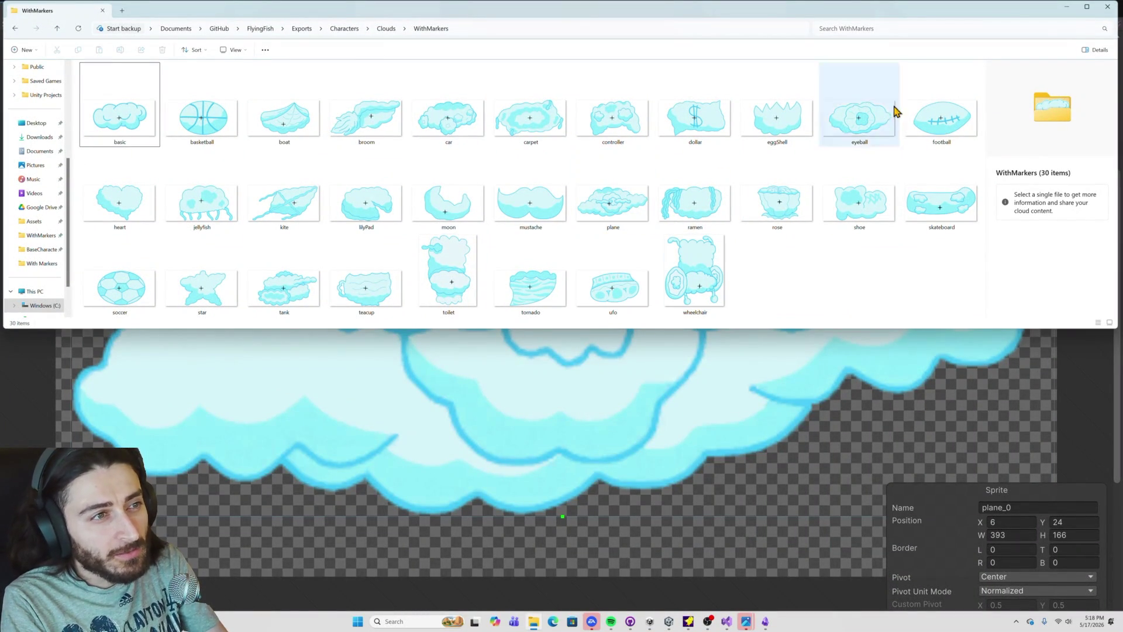
click(1066, 11)
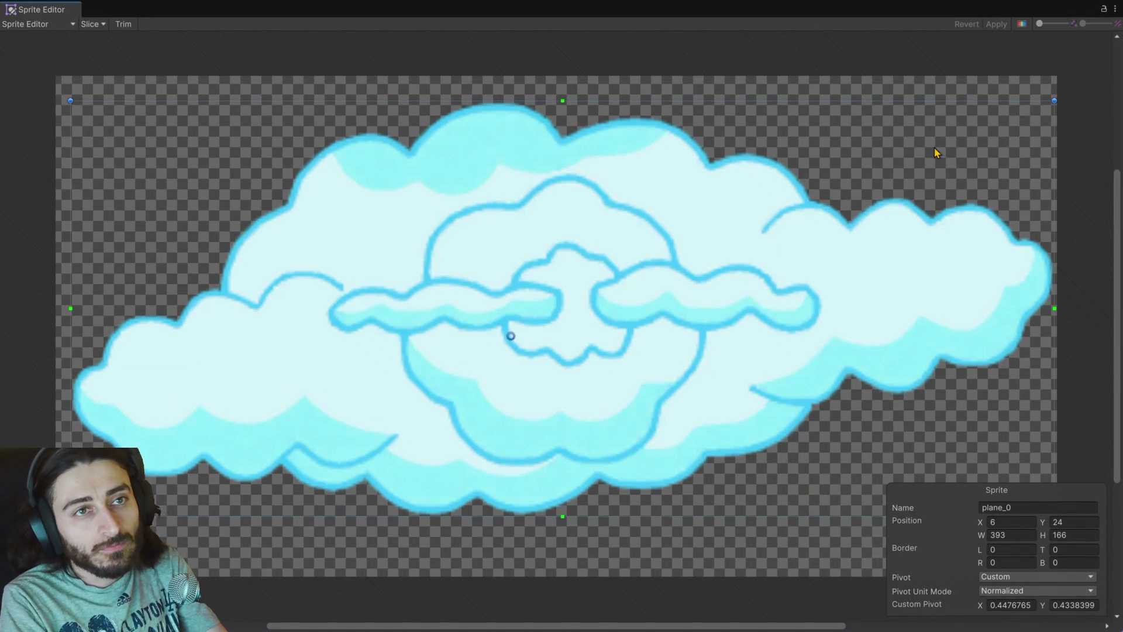
click(1116, 13)
click(1068, 45)
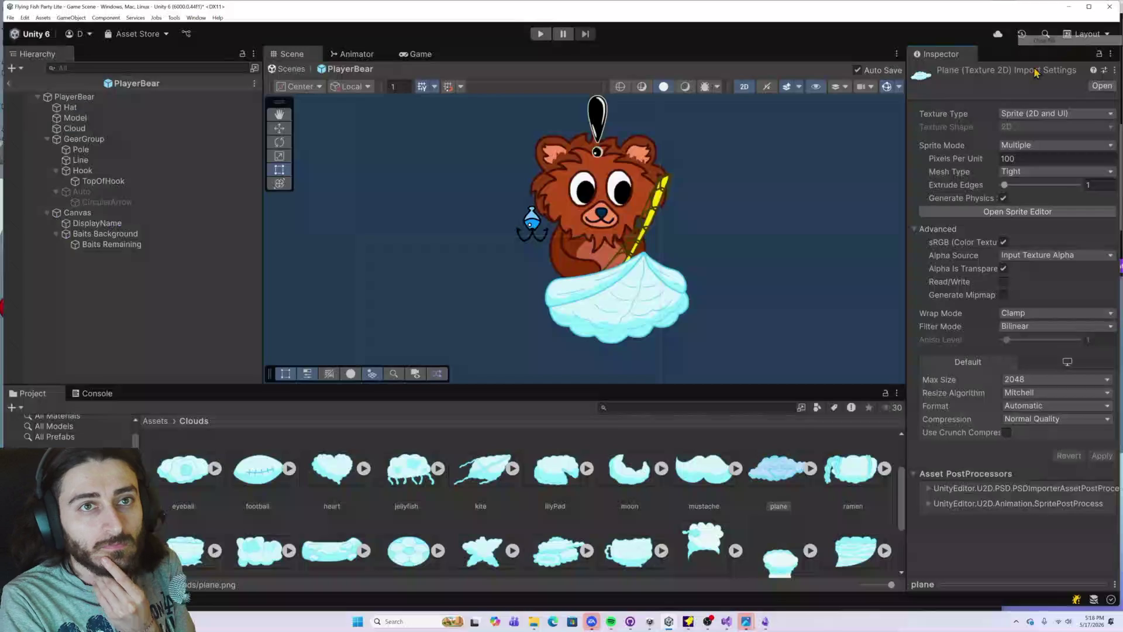
Step: Move the ramen sprite's pivot slightly right and up to its marker and apply it
click(866, 479)
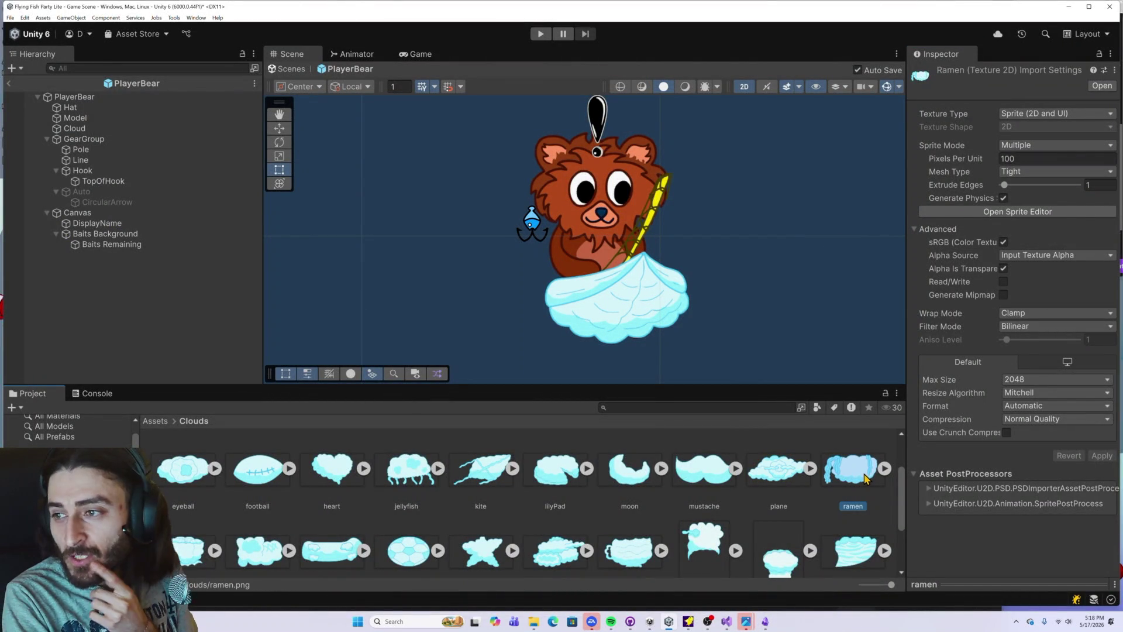
click(996, 215)
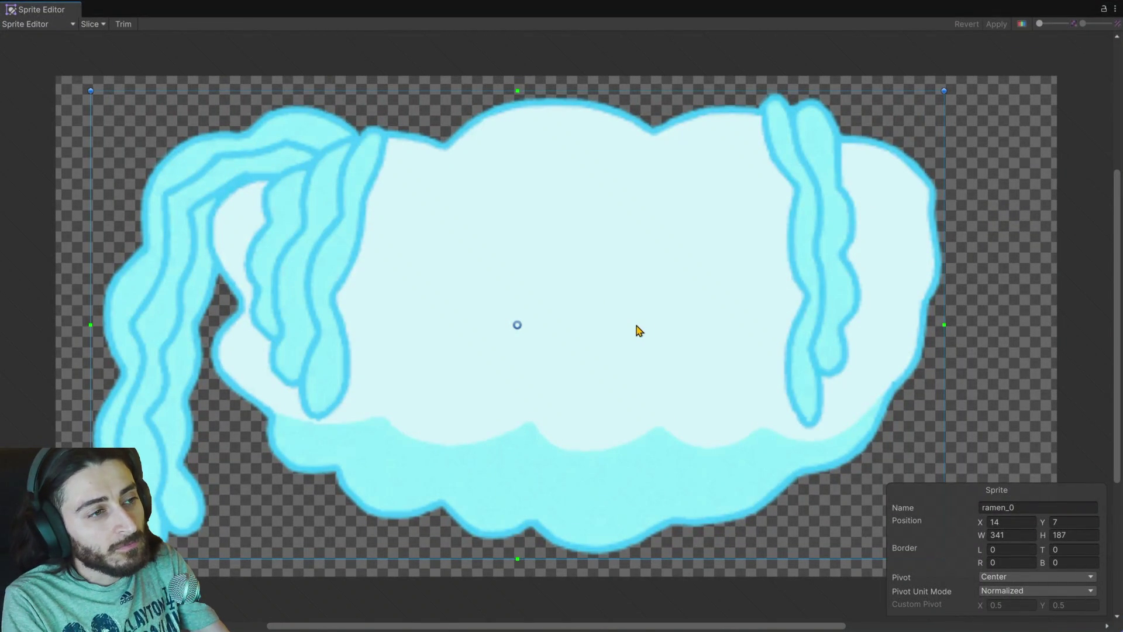
key(alt+Tab)
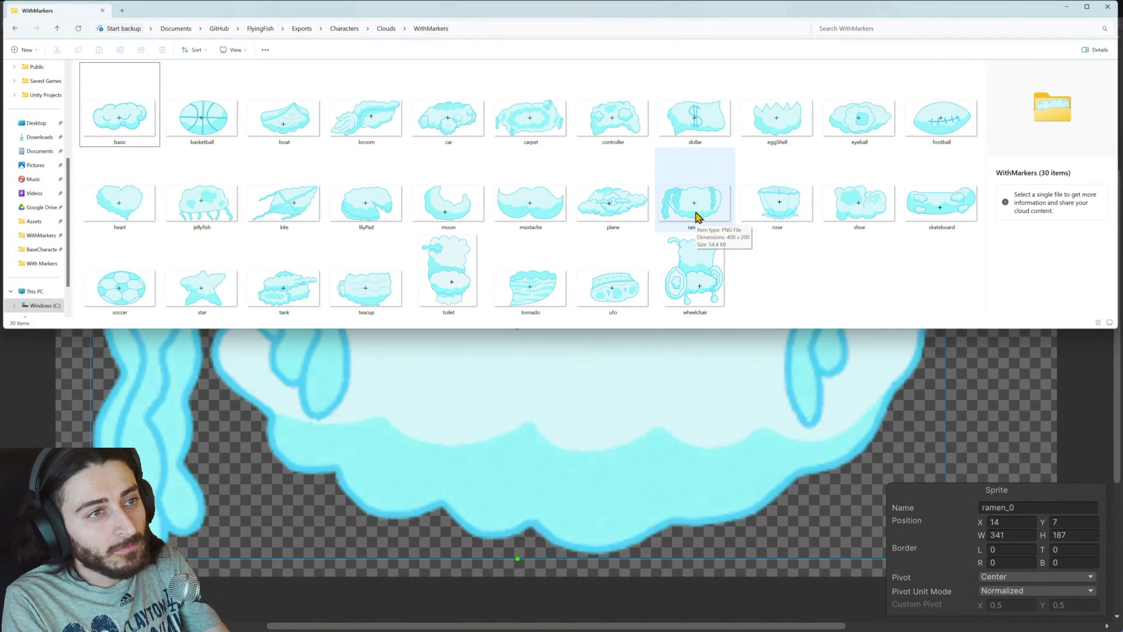
key(alt+Tab)
drag(519, 325, 559, 311)
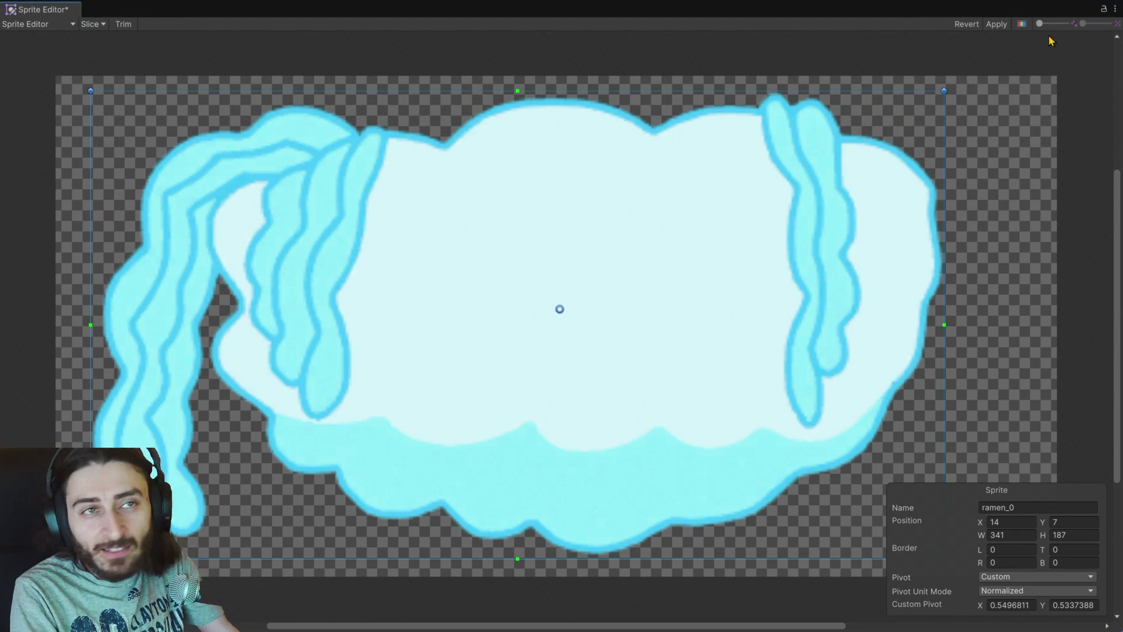
click(997, 24)
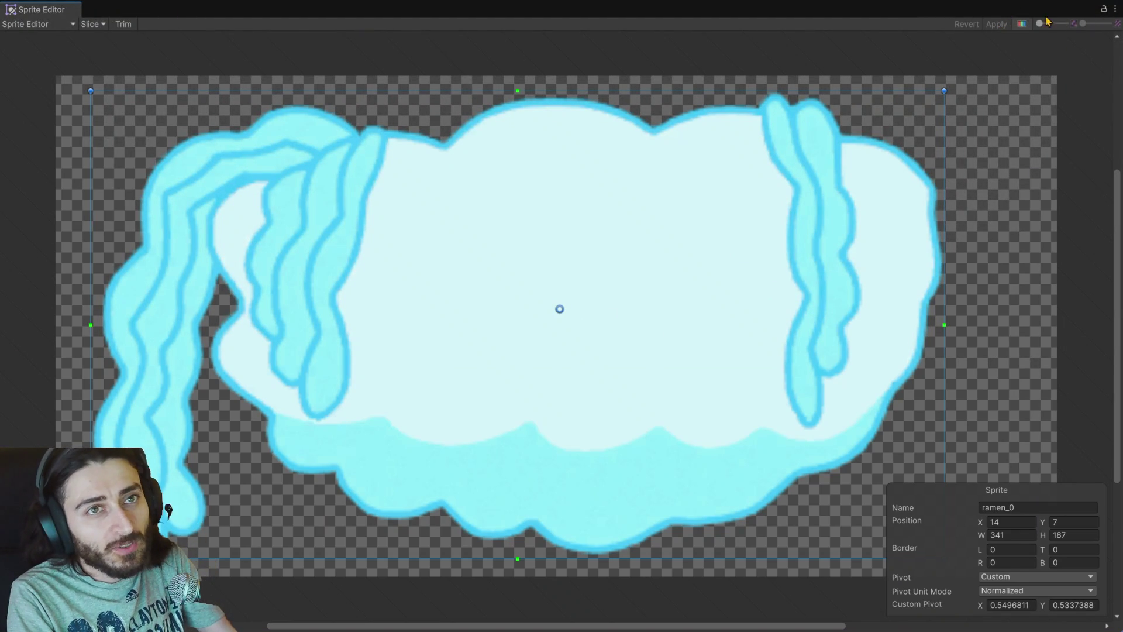
click(1116, 9)
click(1047, 51)
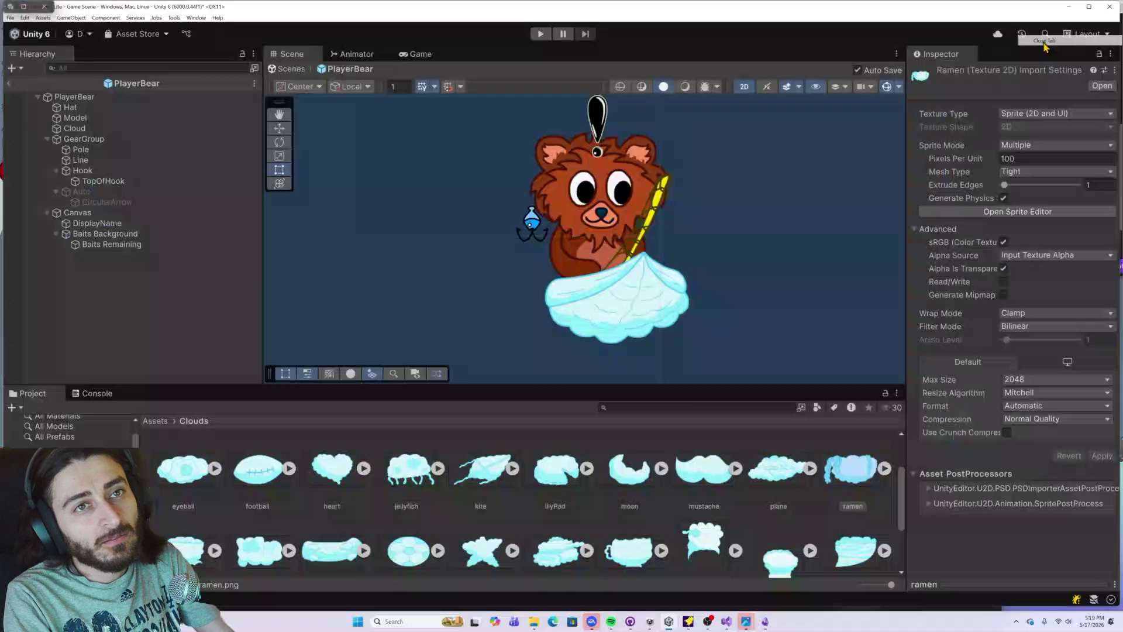
Step: Nudge the rose sprite's pivot slightly down to its marker and apply it
scroll(293, 526, down, 1)
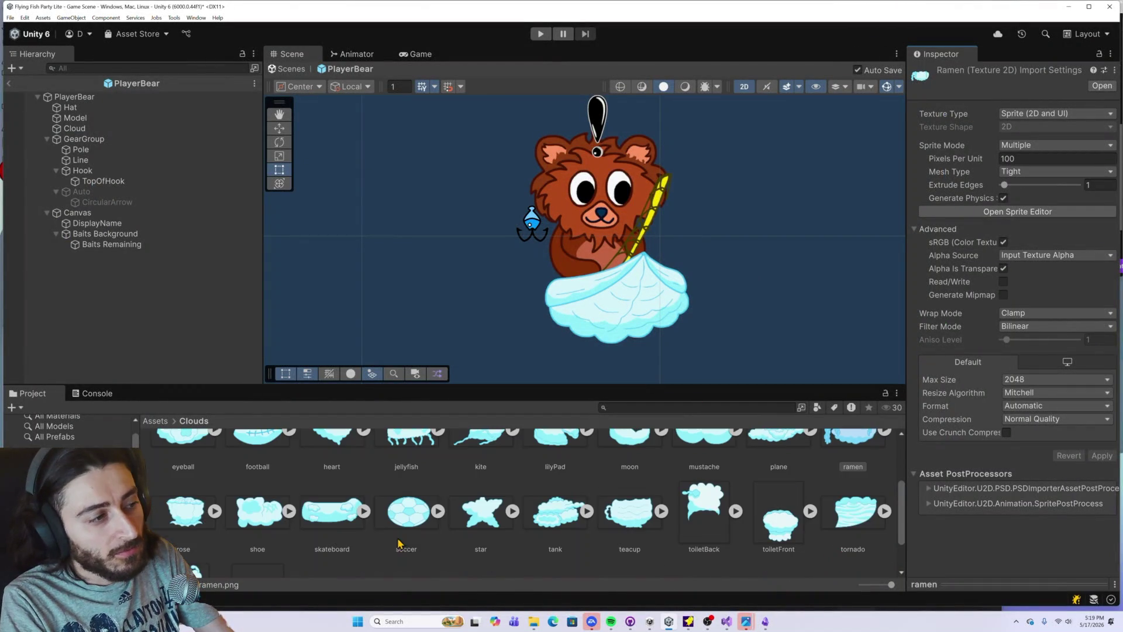
click(196, 518)
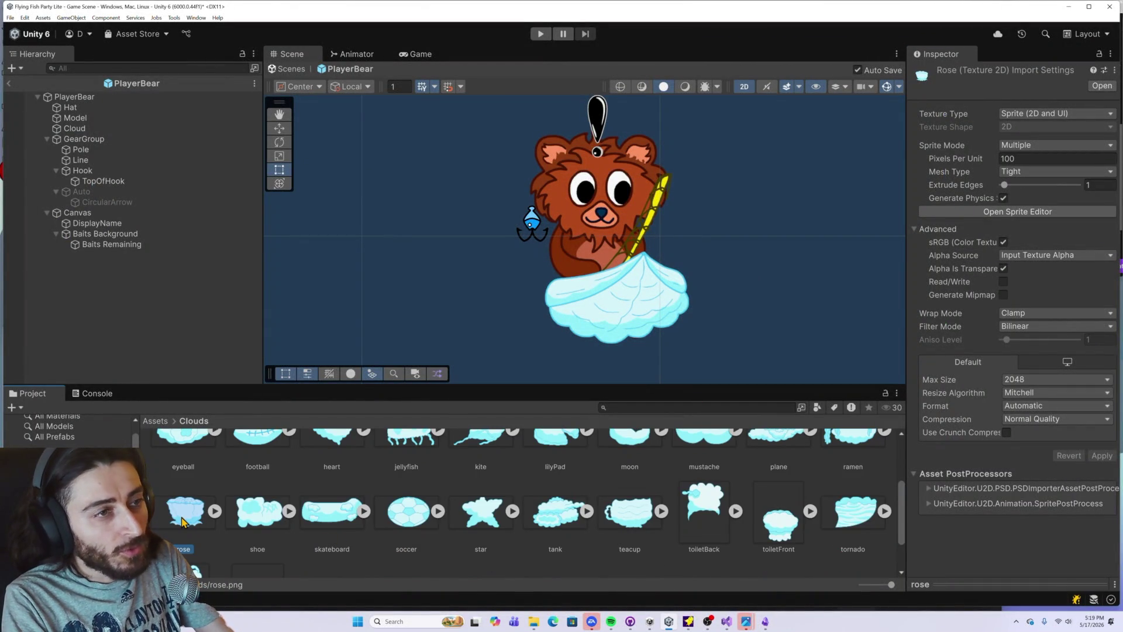
click(992, 213)
key(alt+Tab)
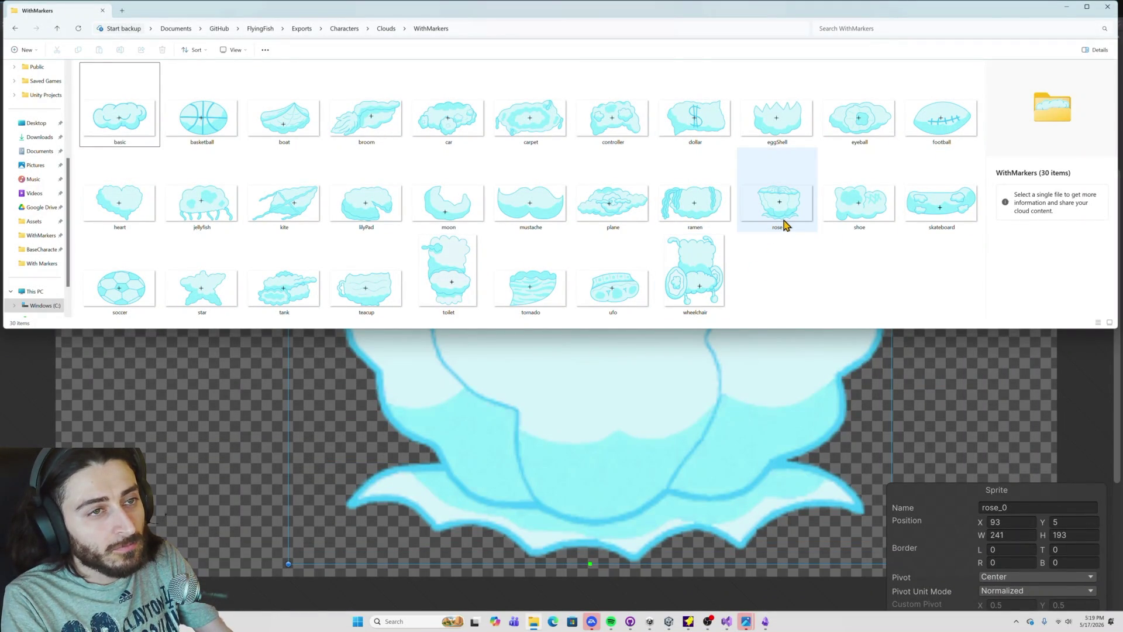
key(alt+Tab)
drag(592, 325, 591, 328)
click(996, 24)
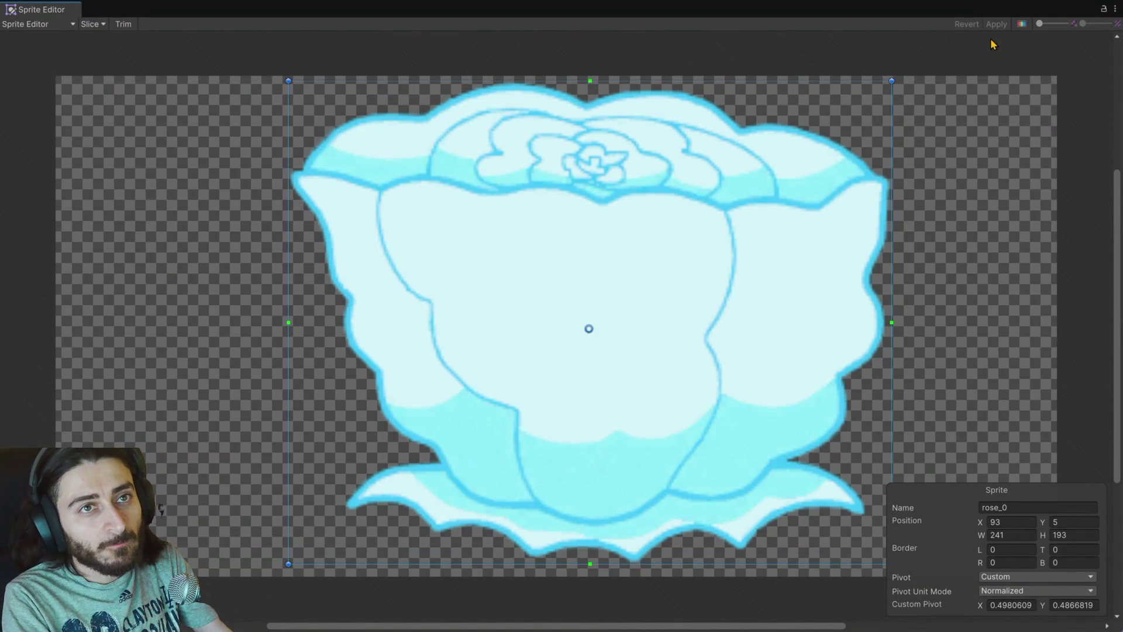
click(1114, 9)
click(1081, 46)
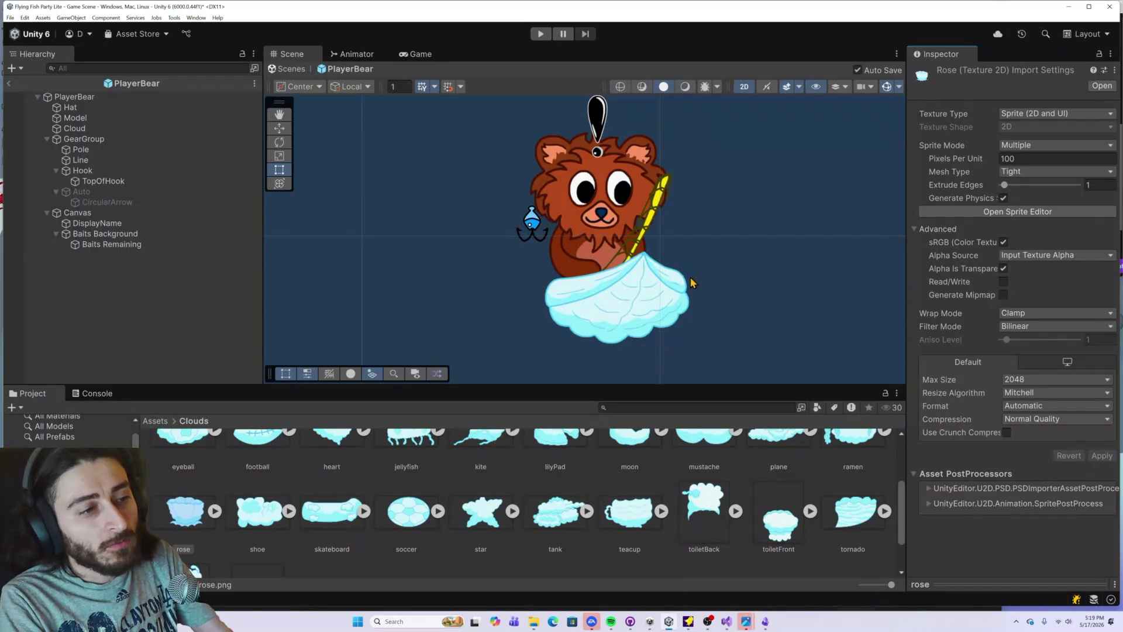
Step: Shift the shoe sprite's pivot slightly left to its marker and apply it
click(259, 512)
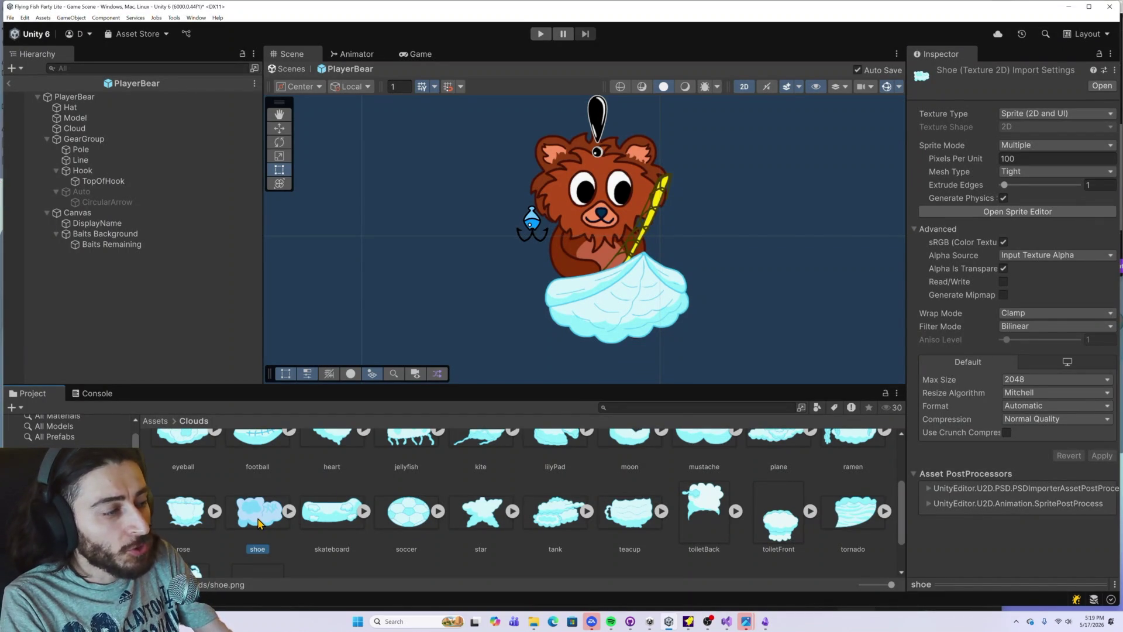
click(957, 212)
key(alt+Tab)
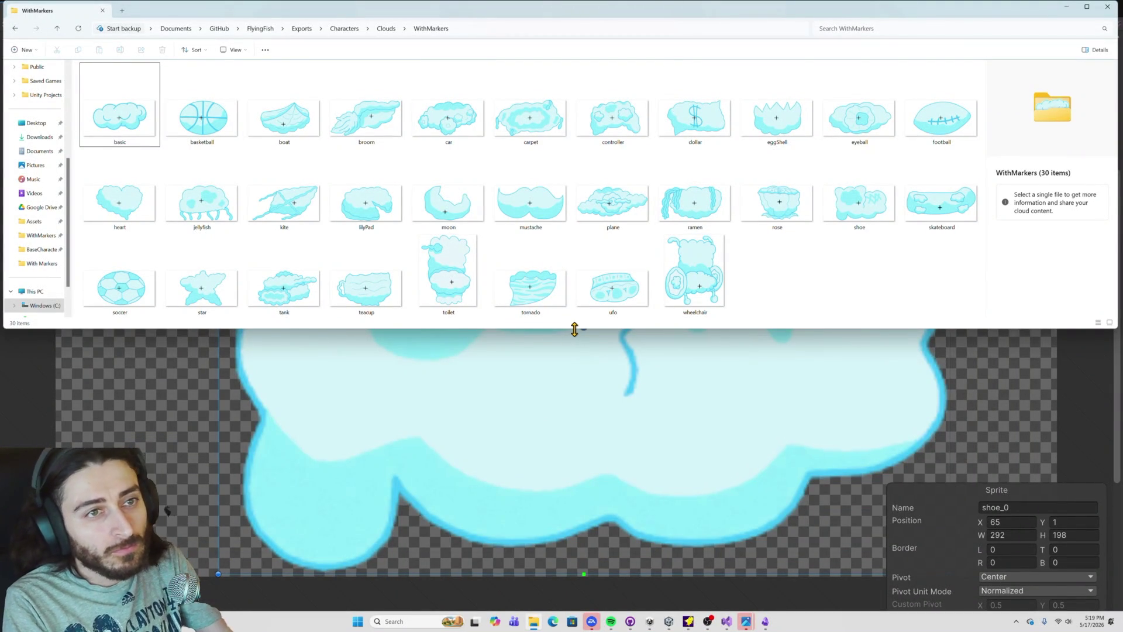
click(575, 332)
drag(583, 326, 569, 330)
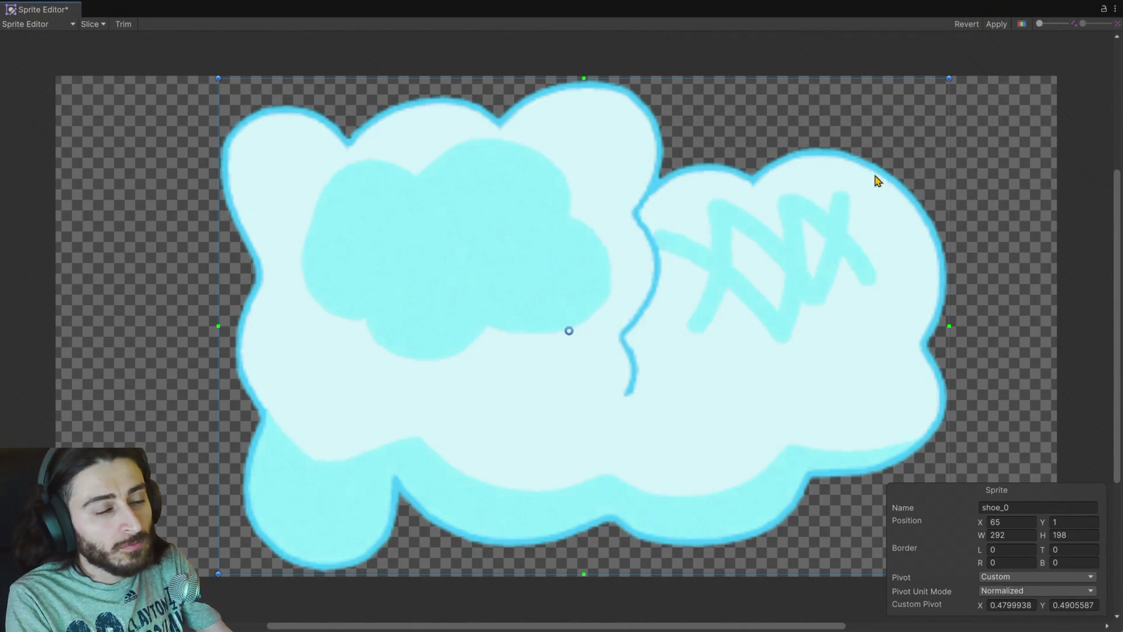
click(996, 24)
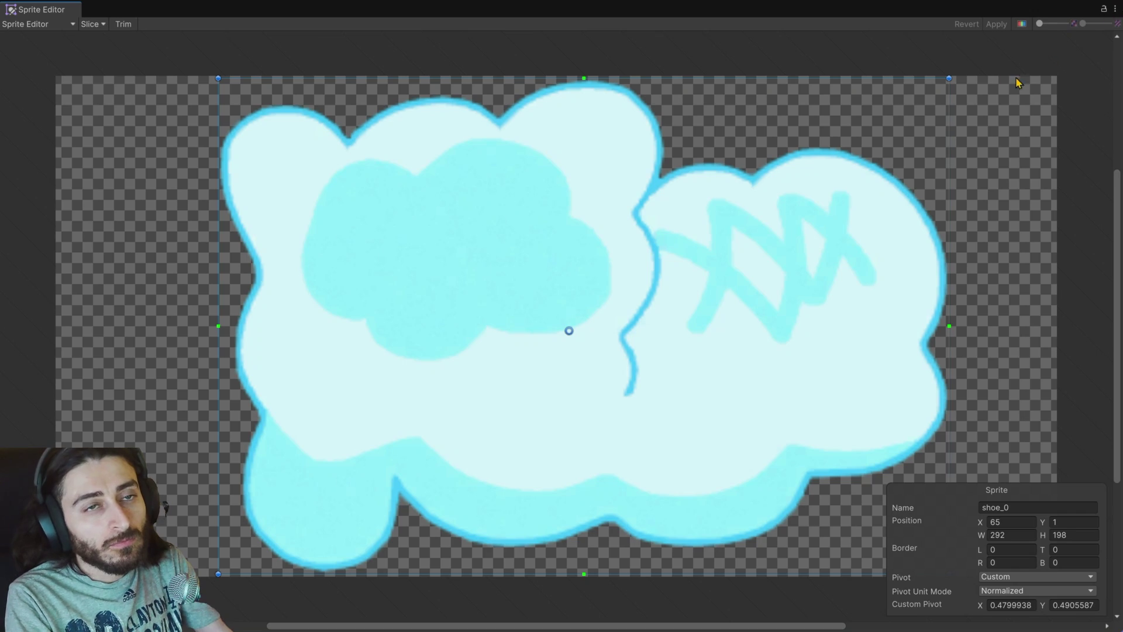
click(1116, 9)
click(1052, 36)
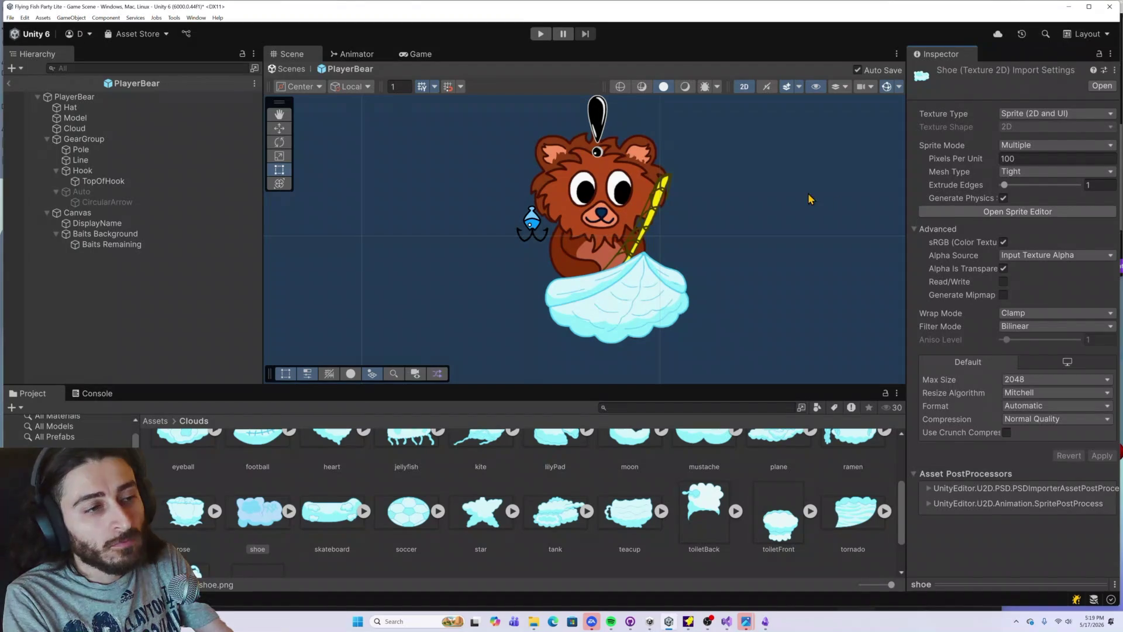
Step: Lower the skateboard sprite's pivot toward its bottom, to about (0.498, 0.314)
click(329, 521)
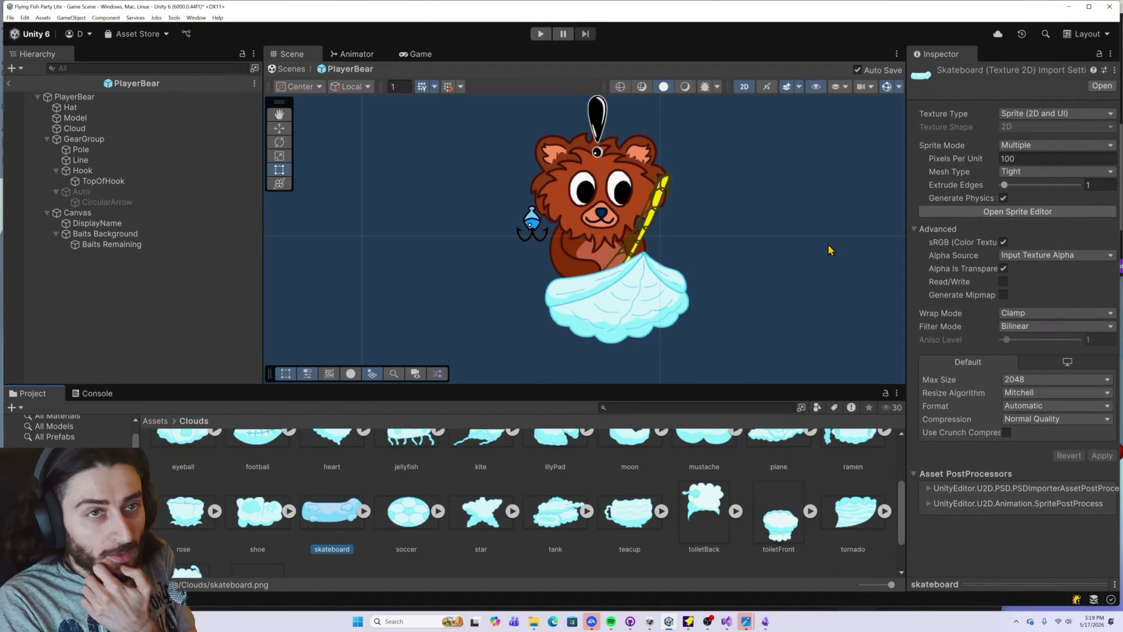
click(1017, 211)
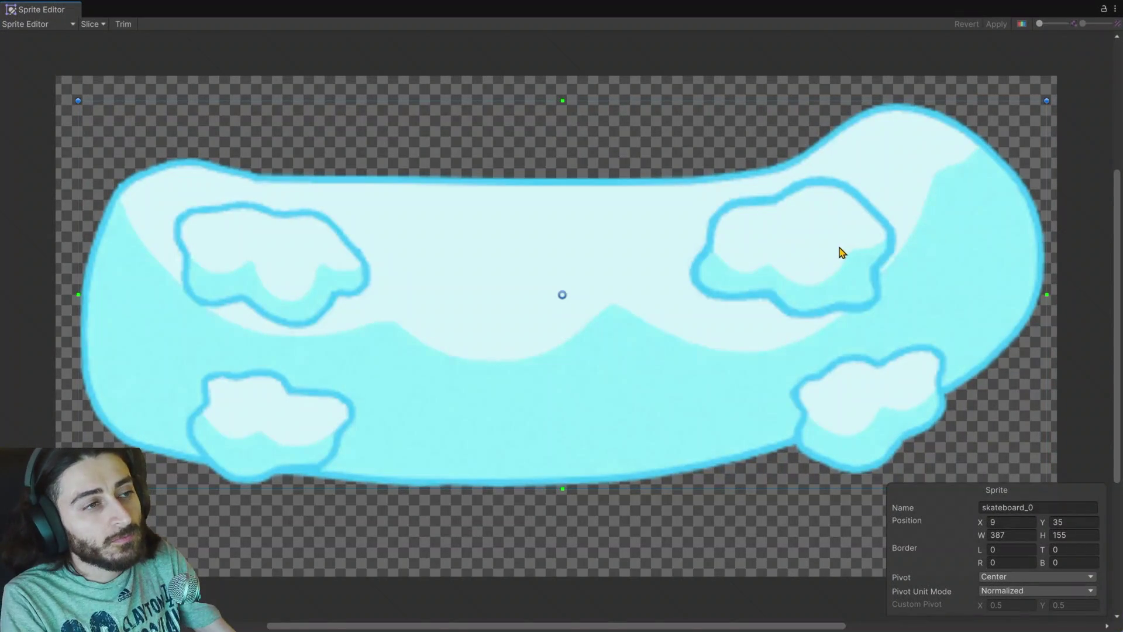
key(alt+Tab)
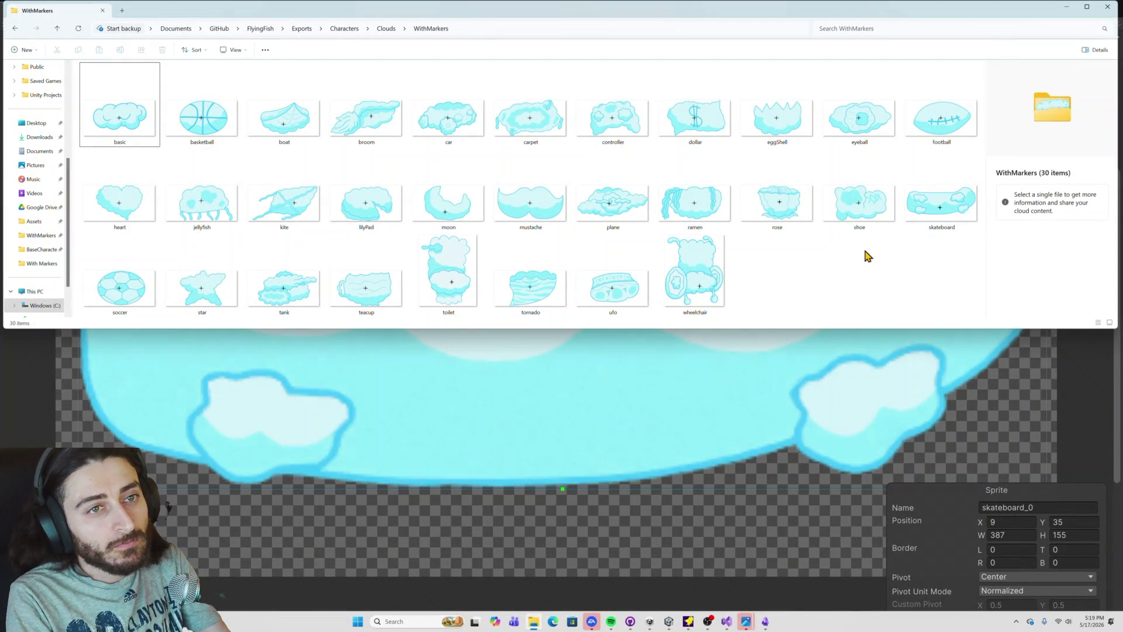
key(alt+Tab)
drag(563, 304, 562, 371)
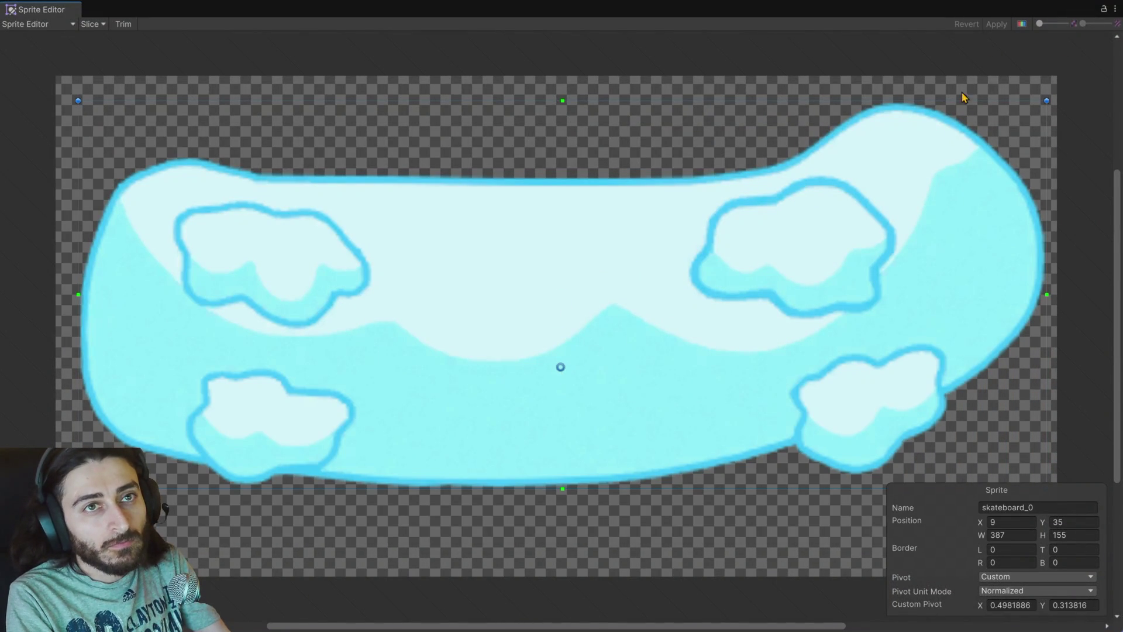
click(1115, 8)
click(1048, 37)
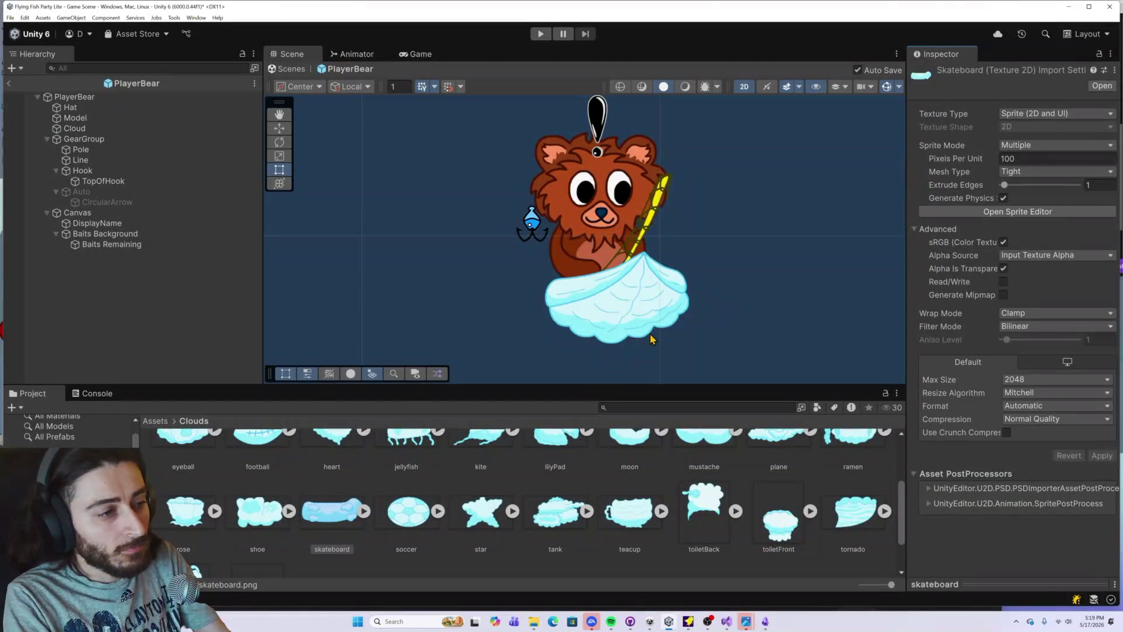
click(408, 523)
Step: Shift the soccer sprite's pivot slightly left and apply it
key(alt+Tab)
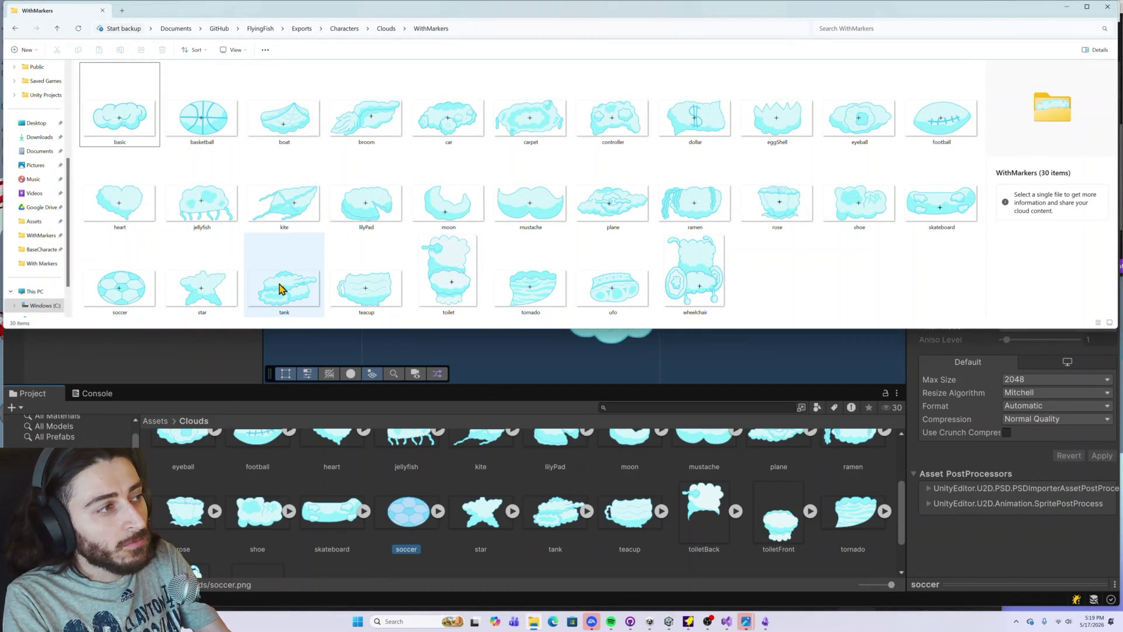
key(alt+Tab)
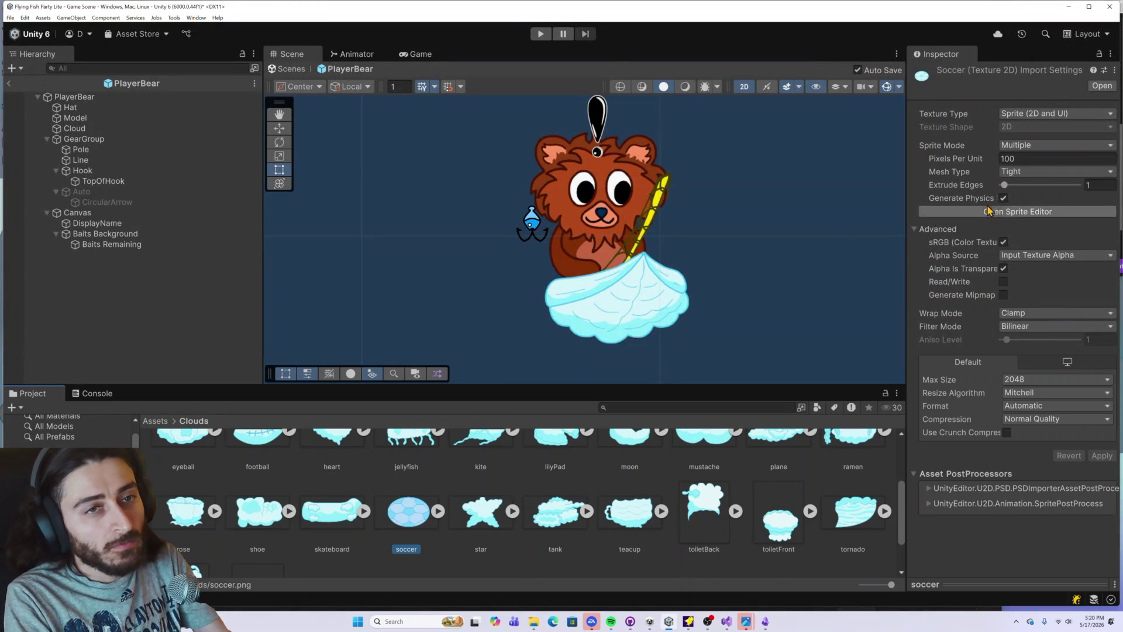
click(1007, 211)
drag(583, 331, 550, 332)
click(995, 24)
click(1114, 9)
click(1038, 41)
Step: Move the star sprite's pivot left of centre to its marker and apply it
click(486, 509)
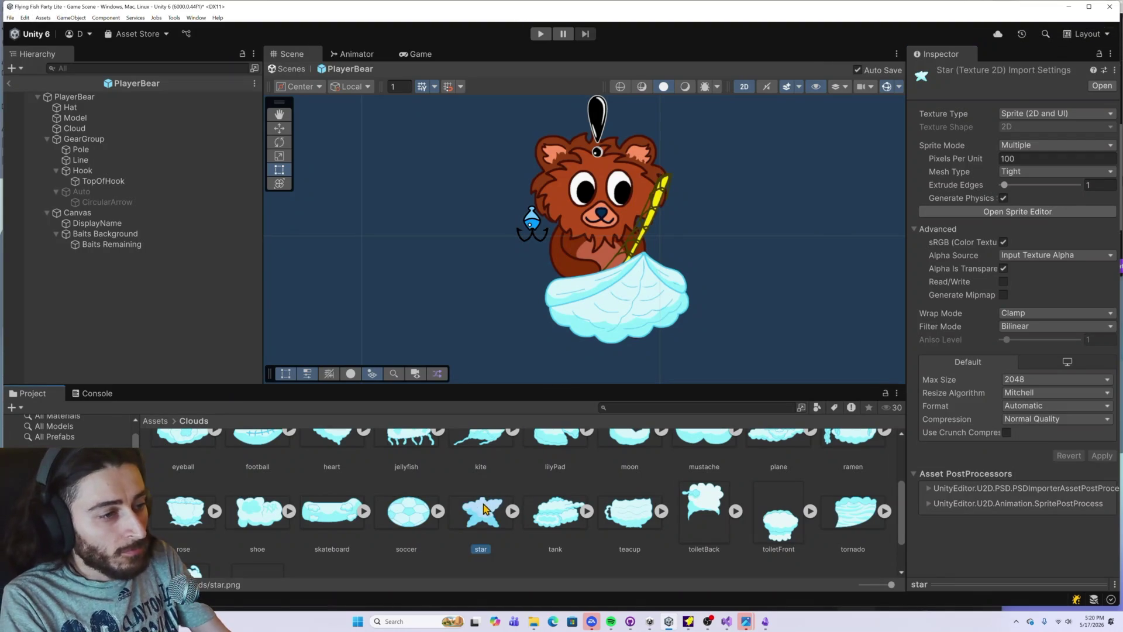
click(937, 212)
key(alt+Tab)
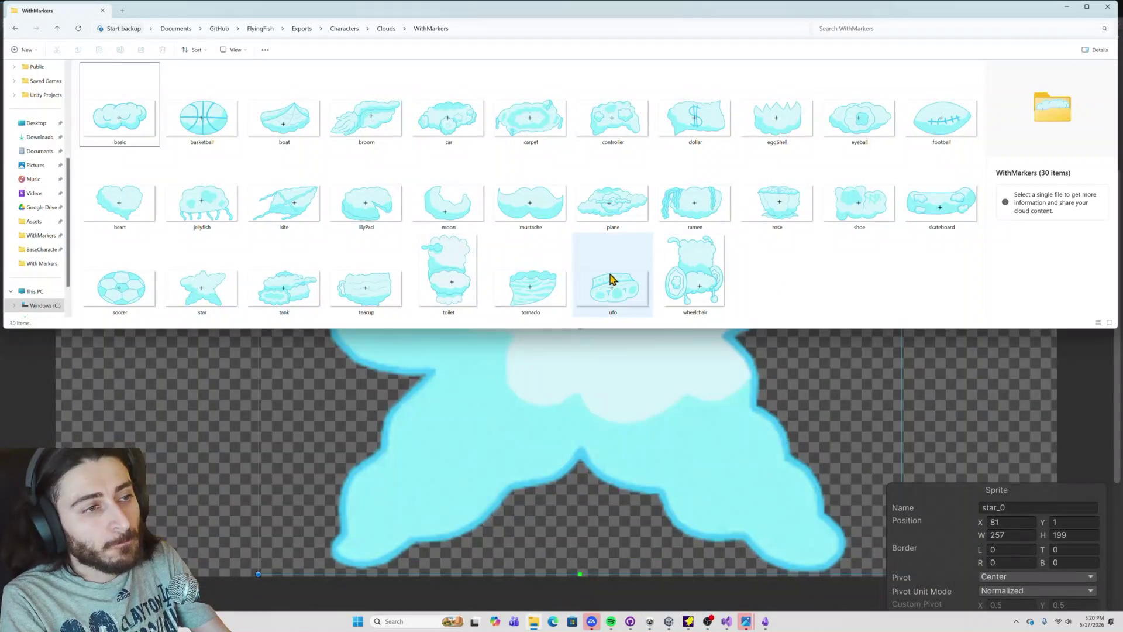
click(517, 405)
drag(580, 325, 545, 332)
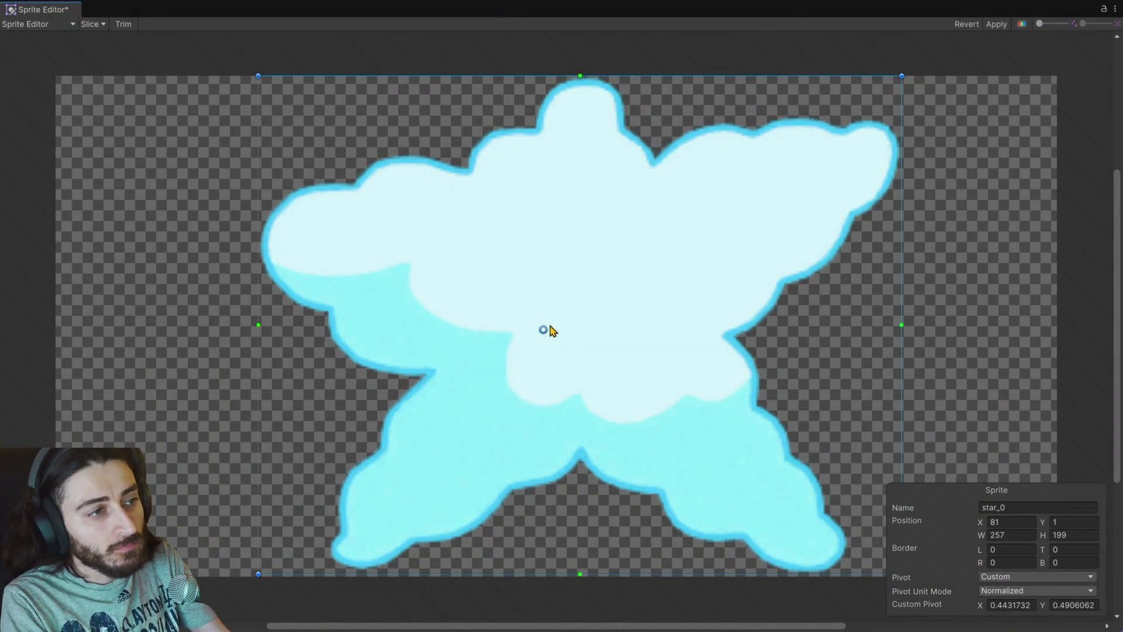
click(996, 24)
click(1114, 8)
click(1044, 47)
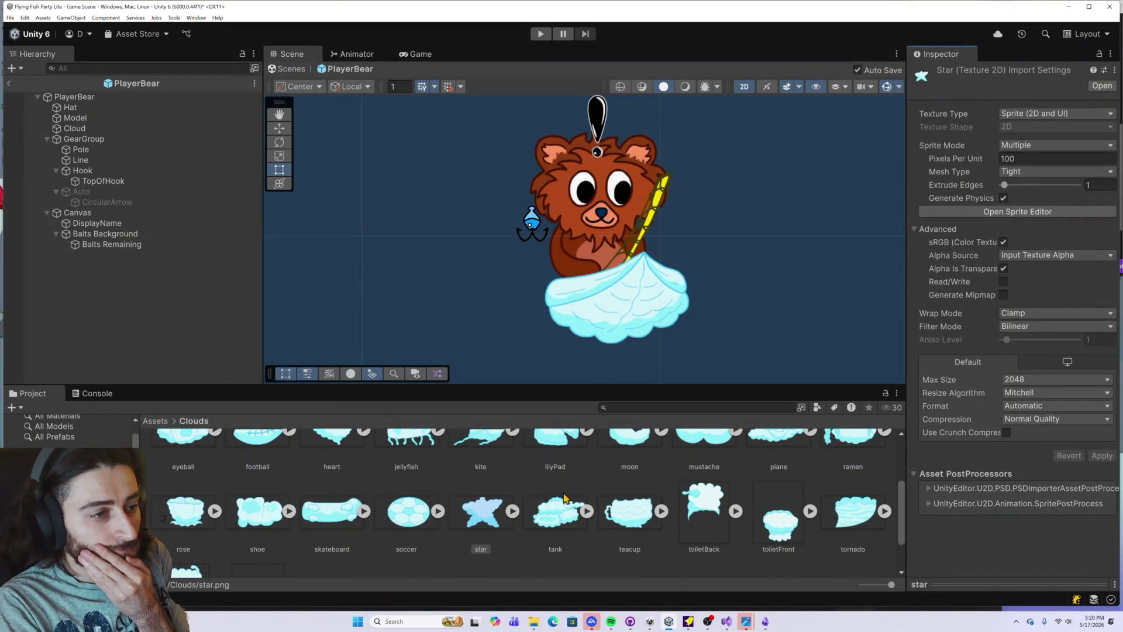
Step: Move the tank sprite's pivot slightly off centre to its marked spot
click(556, 512)
click(965, 213)
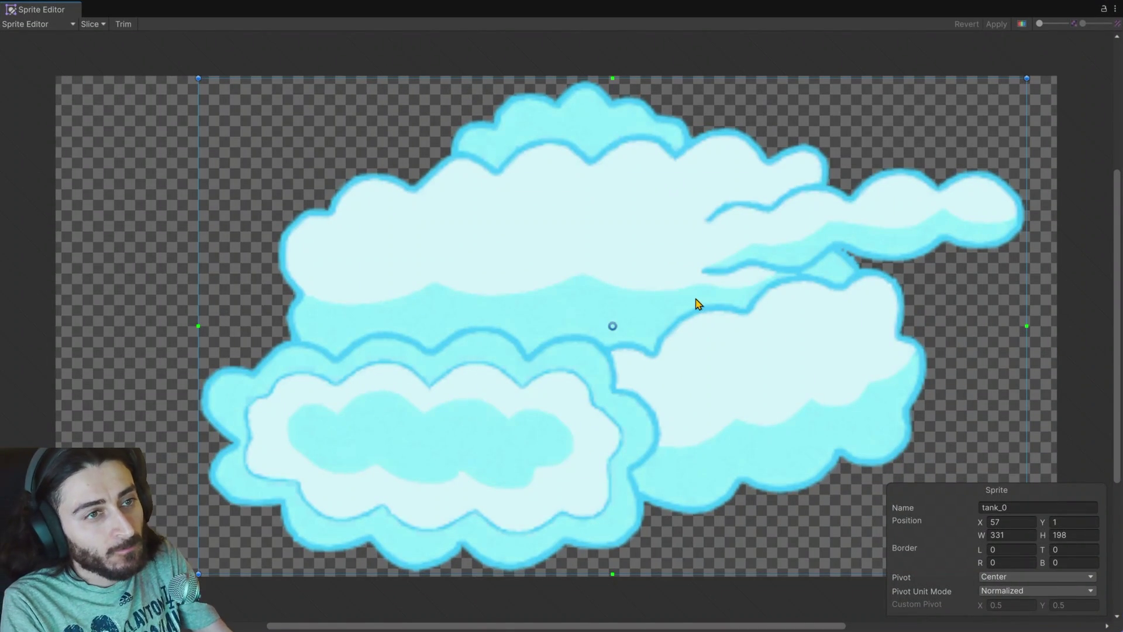
key(alt+Tab)
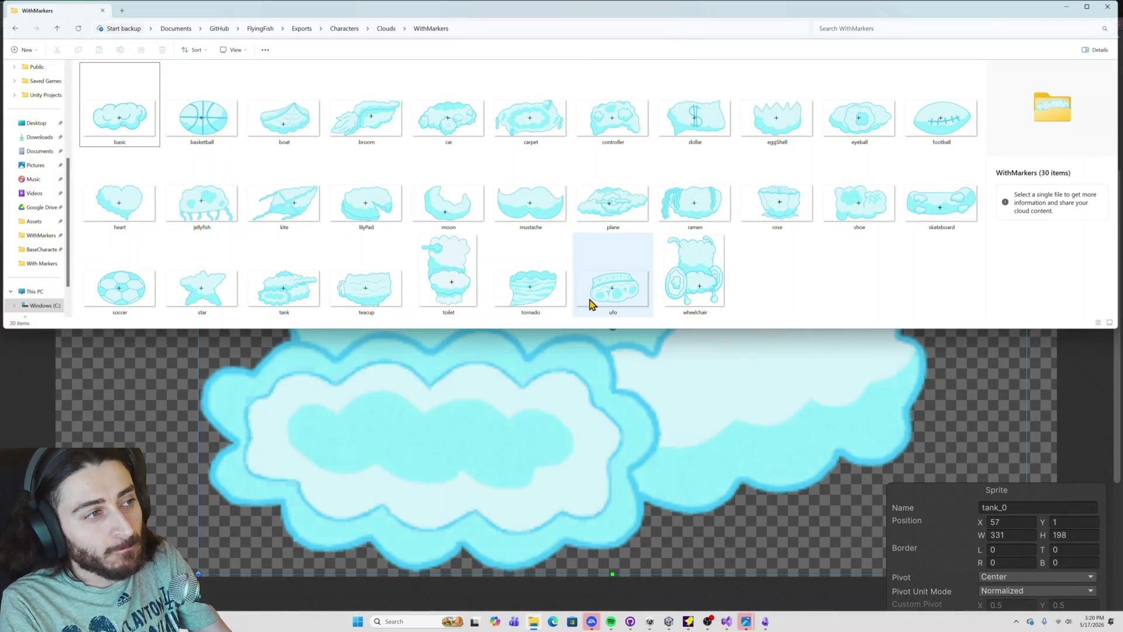
key(alt+Tab)
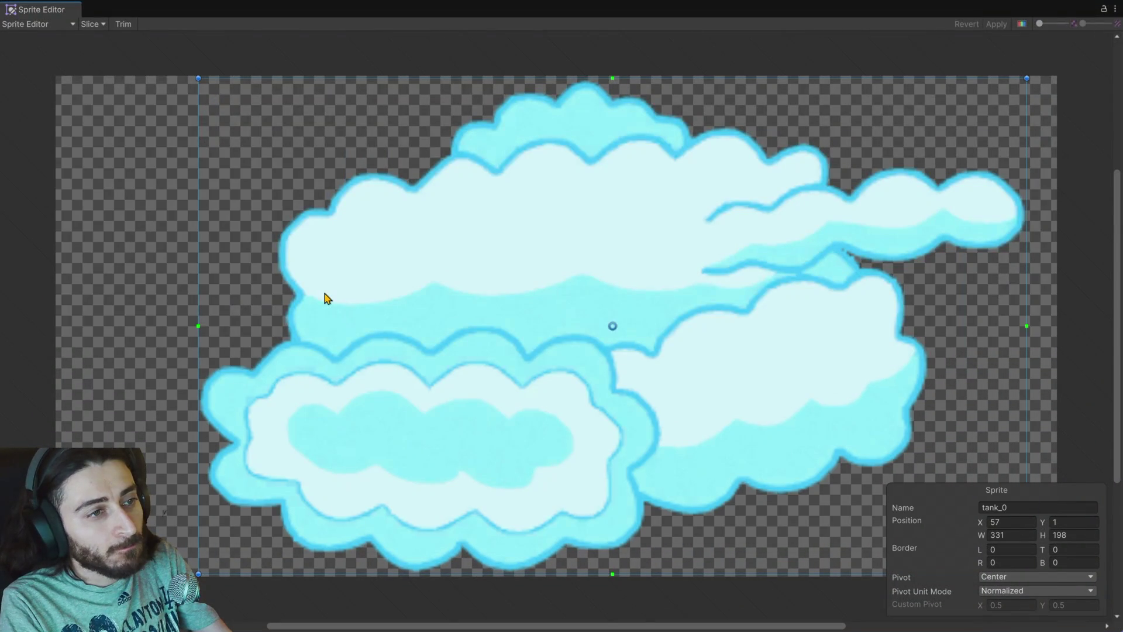
key(alt+Tab)
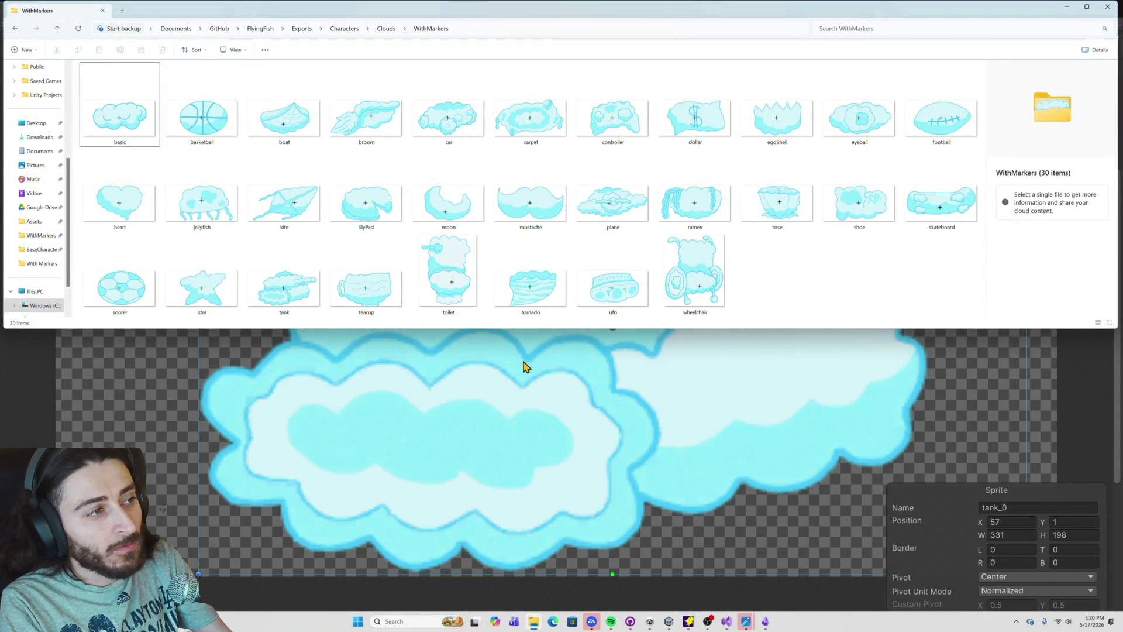
click(572, 358)
drag(613, 326, 569, 340)
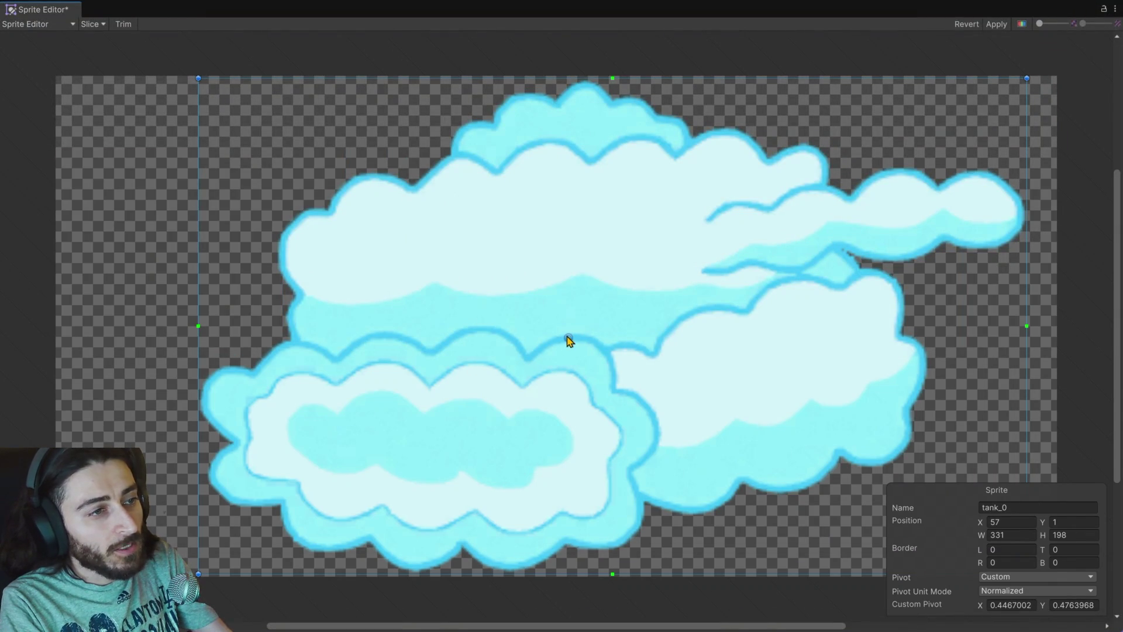
click(1115, 9)
click(1090, 41)
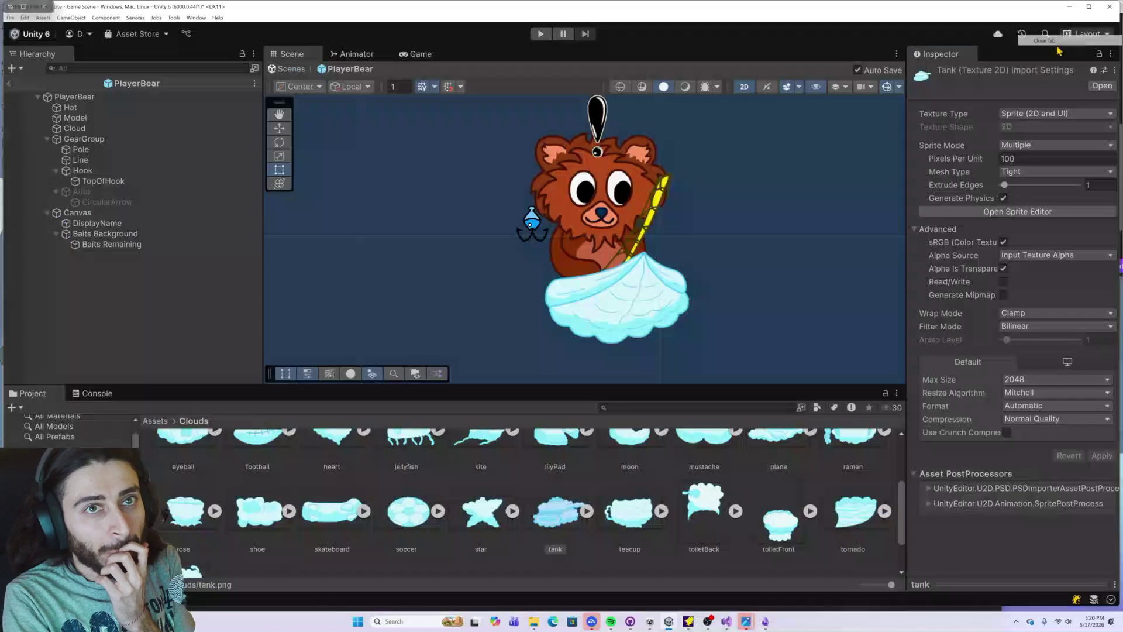
Step: Raise the teacup sprite's pivot slightly above centre, to about (0.501, 0.538), and apply it
click(632, 513)
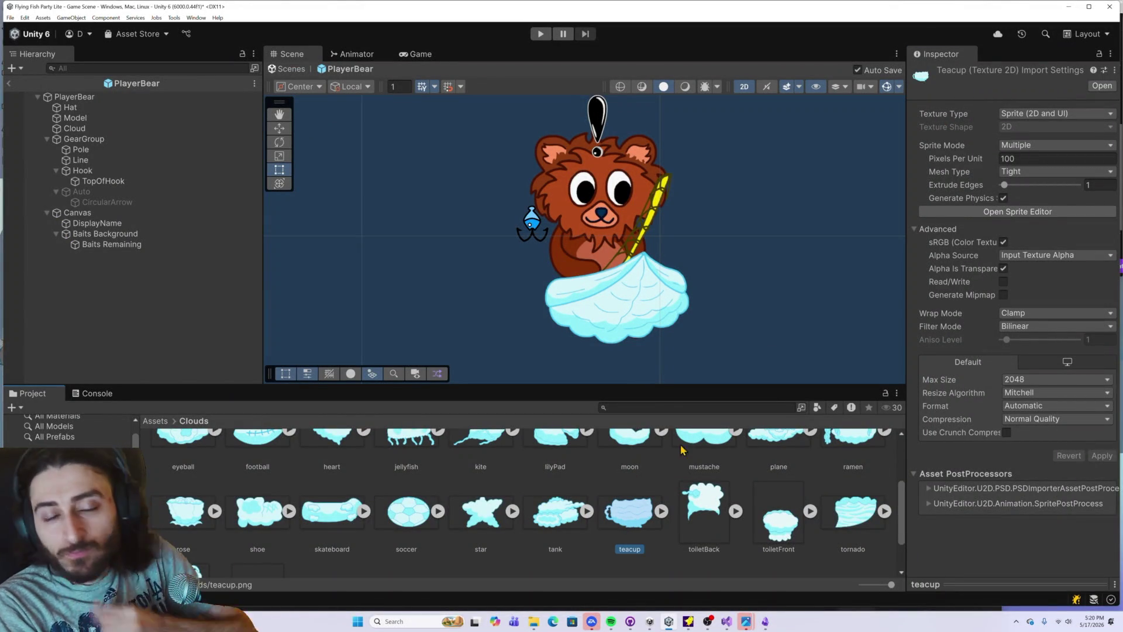
click(954, 209)
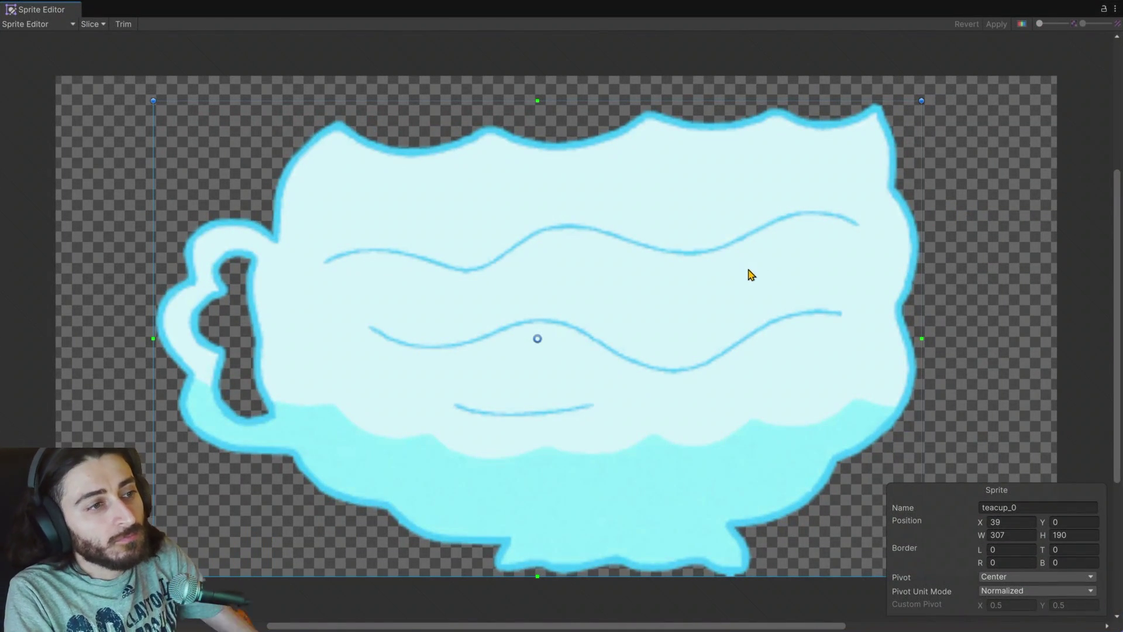
key(alt+Tab)
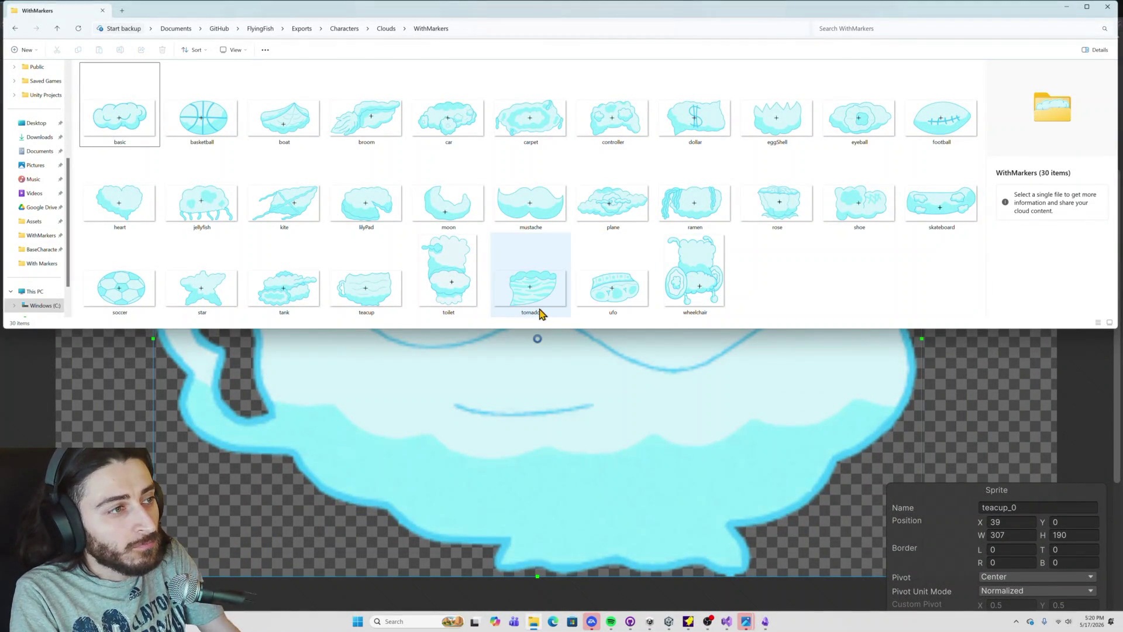
key(alt+Tab)
drag(537, 338, 538, 321)
click(995, 24)
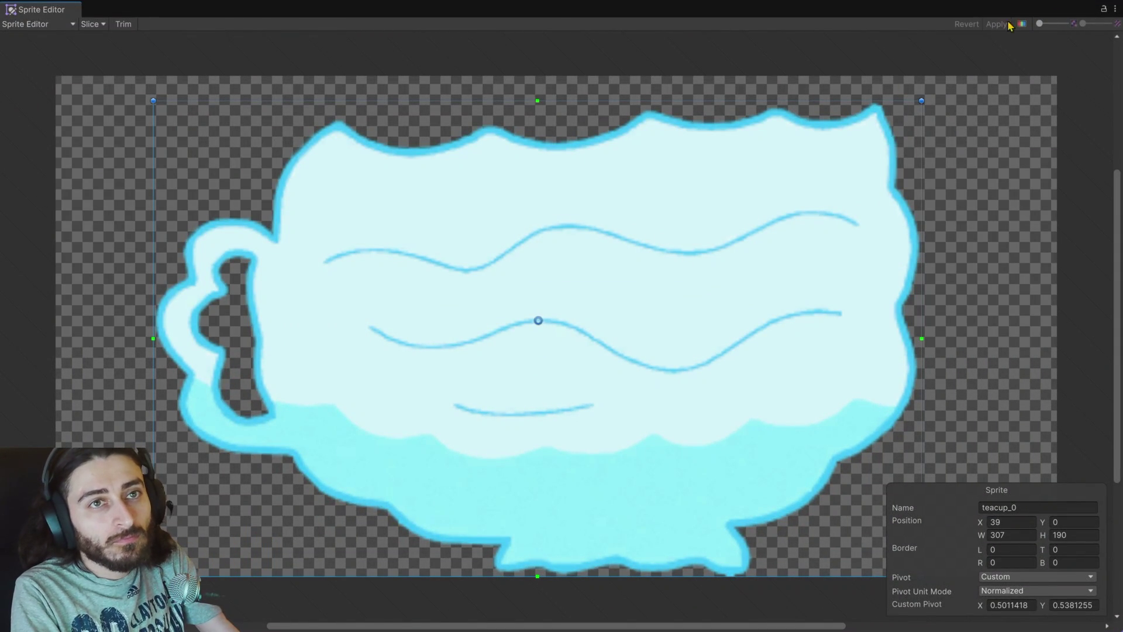
click(1114, 10)
click(1038, 38)
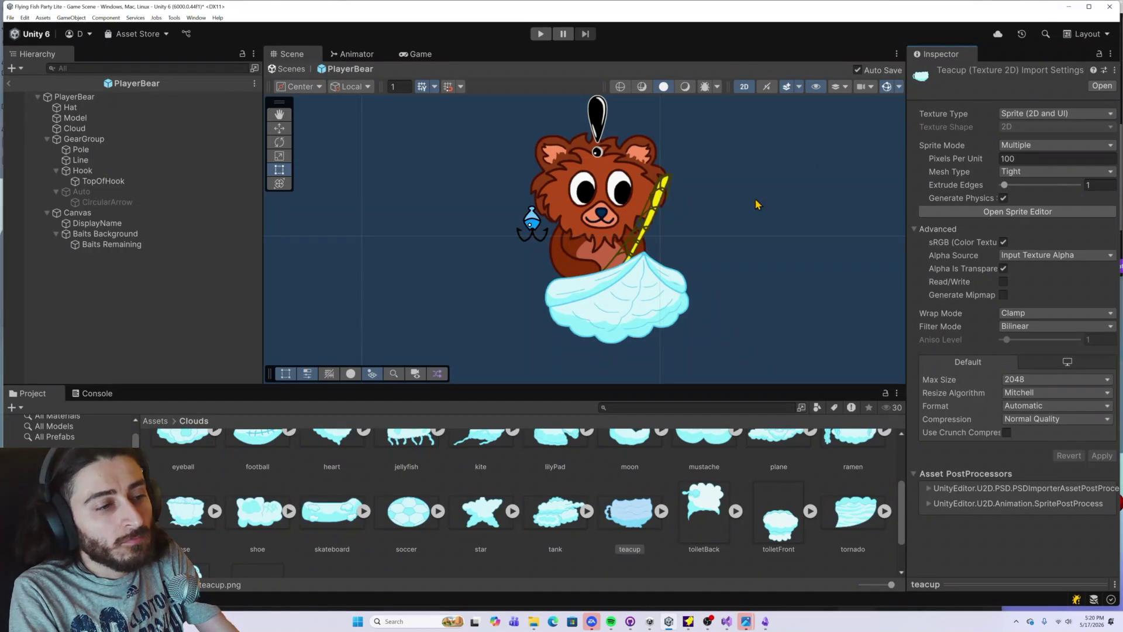
Step: Duplicate the Cloud object under PlayerBear
click(714, 507)
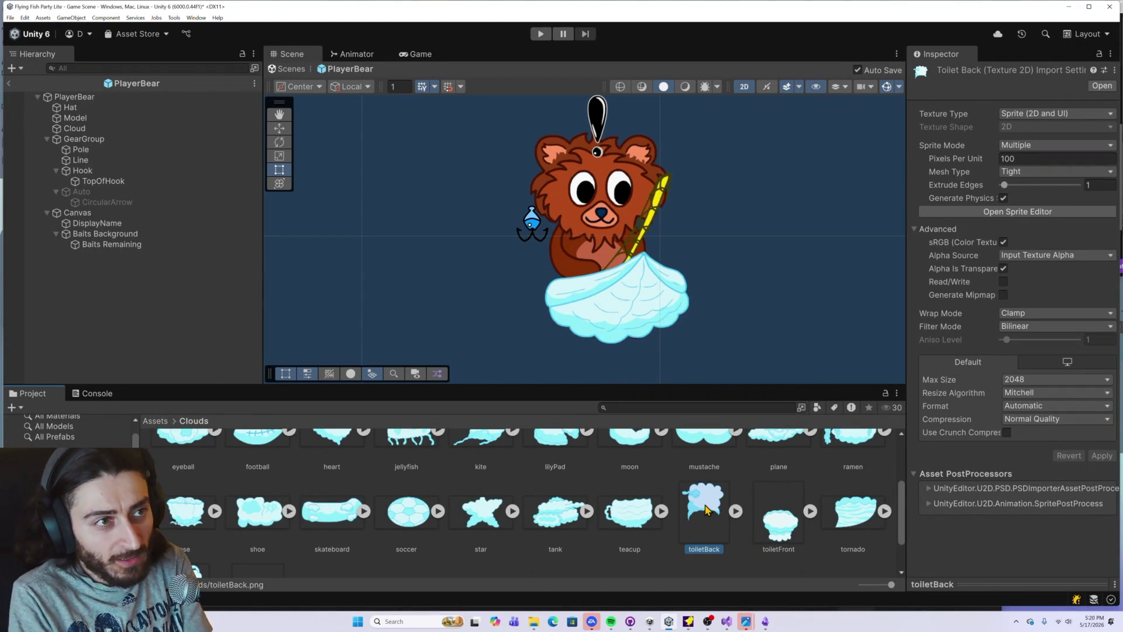
scroll(628, 490, down, 2)
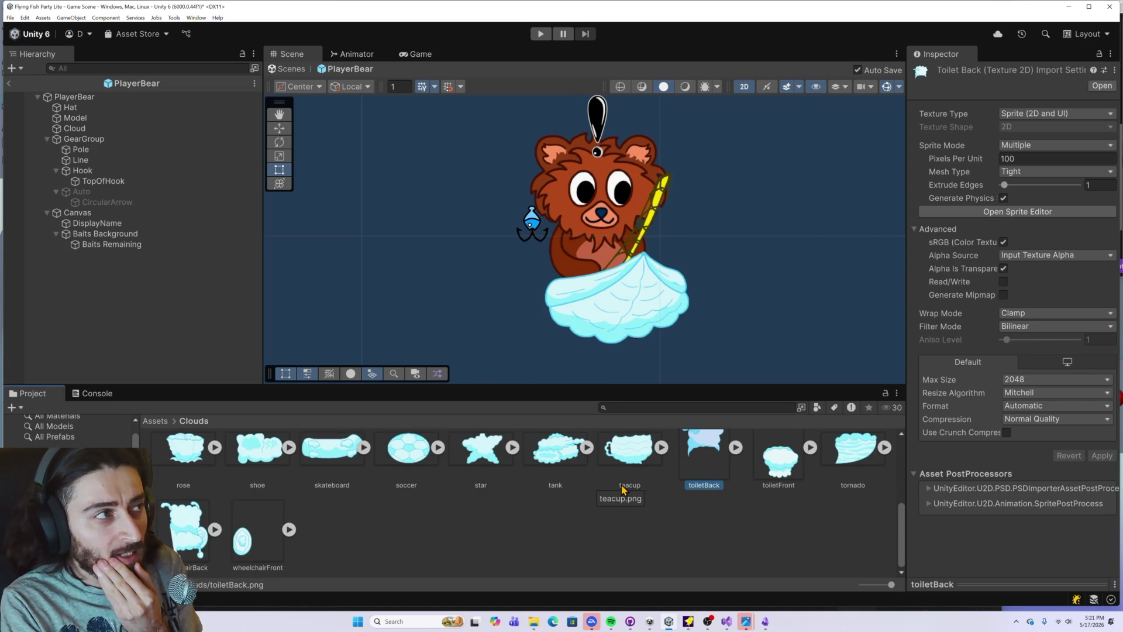
click(101, 130)
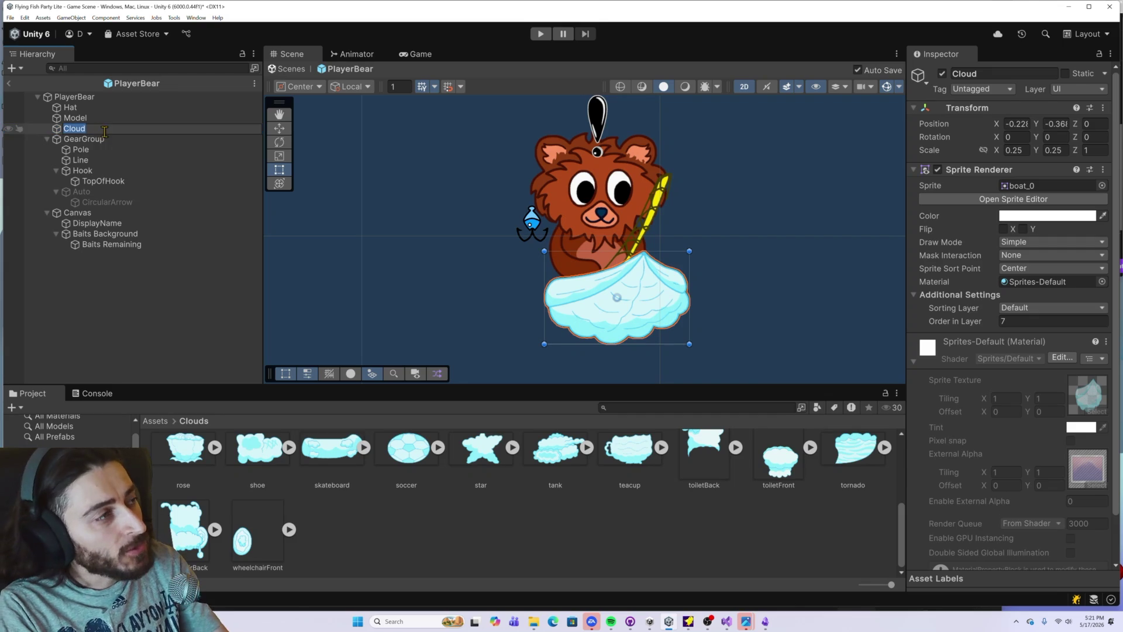
click(101, 139)
click(73, 128)
key(ctrl+d)
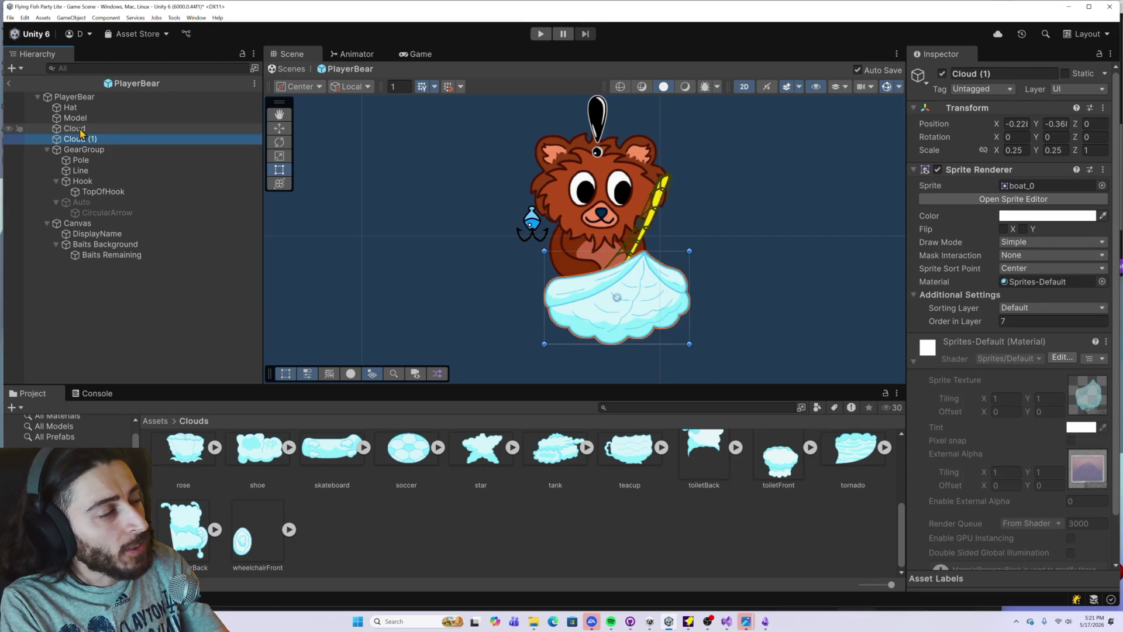
Step: Rename the duplicate to 'Cloud Back' and compare the toiletBack asset with the references
click(99, 139)
click(102, 138)
text(Bac)
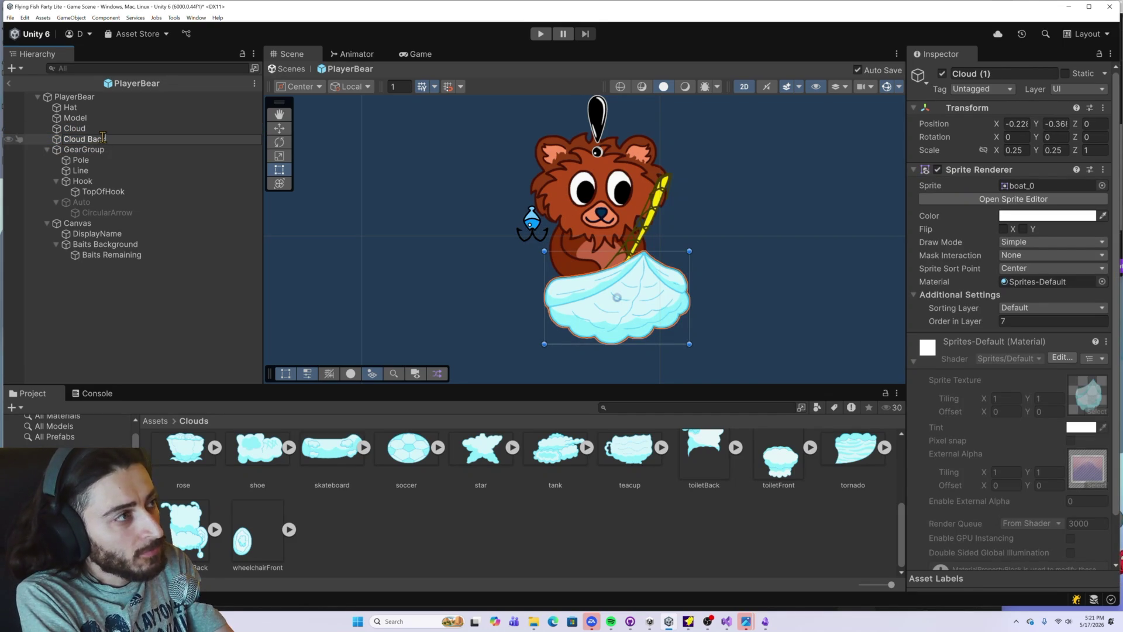
text(k)
click(89, 150)
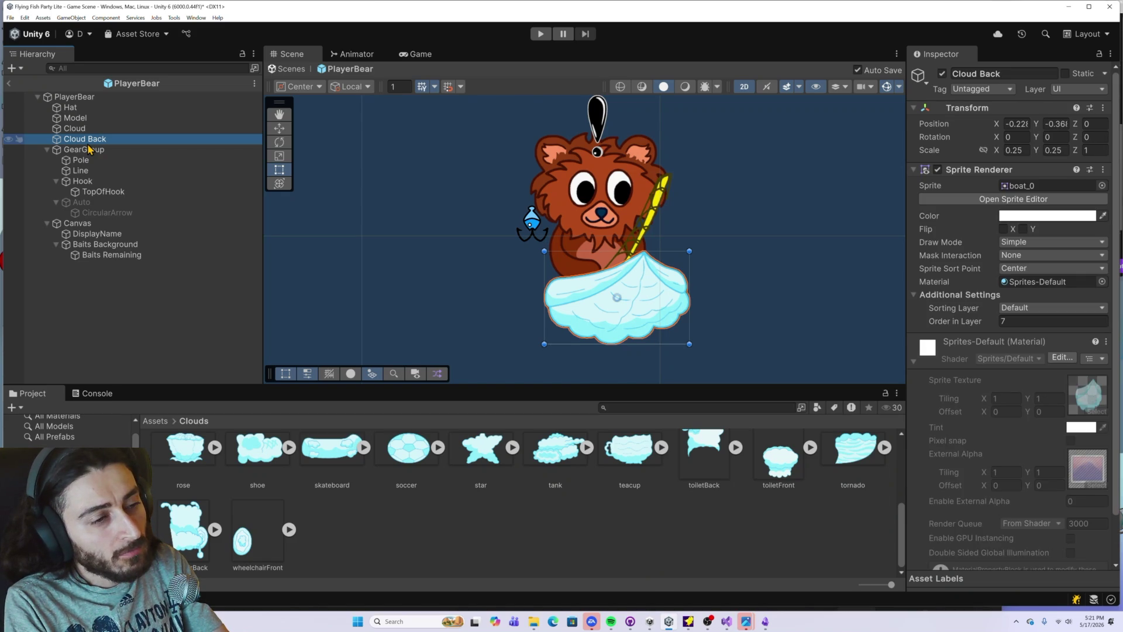
click(706, 462)
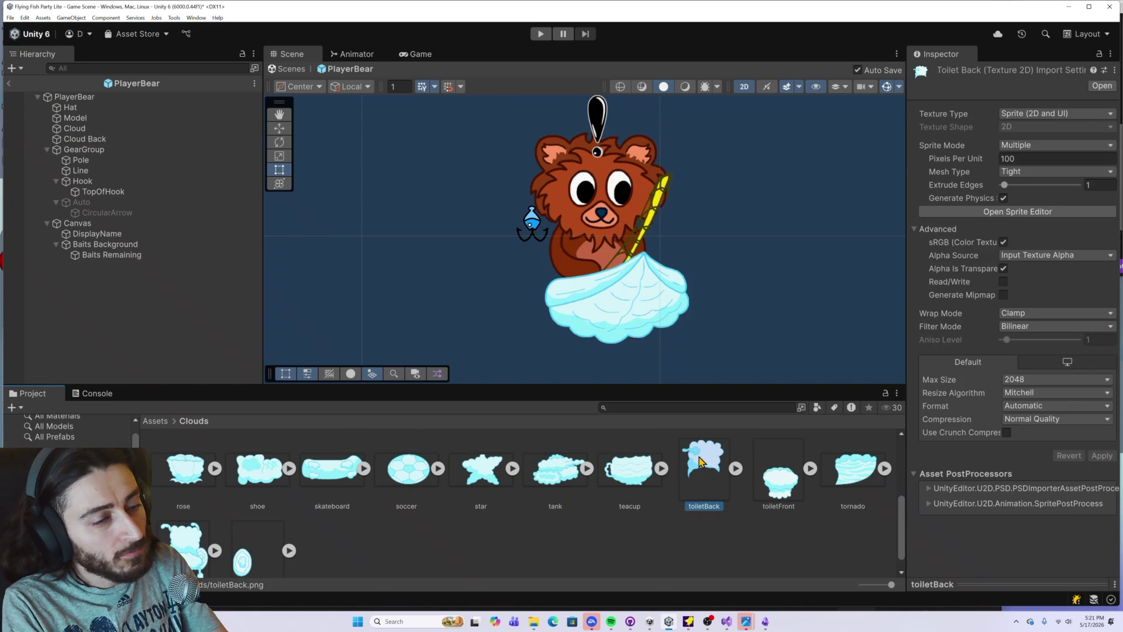
key(alt+Tab)
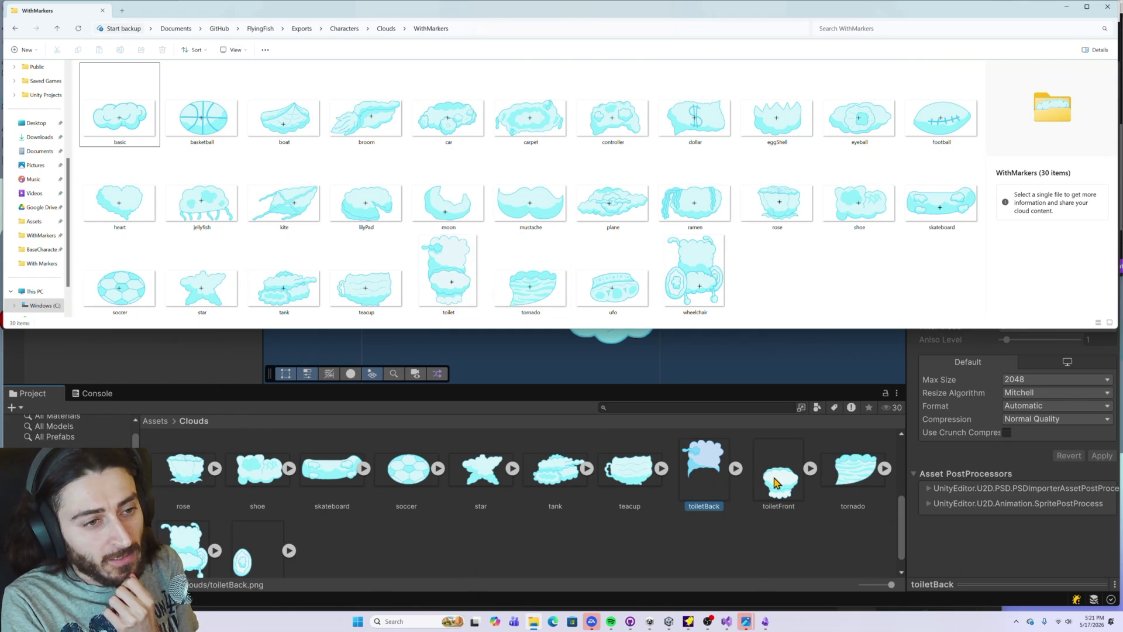
Step: Move the toiletFront sprite's pivot up into the upper cloud, about (0.527, 0.615), and apply it
click(774, 482)
click(964, 231)
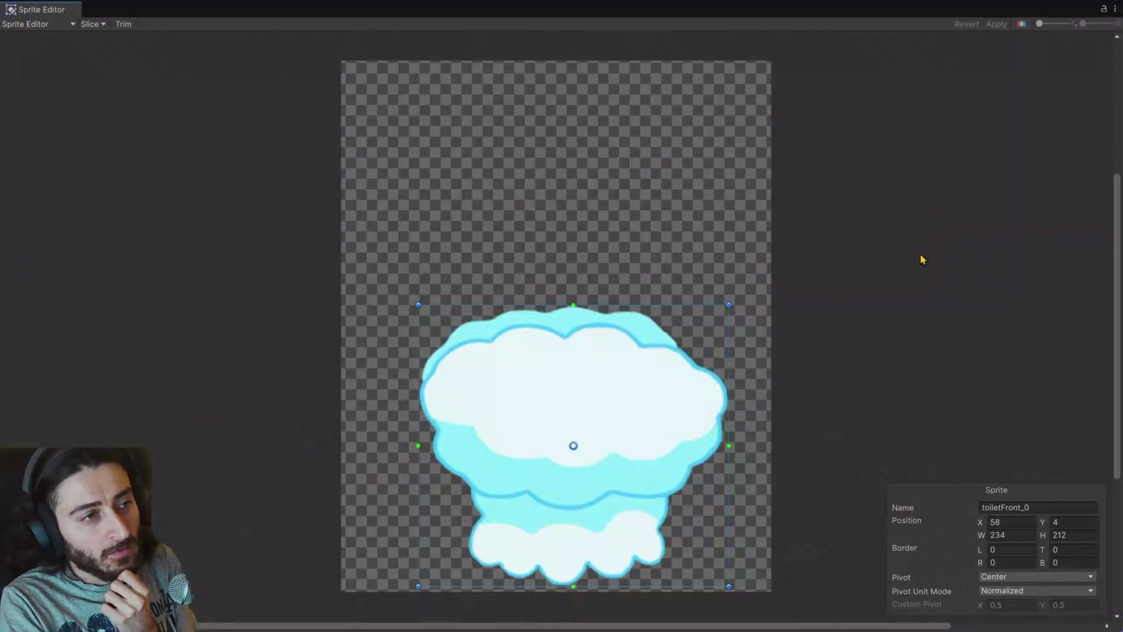
drag(573, 446, 583, 415)
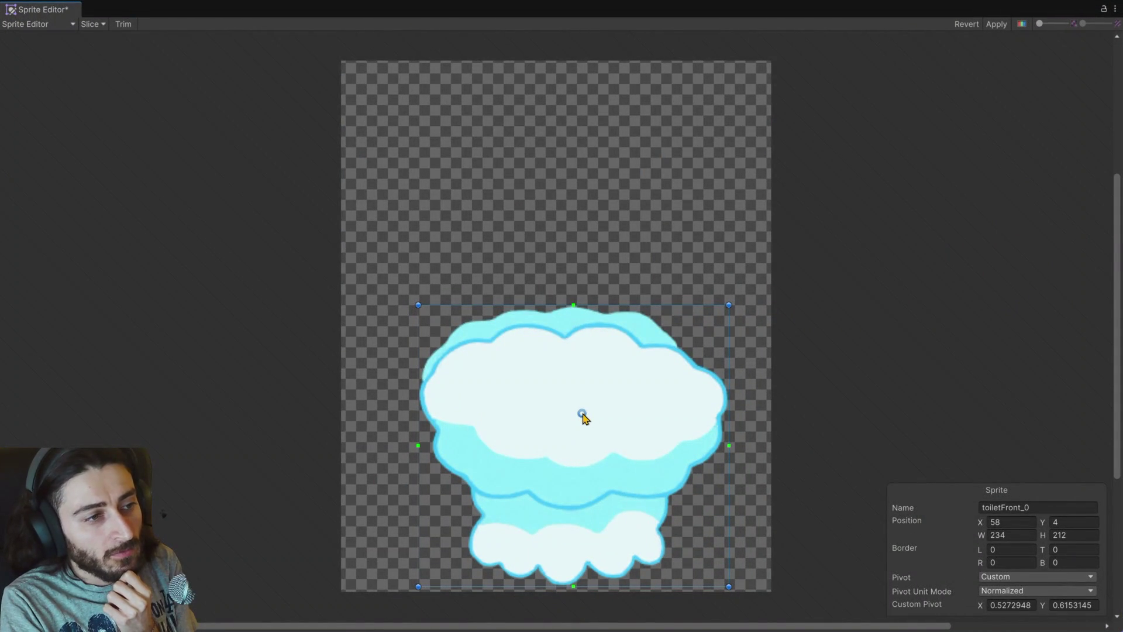
click(996, 24)
click(1115, 9)
click(1052, 41)
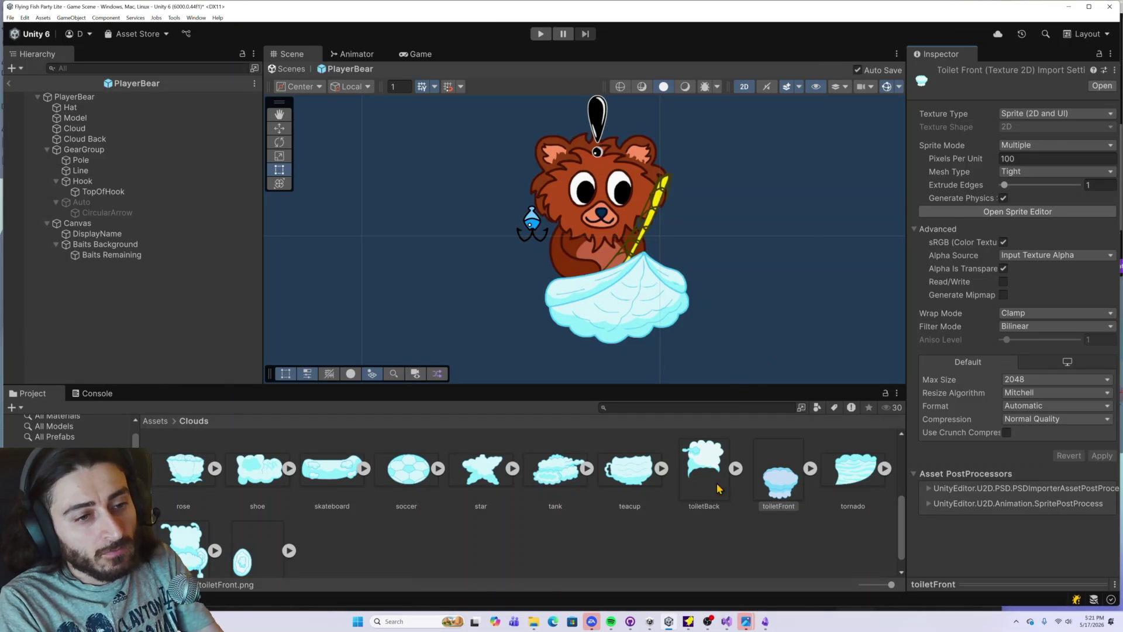
click(844, 477)
key(alt+Tab)
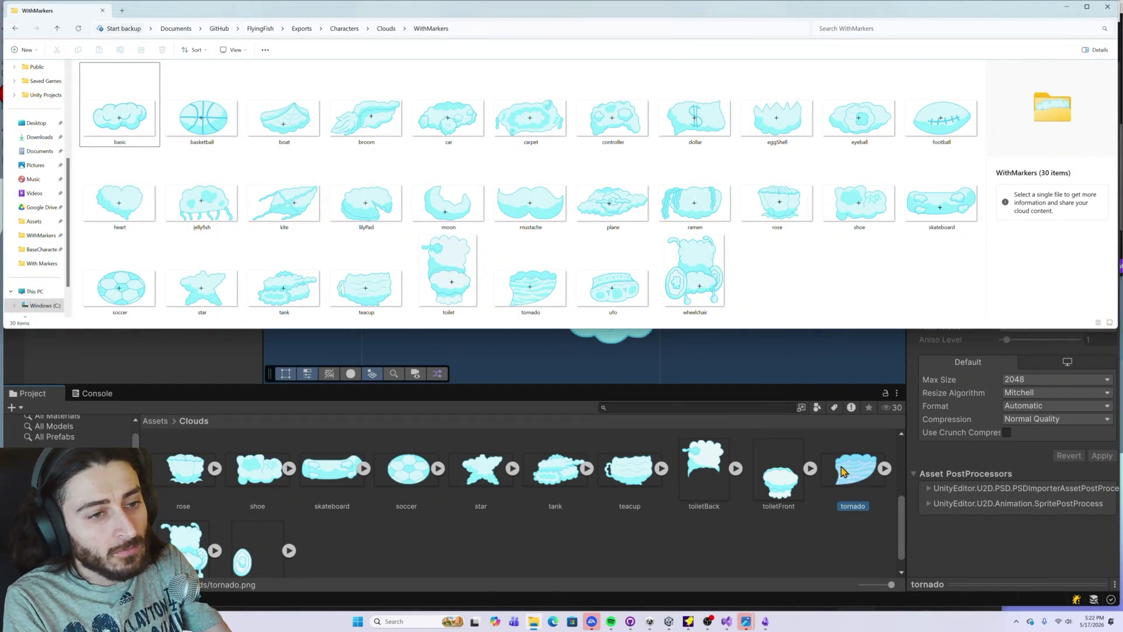
Step: Place the tornado sprite's pivot left of centre at about (0.444, 0.546) and apply it
click(845, 483)
click(993, 214)
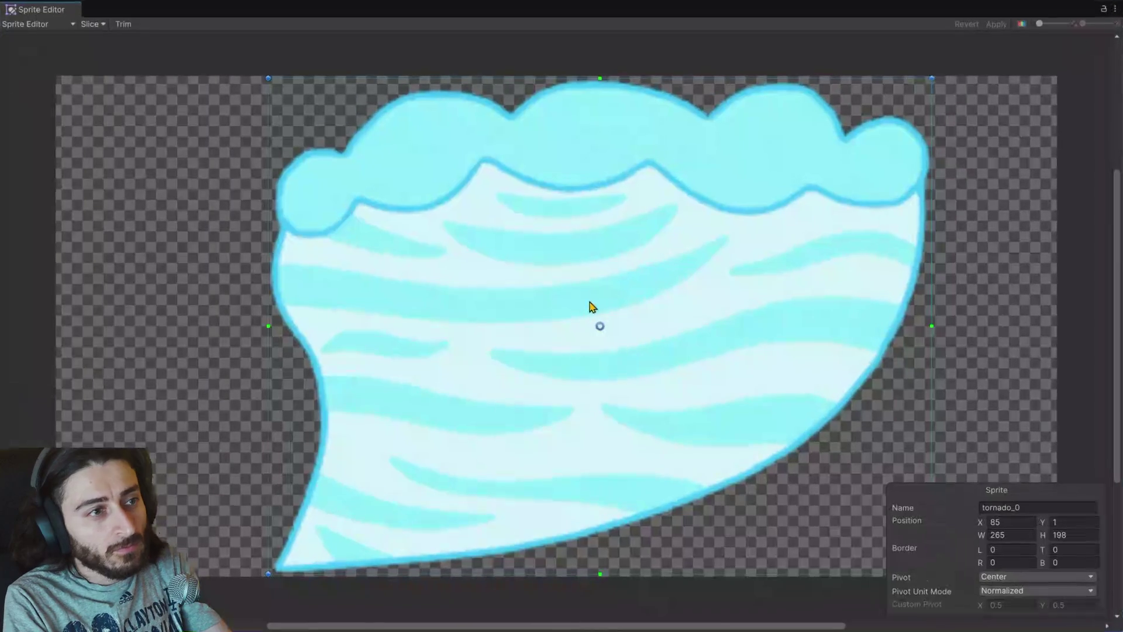
mouse_move(600, 328)
mouse_down()
mouse_move(563, 307)
mouse_move(518, 306)
mouse_up()
key(alt+Tab)
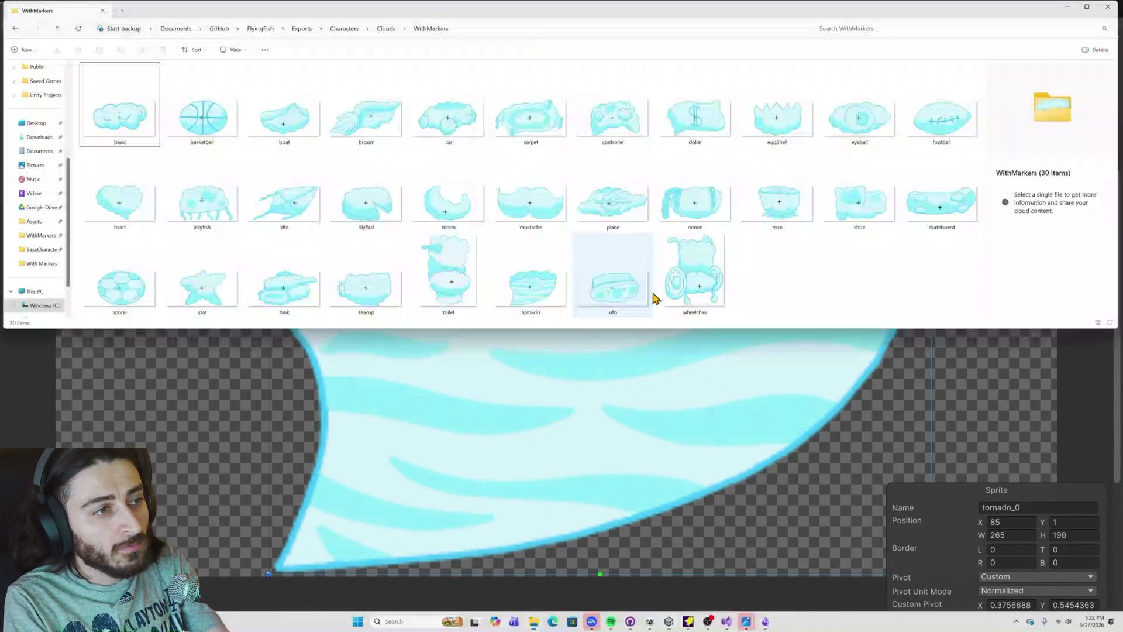
key(alt+Tab)
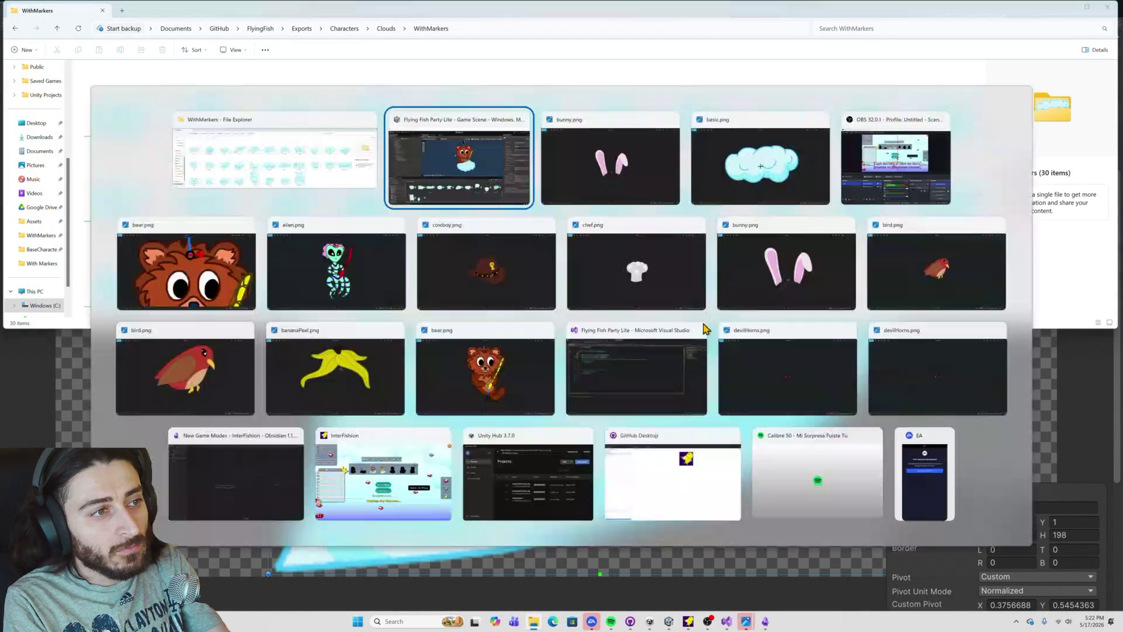
drag(518, 306, 564, 305)
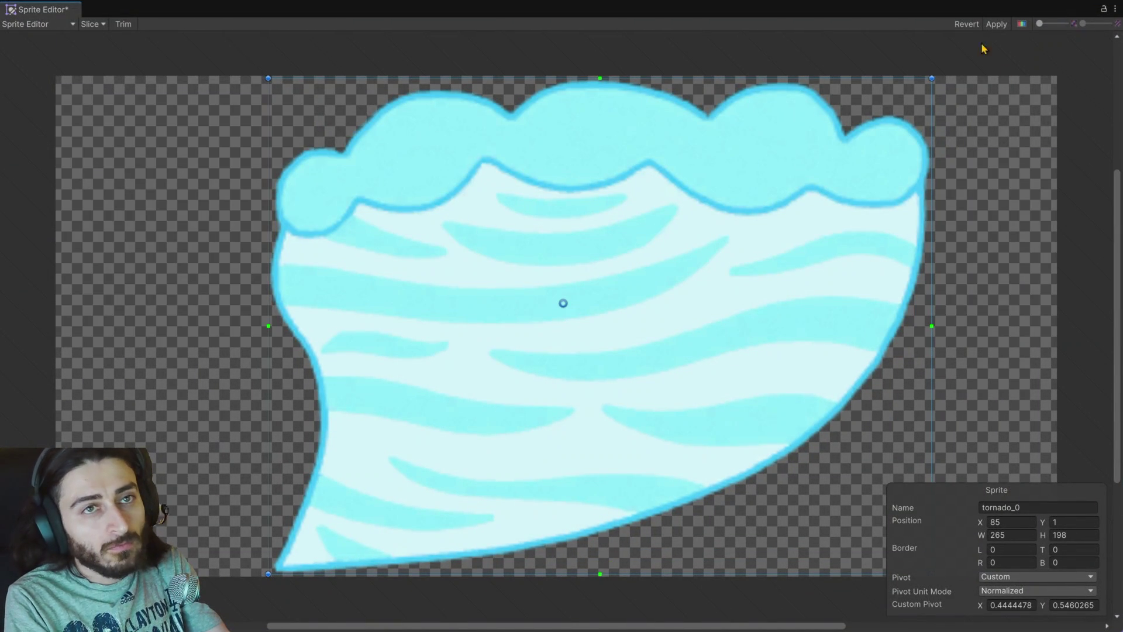
click(996, 24)
click(1115, 9)
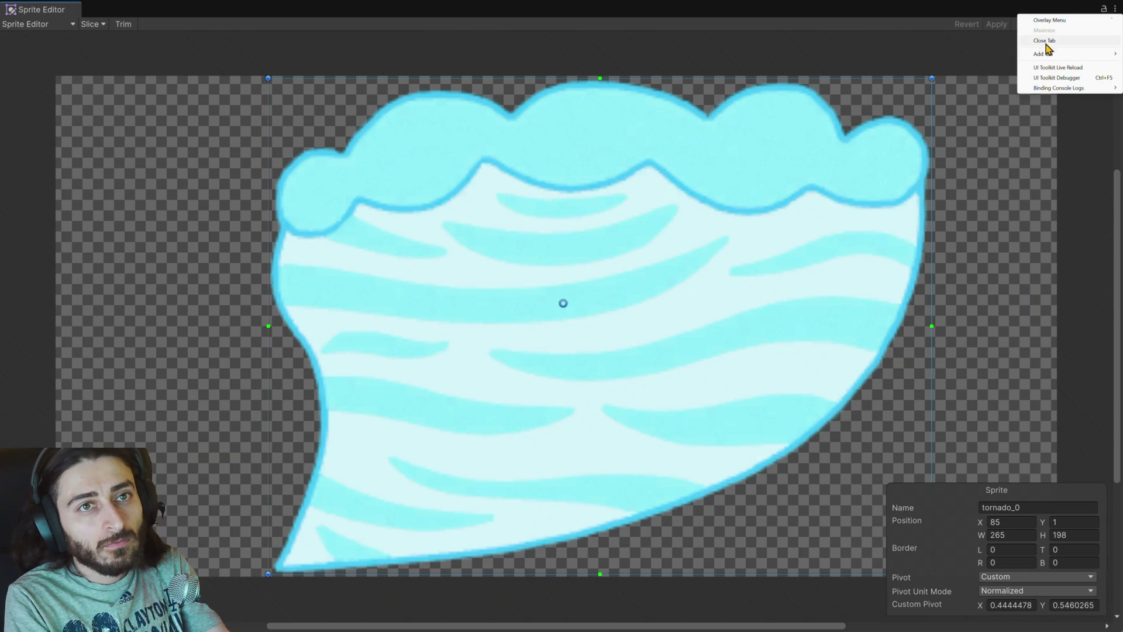
click(1044, 41)
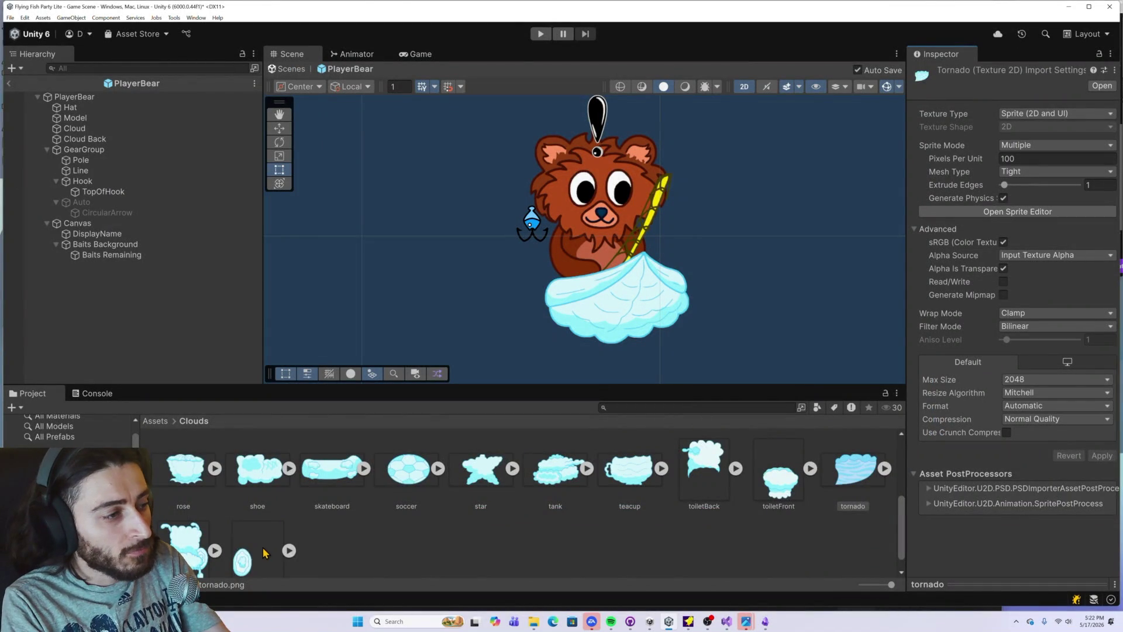
scroll(264, 553, down, 1)
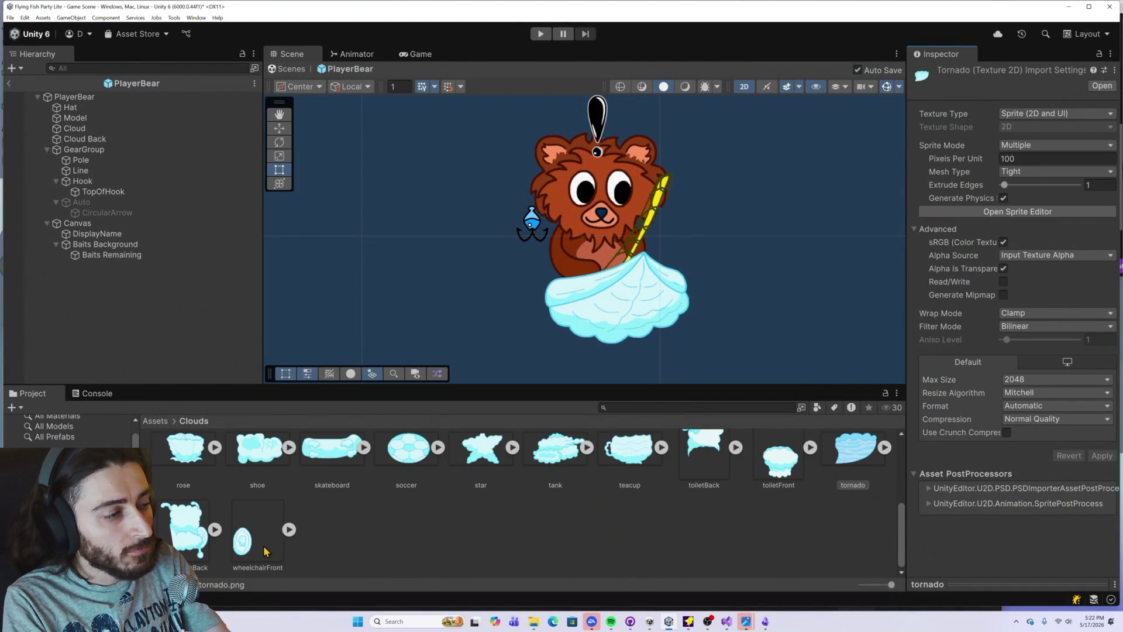
Step: Move wheelchairBack_0's pivot down-right to X 0.6203229, Y 0.2667381, apply it, and close the Sprite Editor
key(alt+Tab)
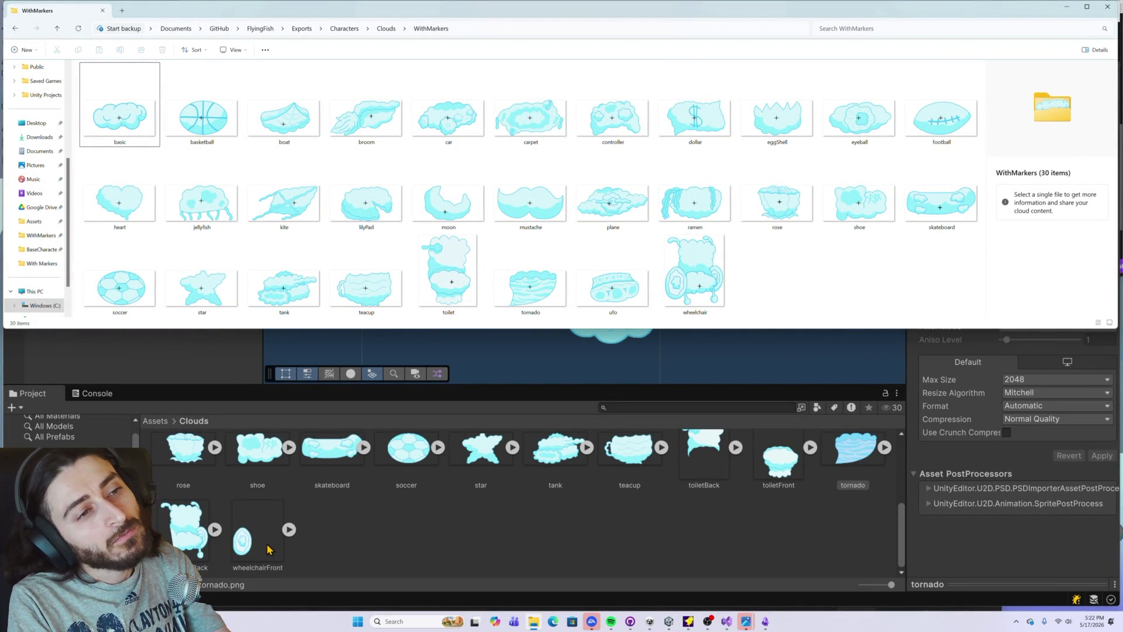
click(195, 538)
click(1017, 214)
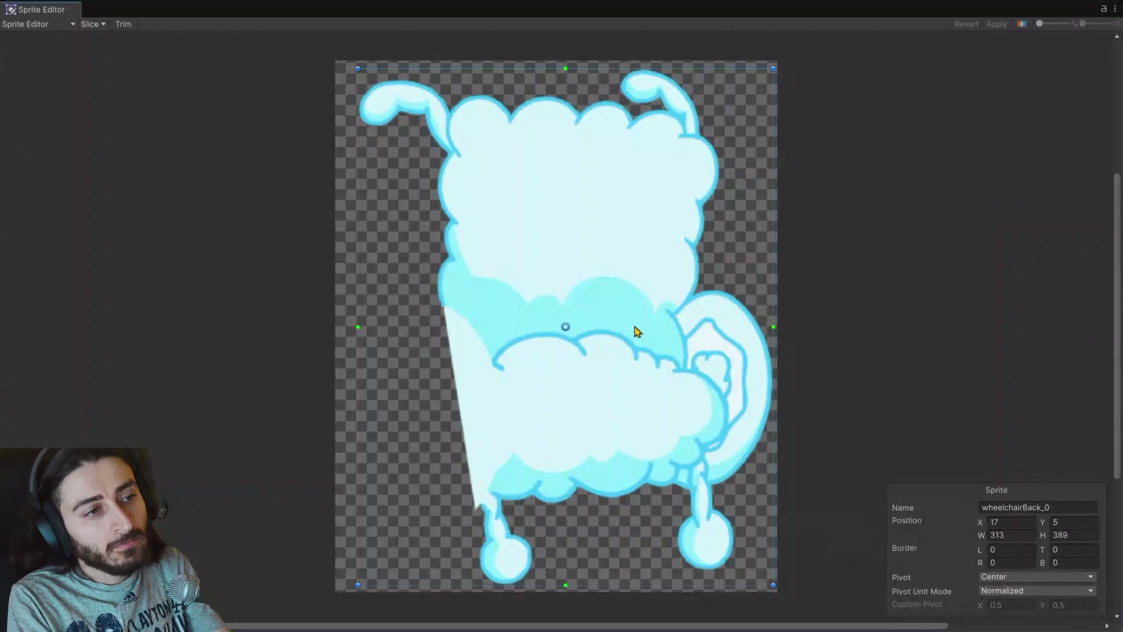
mouse_move(562, 326)
mouse_down()
mouse_move(619, 424)
mouse_move(615, 447)
mouse_up()
key(alt+Tab)
click(996, 24)
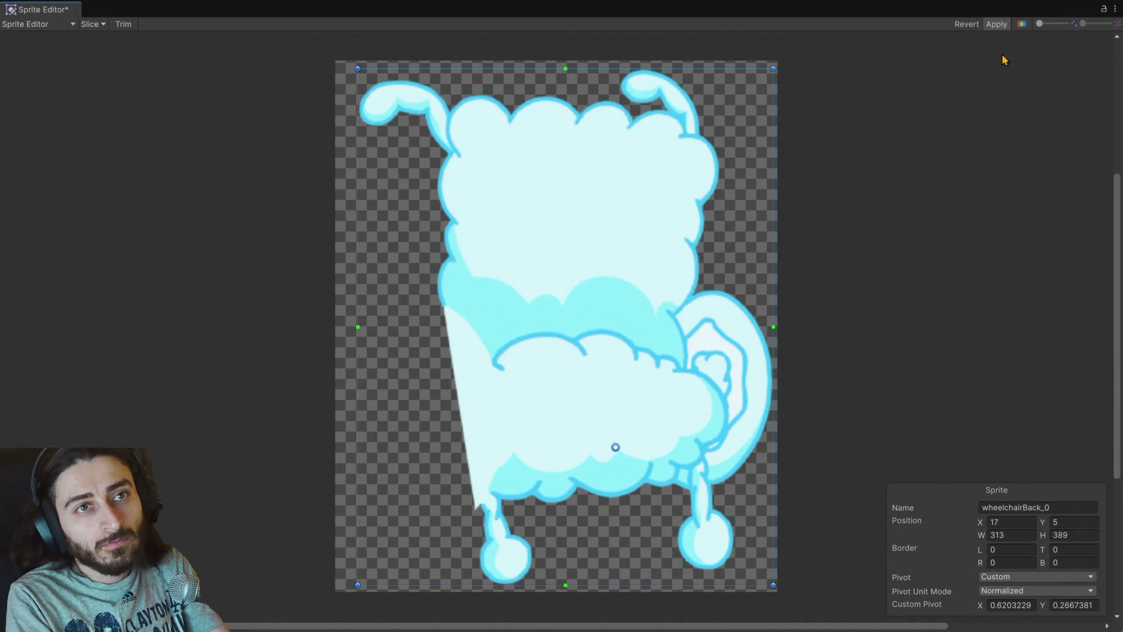
click(1114, 8)
click(1044, 40)
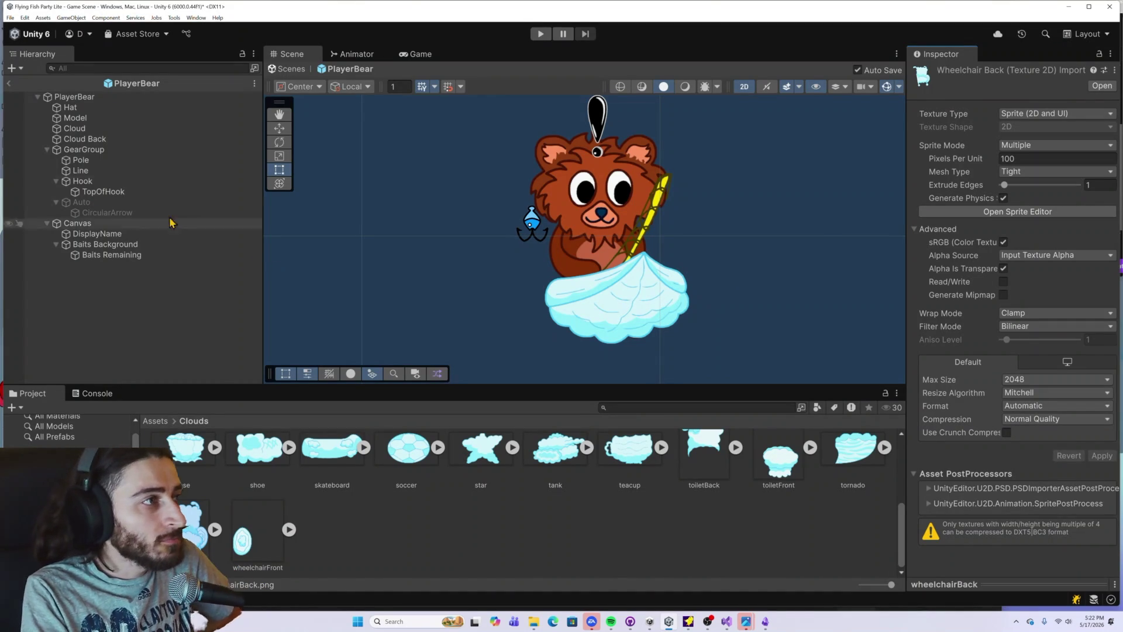
Step: Set Cloud Back's Order in Layer to 6
click(76, 129)
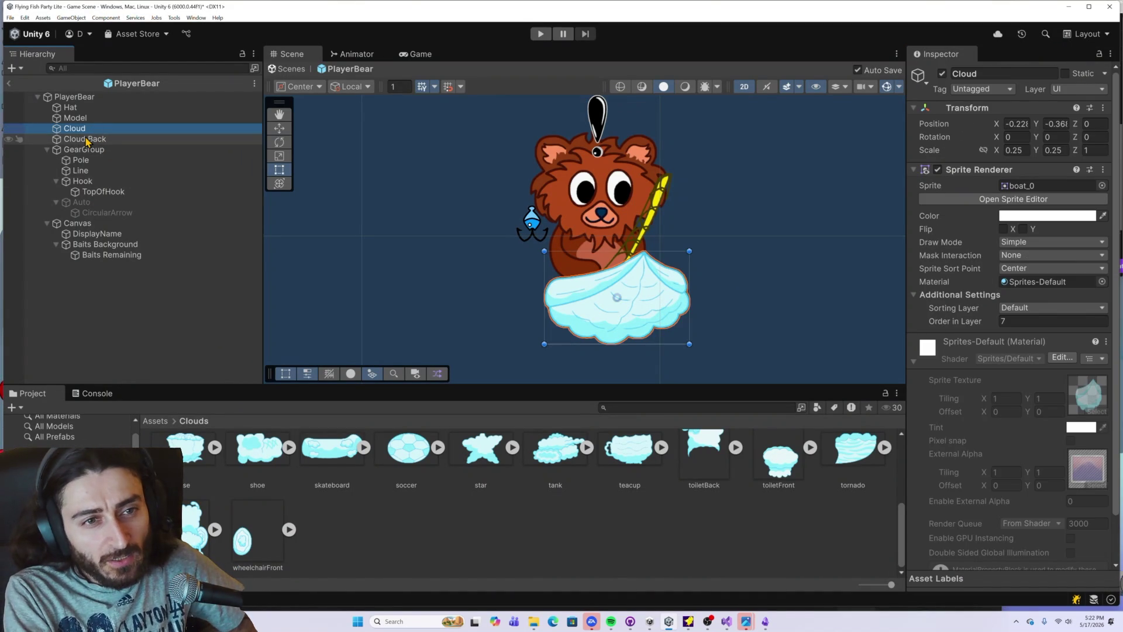
click(86, 141)
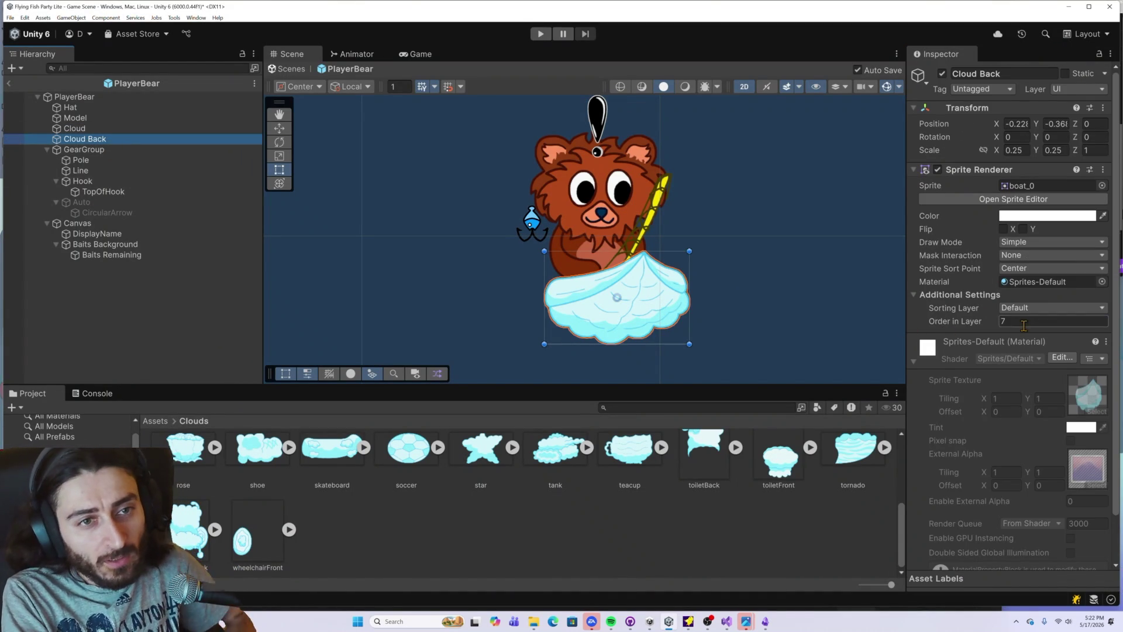
click(1001, 321)
text(6)
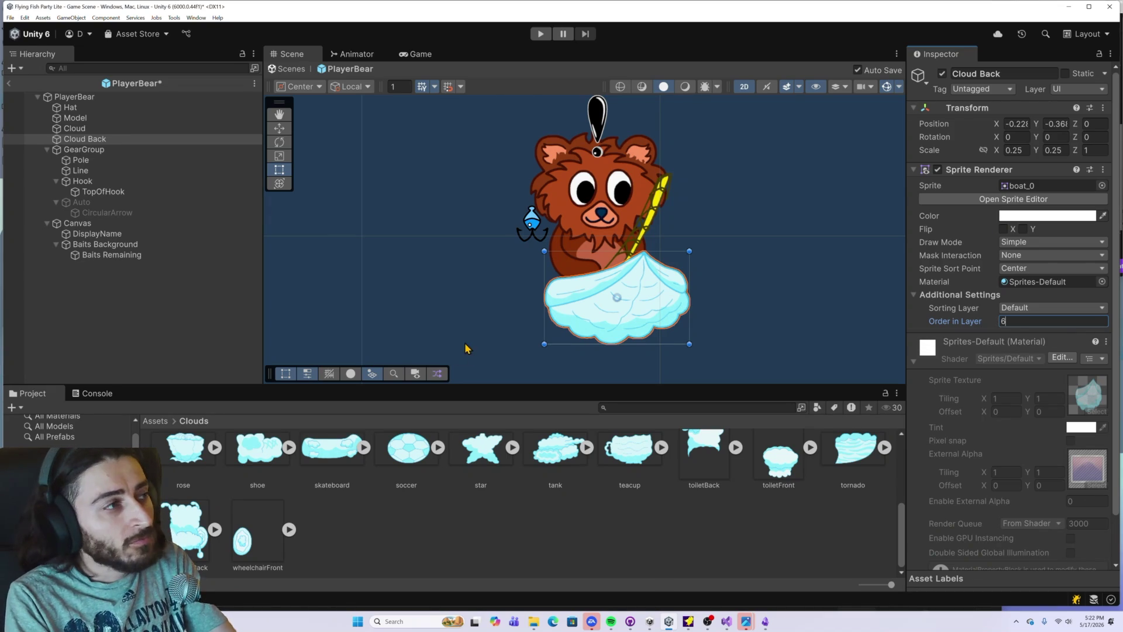
click(392, 502)
Step: Assign the wheelchairBack sprite to Cloud Back's Sprite field
click(113, 140)
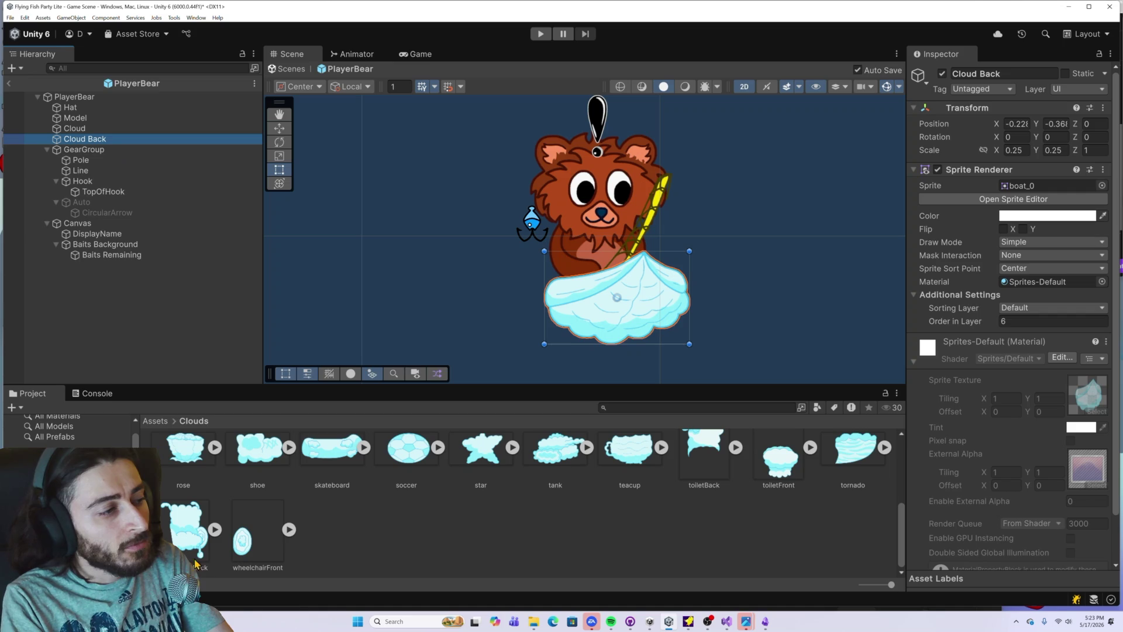
mouse_move(194, 551)
mouse_down()
mouse_move(852, 246)
mouse_move(1014, 187)
mouse_up()
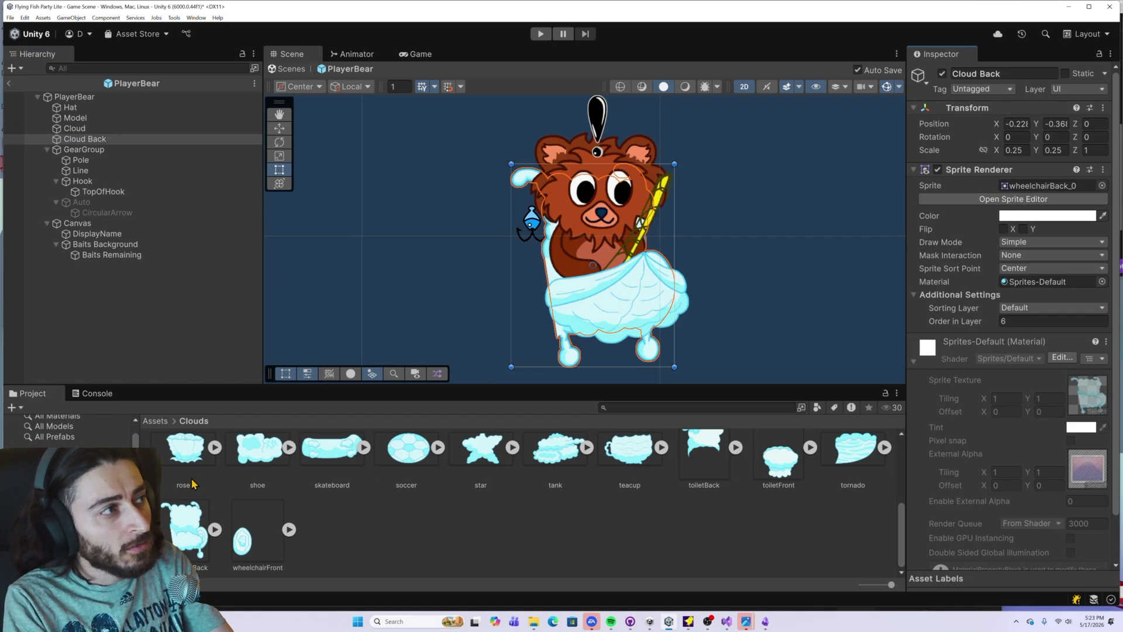
mouse_move(85, 138)
mouse_down()
mouse_move(131, 182)
mouse_move(86, 126)
mouse_move(102, 142)
mouse_up()
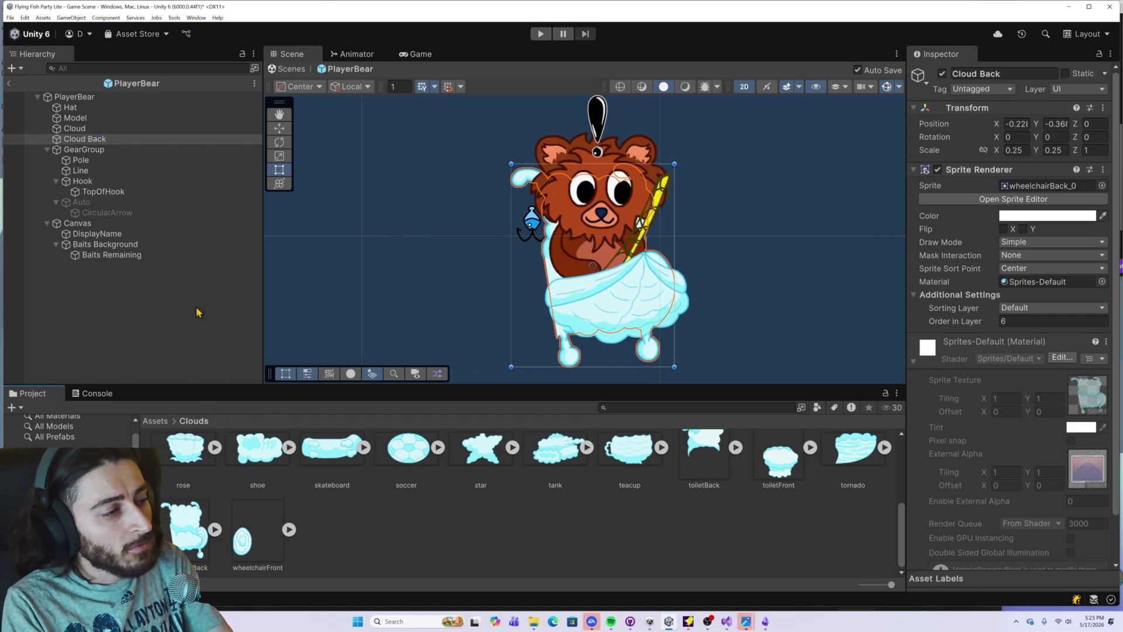
Step: Assign the wheelchairFront sprite to the Cloud object
click(104, 130)
mouse_move(241, 532)
mouse_down()
mouse_move(463, 520)
mouse_move(1018, 224)
mouse_move(1033, 190)
mouse_up()
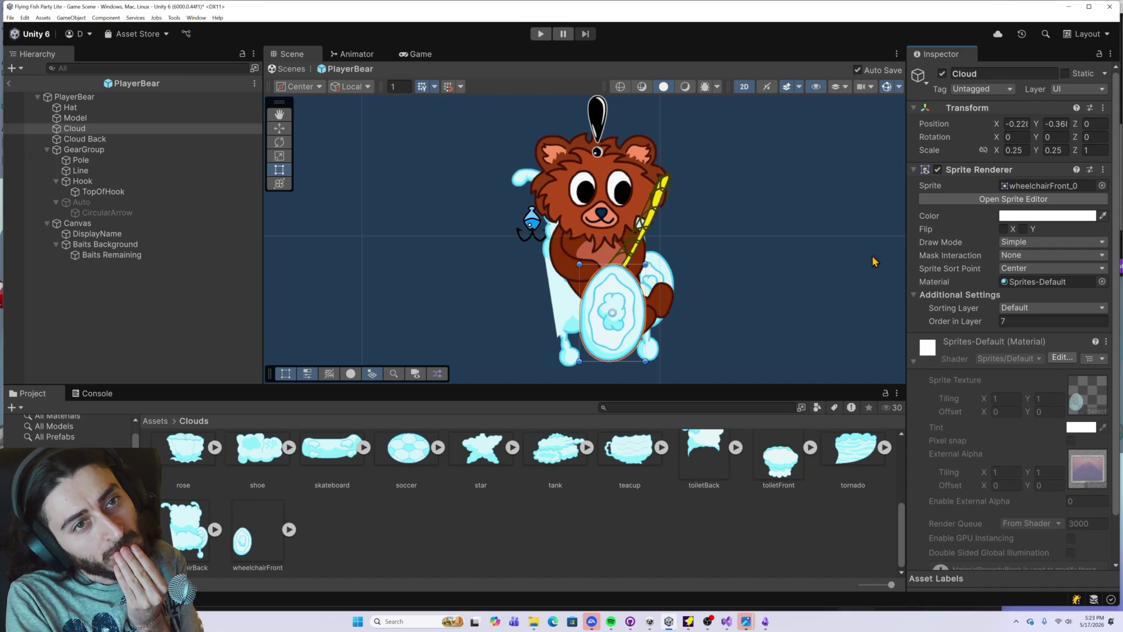
click(970, 201)
Step: Move wheelchairFront's pivot just past its right edge (X 1.080315, Y 0.5082886), apply, and close the Sprite Editor
drag(422, 420, 520, 418)
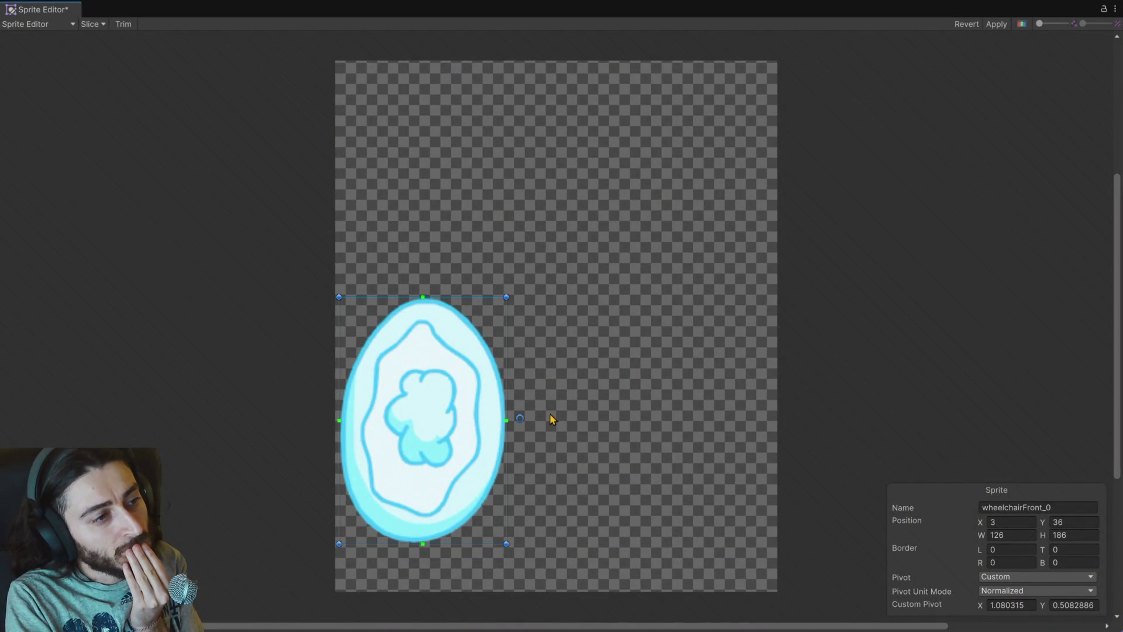
click(996, 24)
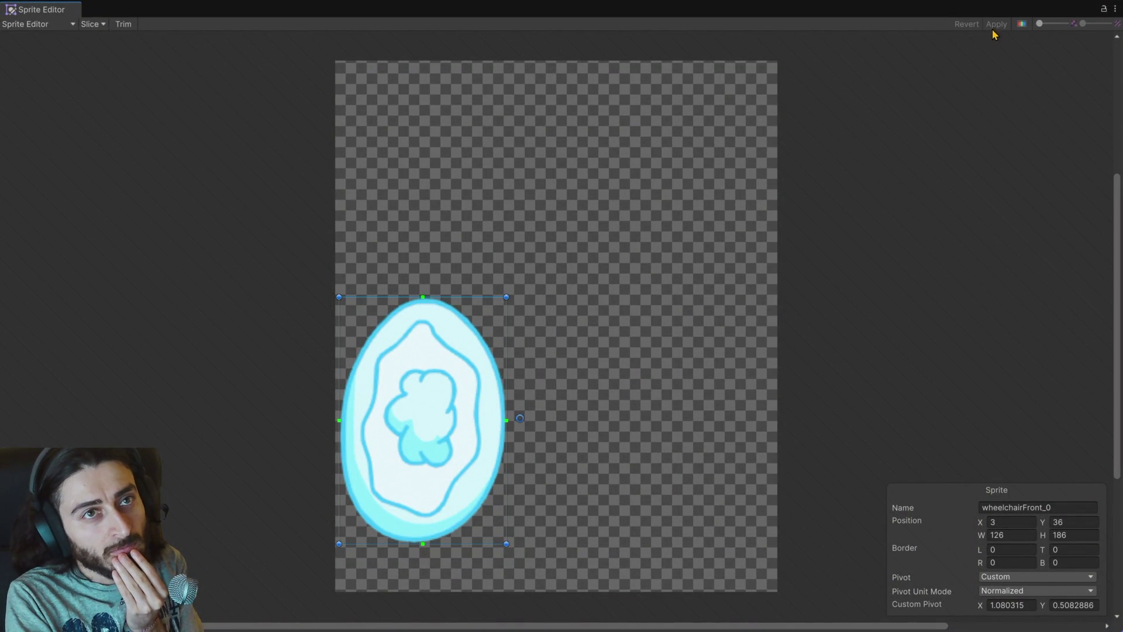
click(1114, 9)
click(1057, 45)
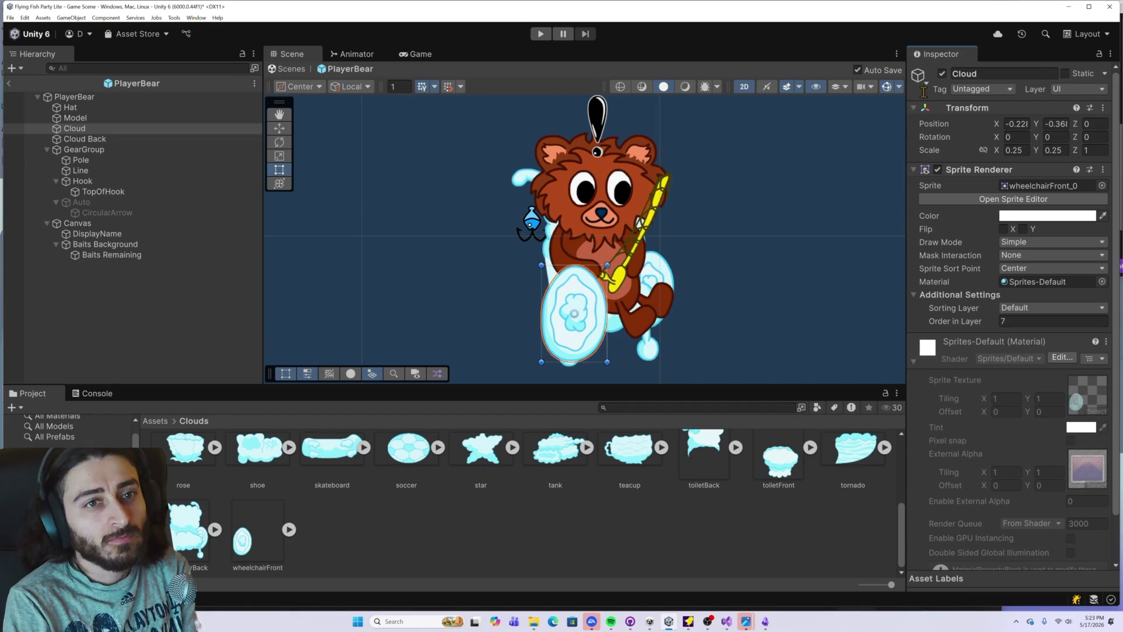
Step: Reimport wheelchairFront with Sprite Mode Single, then check its Center pivot in the Sprite Editor
click(242, 537)
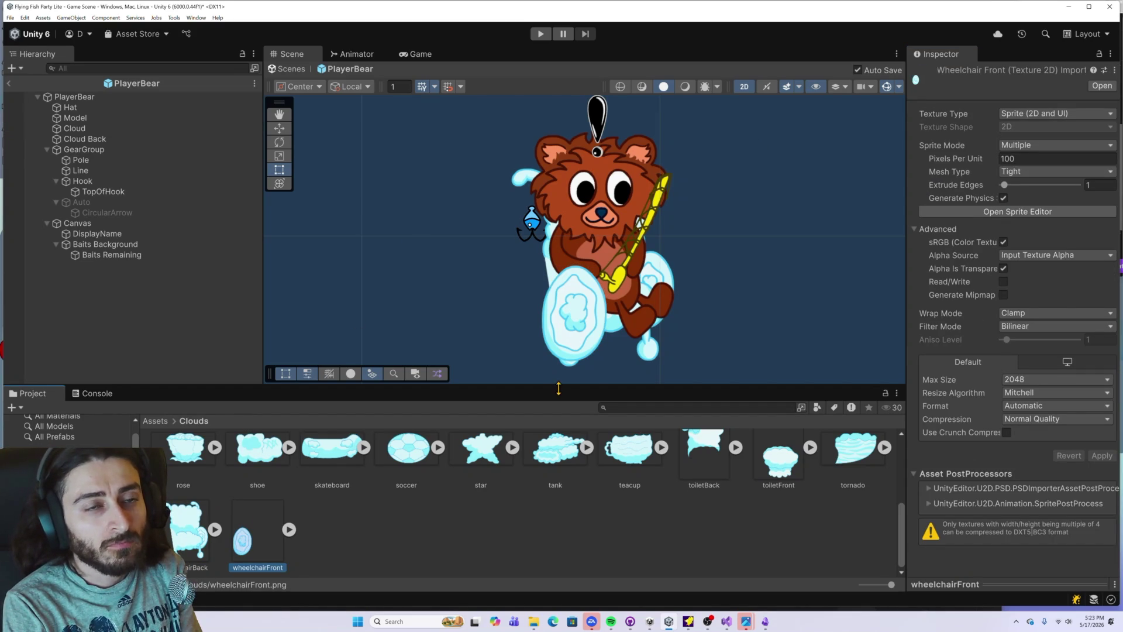
click(1027, 146)
click(1020, 159)
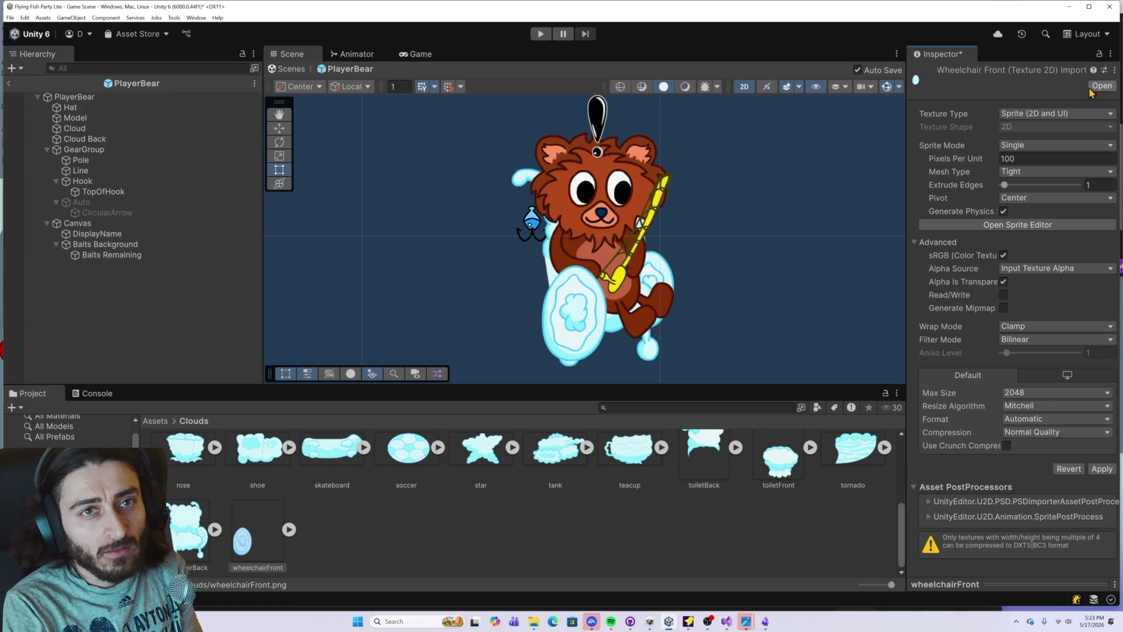
click(1102, 468)
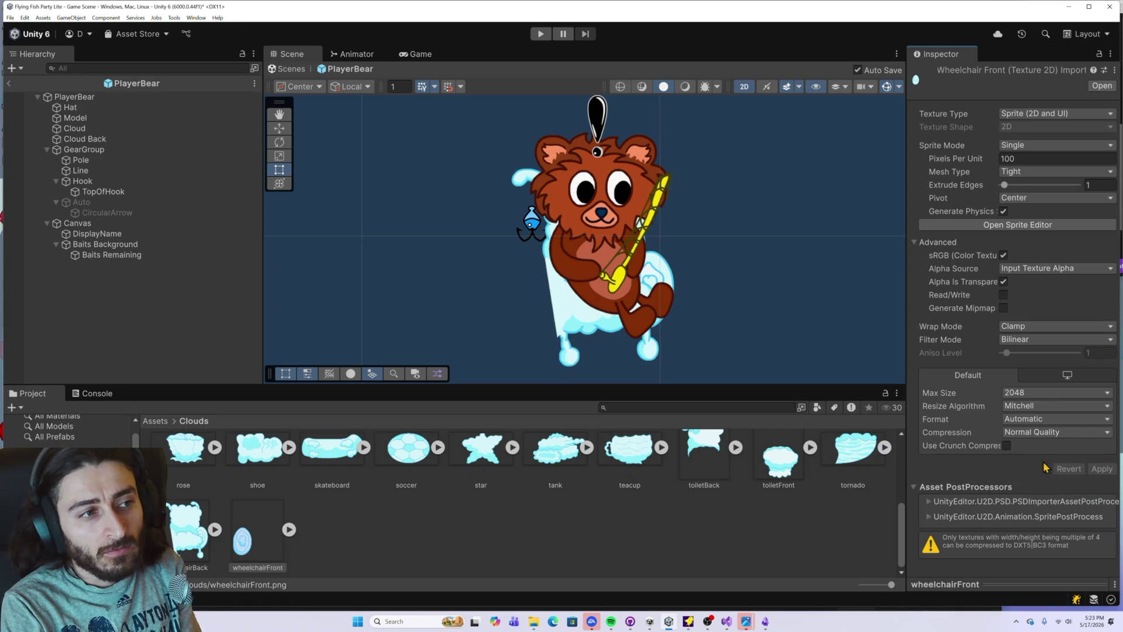
click(320, 526)
click(254, 529)
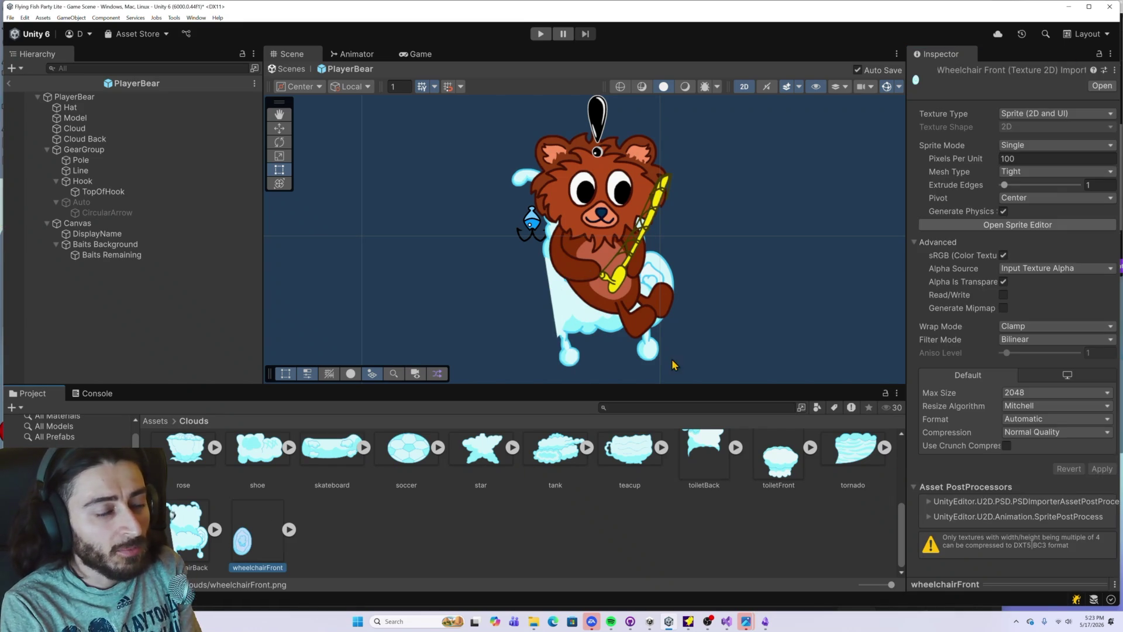
click(1005, 225)
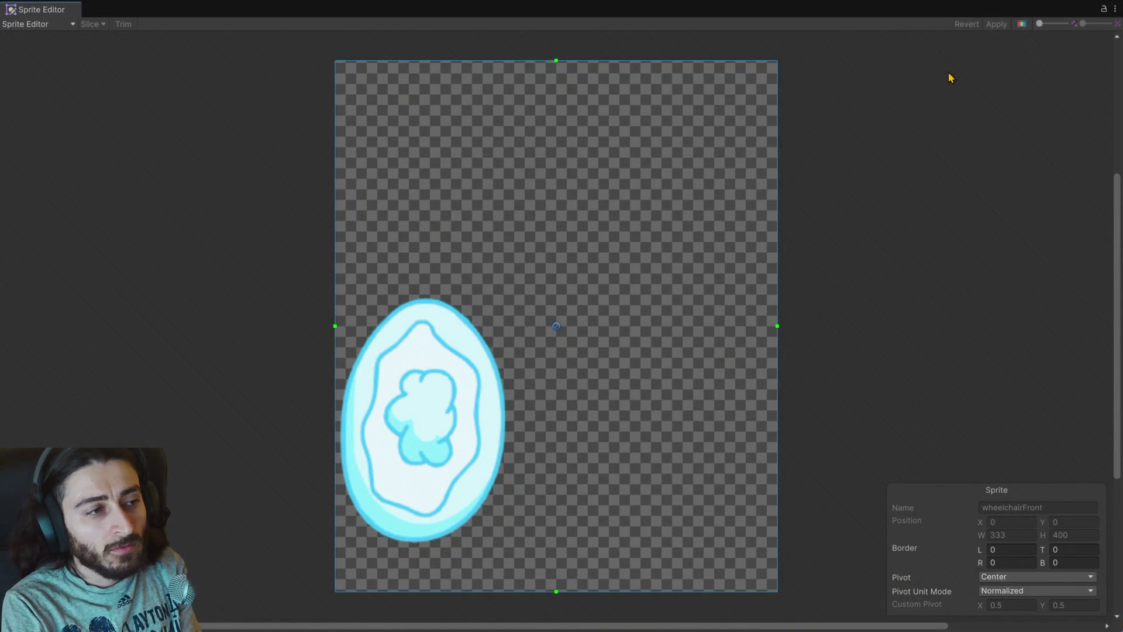
click(1115, 13)
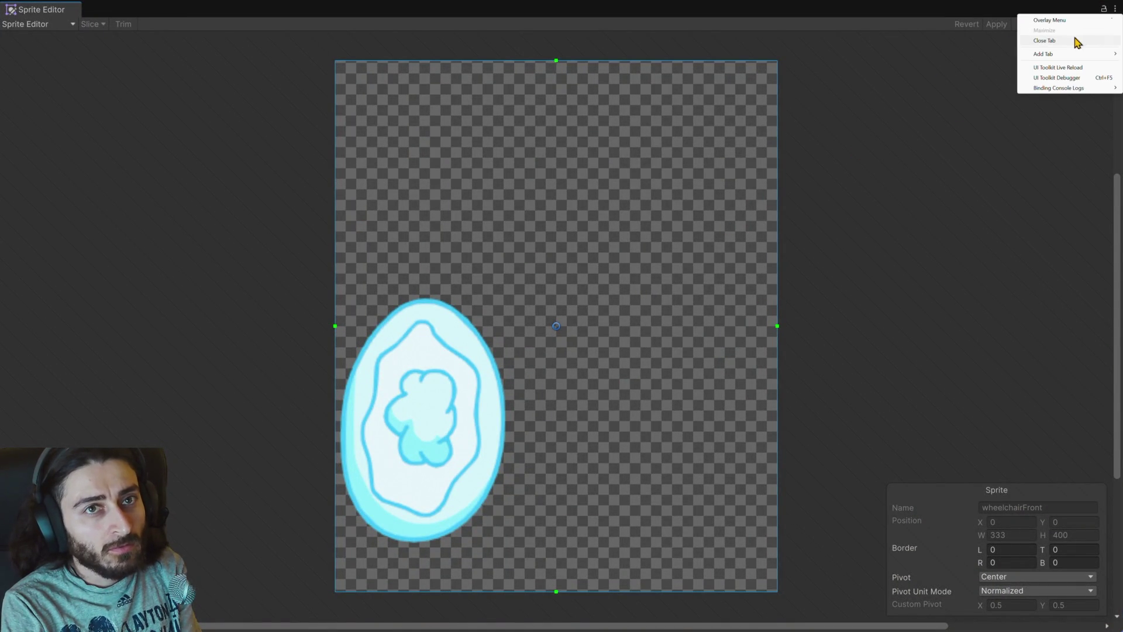
click(1078, 40)
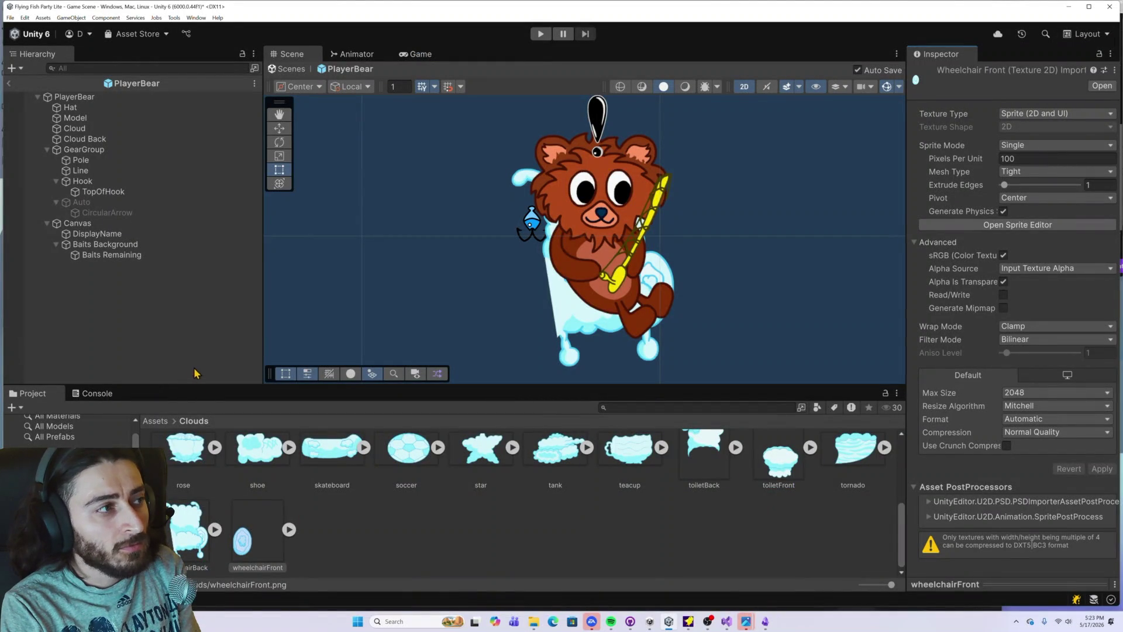
Step: Assign the wheelchairFront sprite to the Cloud object again
click(88, 140)
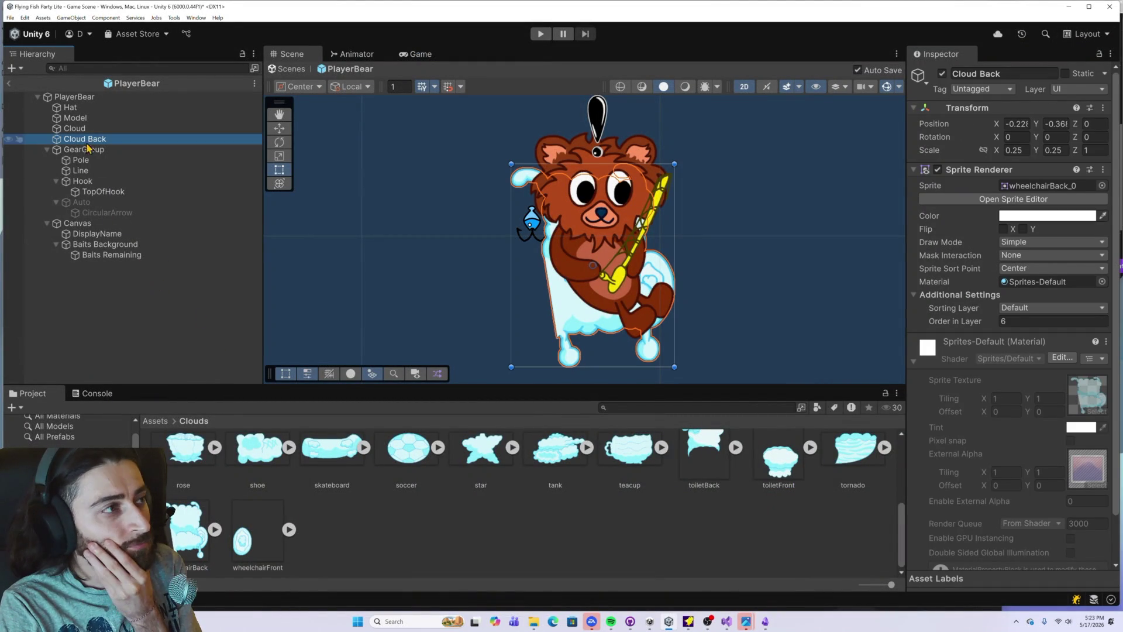
click(99, 129)
drag(274, 520, 1023, 190)
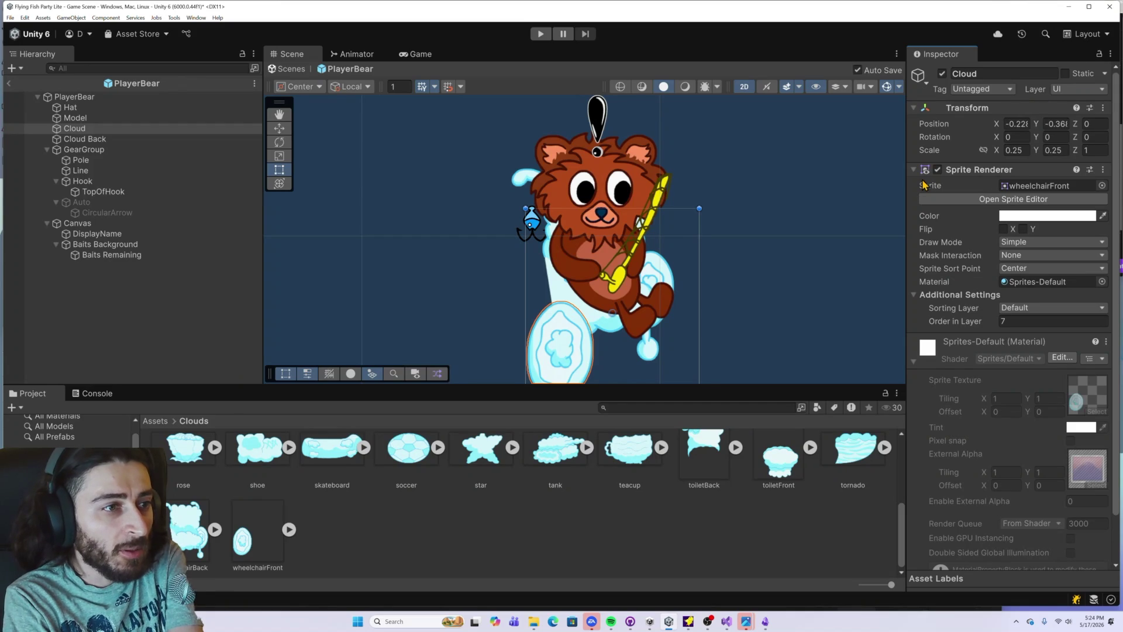
Step: Give wheelchairFront a custom pivot of X 0.58135, Y 0.2324084, apply it, and close the Sprite Editor
click(249, 537)
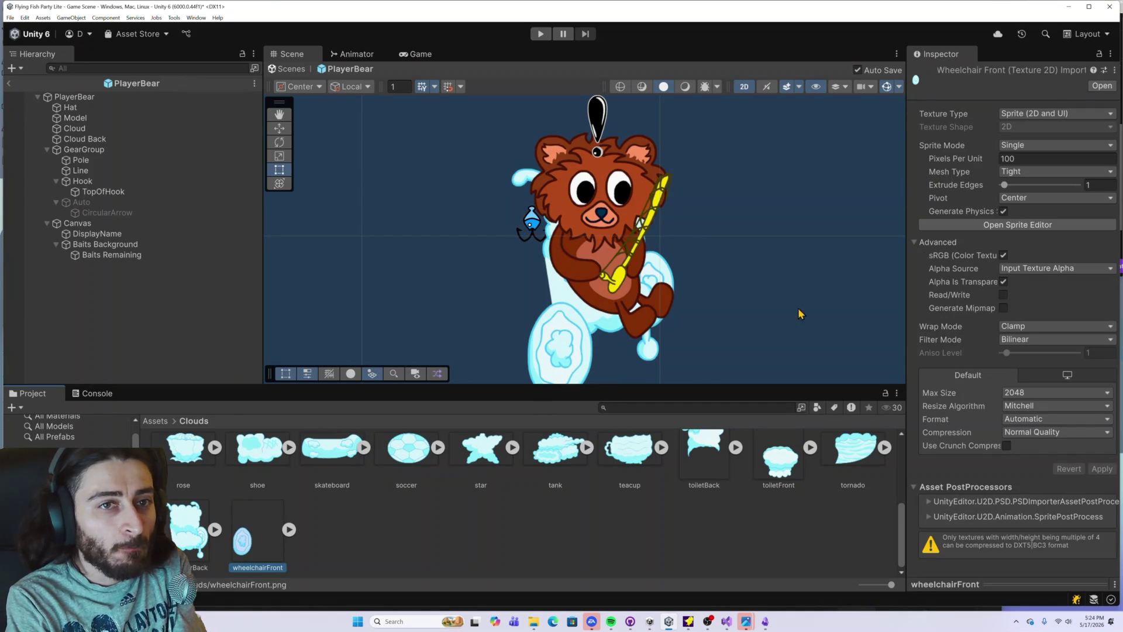
click(979, 223)
mouse_move(557, 326)
mouse_down()
mouse_move(552, 446)
mouse_move(569, 468)
mouse_move(591, 468)
mouse_up()
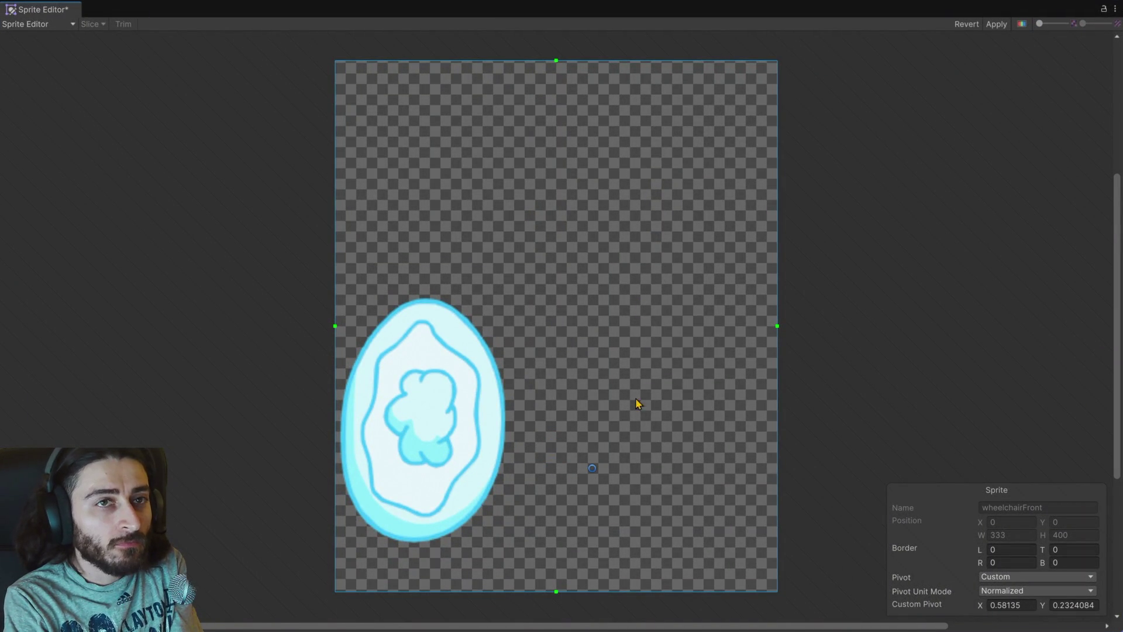
click(988, 28)
click(1114, 9)
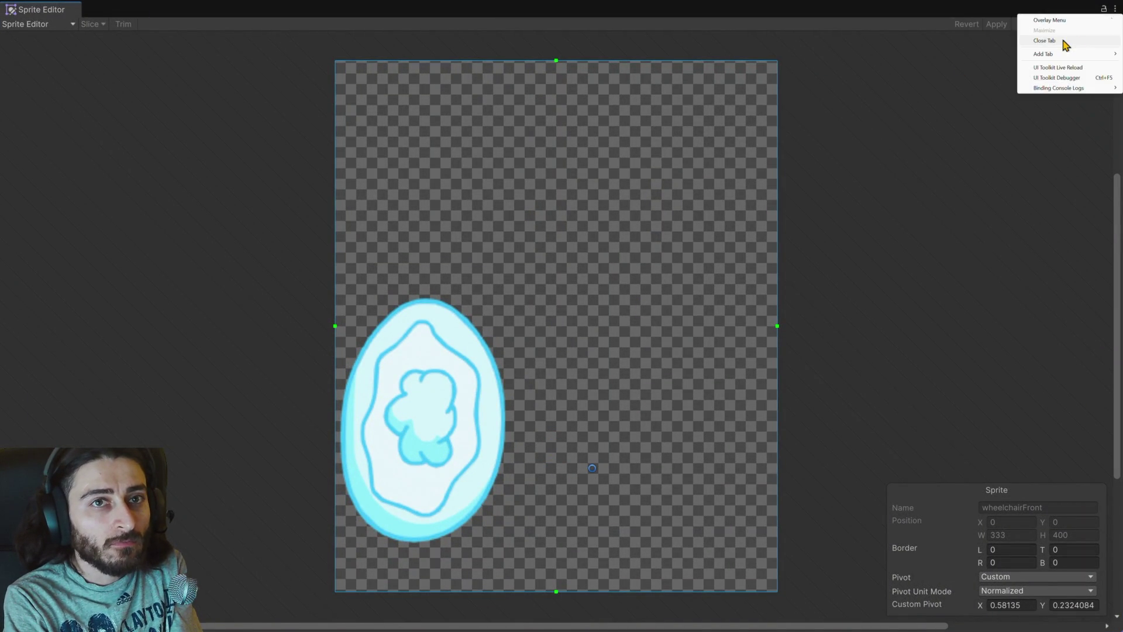
click(1065, 43)
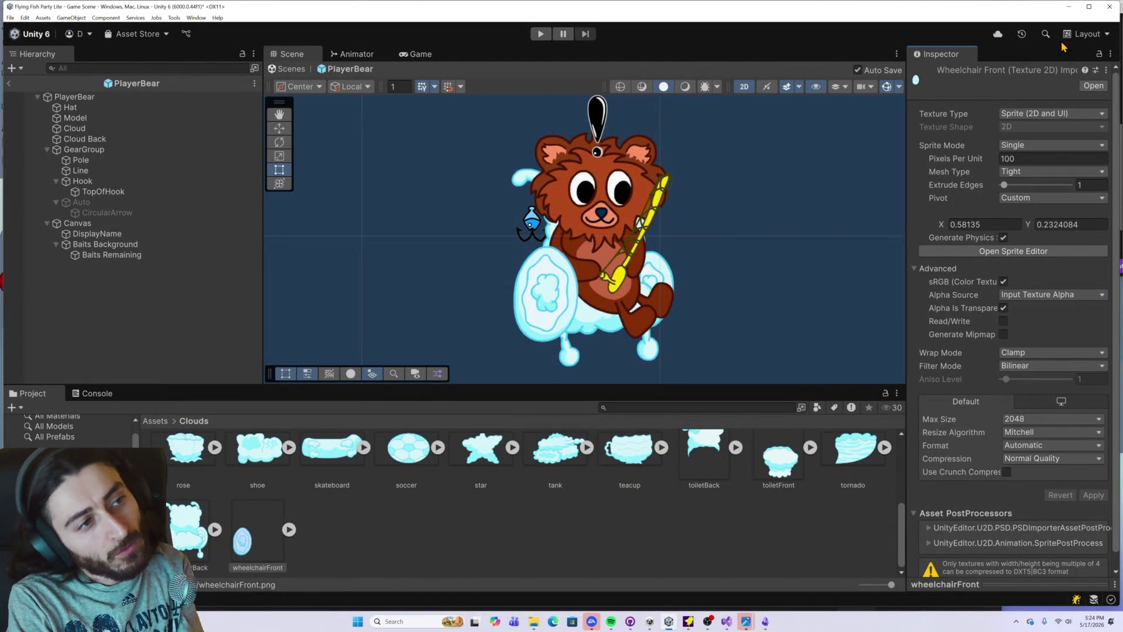